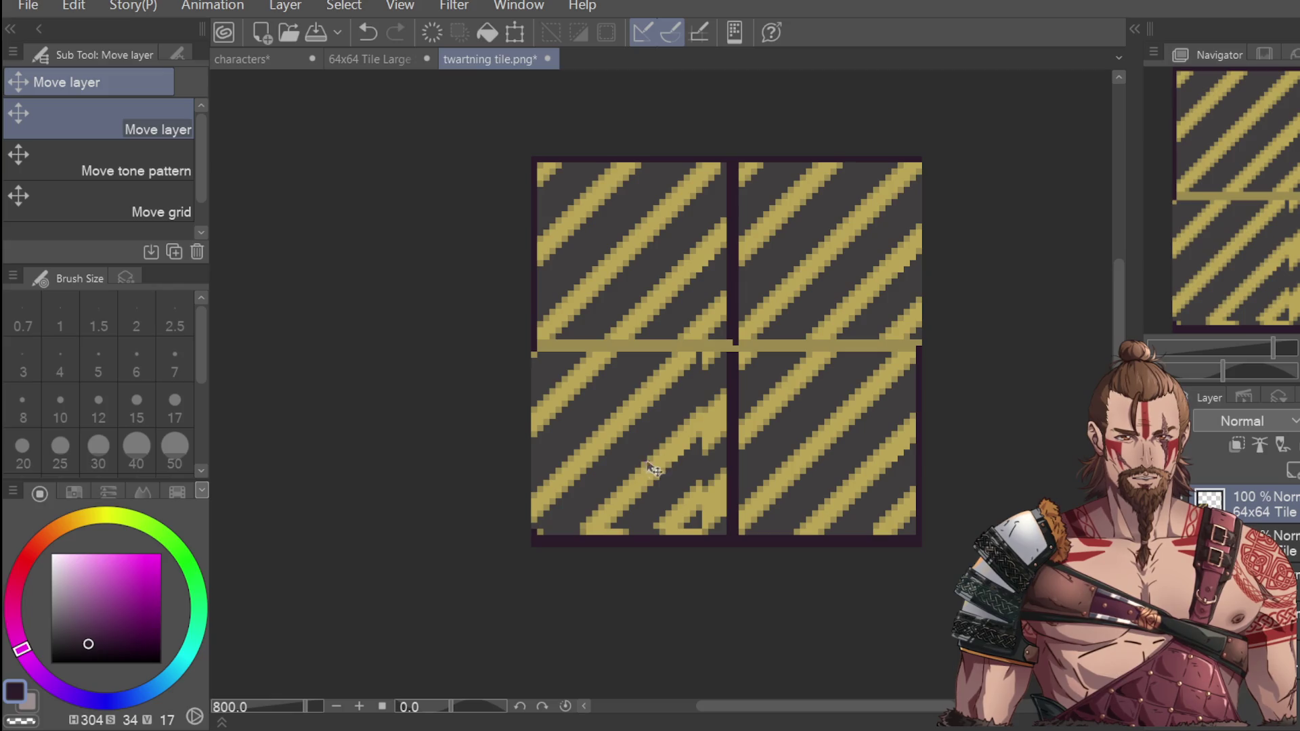
Step: Lasso a diagonal strip across the left tile and try transforming it, then dismiss the transform
key(m)
drag(694, 327, 535, 541)
click(749, 581)
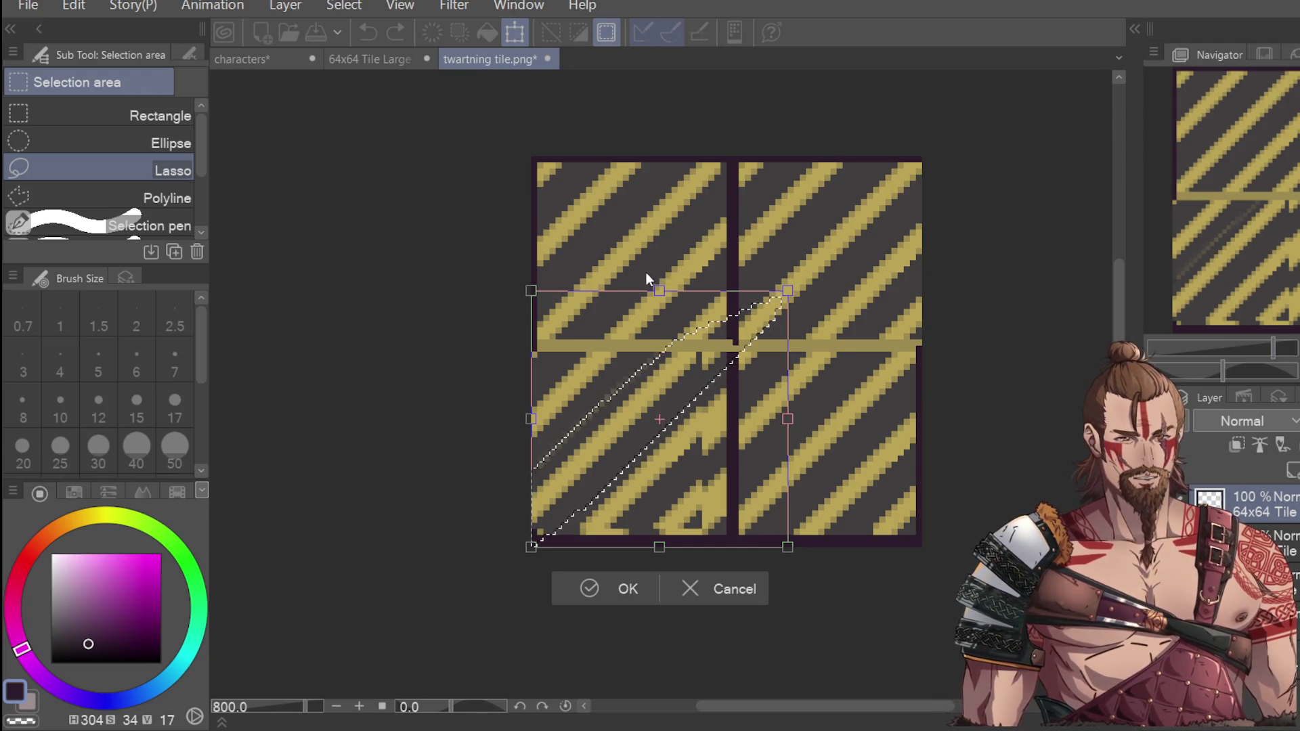
key(Escape)
Step: Nudge the strip slightly left, cancel the transform, deselect, and undo toward the single original tile
click(746, 578)
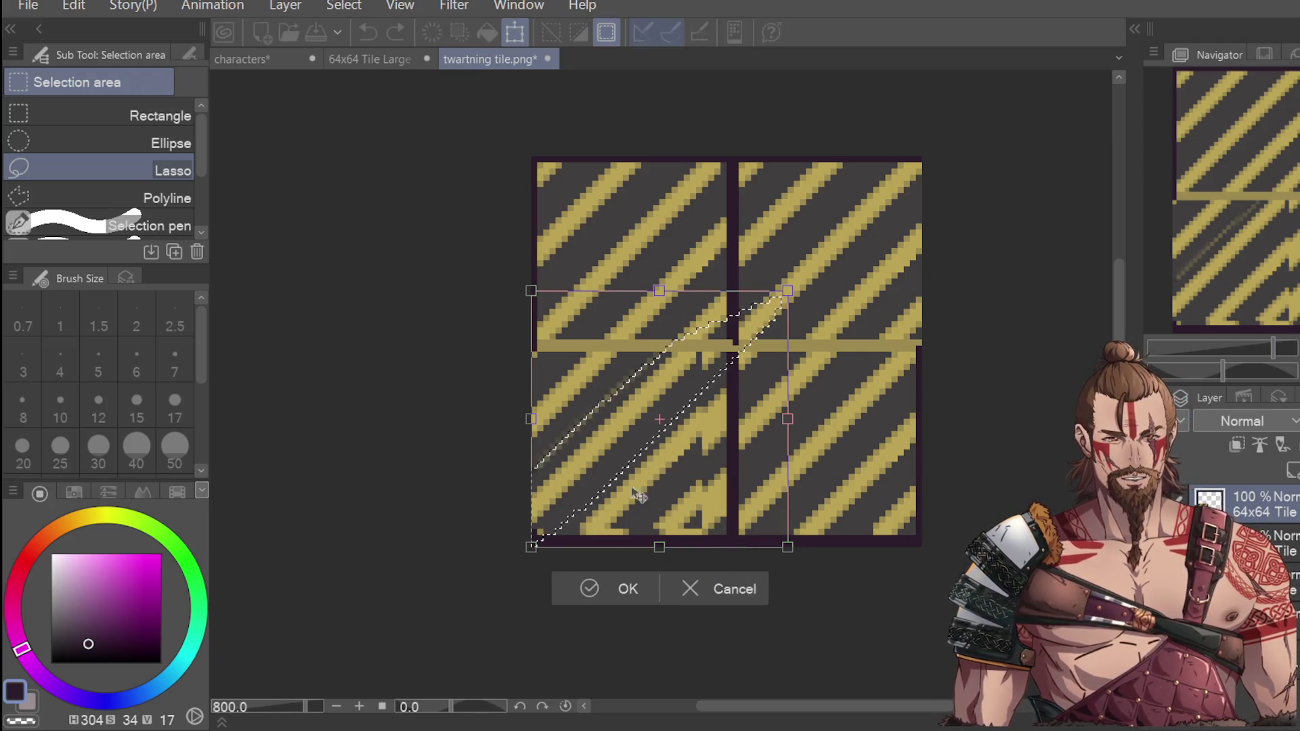
drag(637, 496, 635, 496)
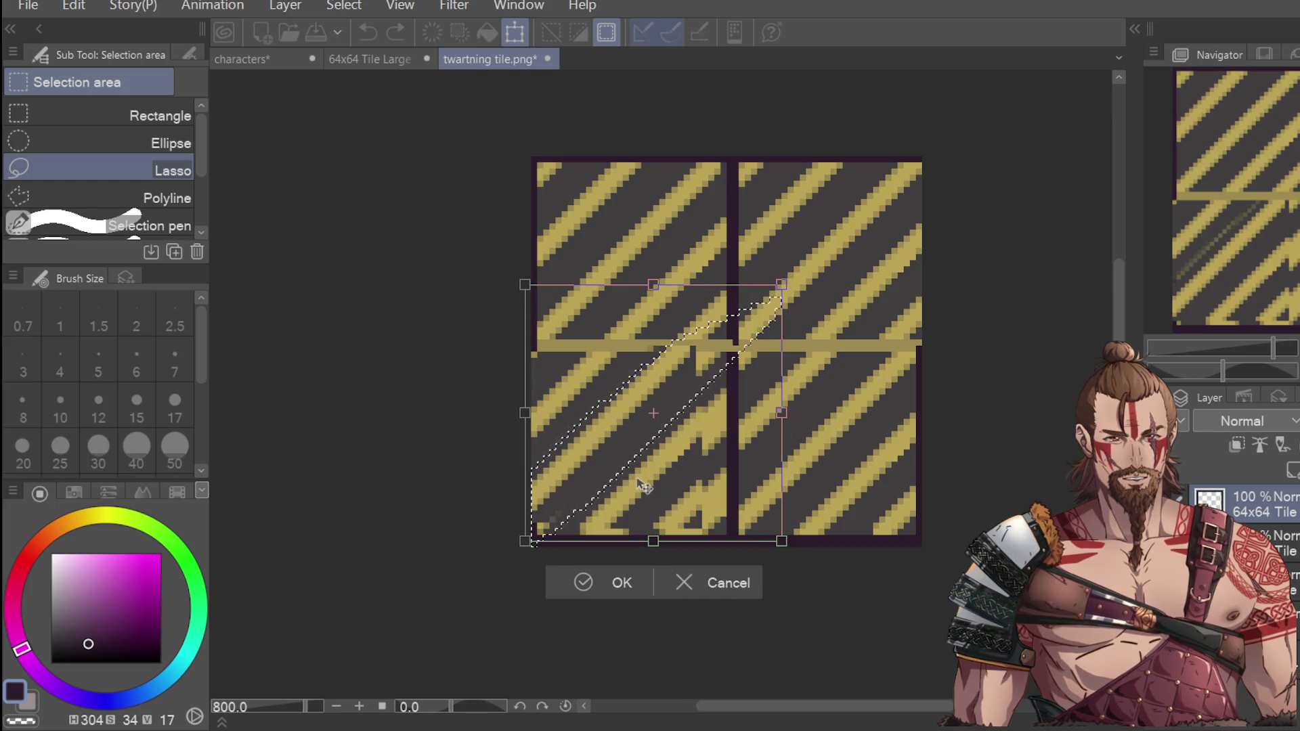
click(711, 590)
click(735, 552)
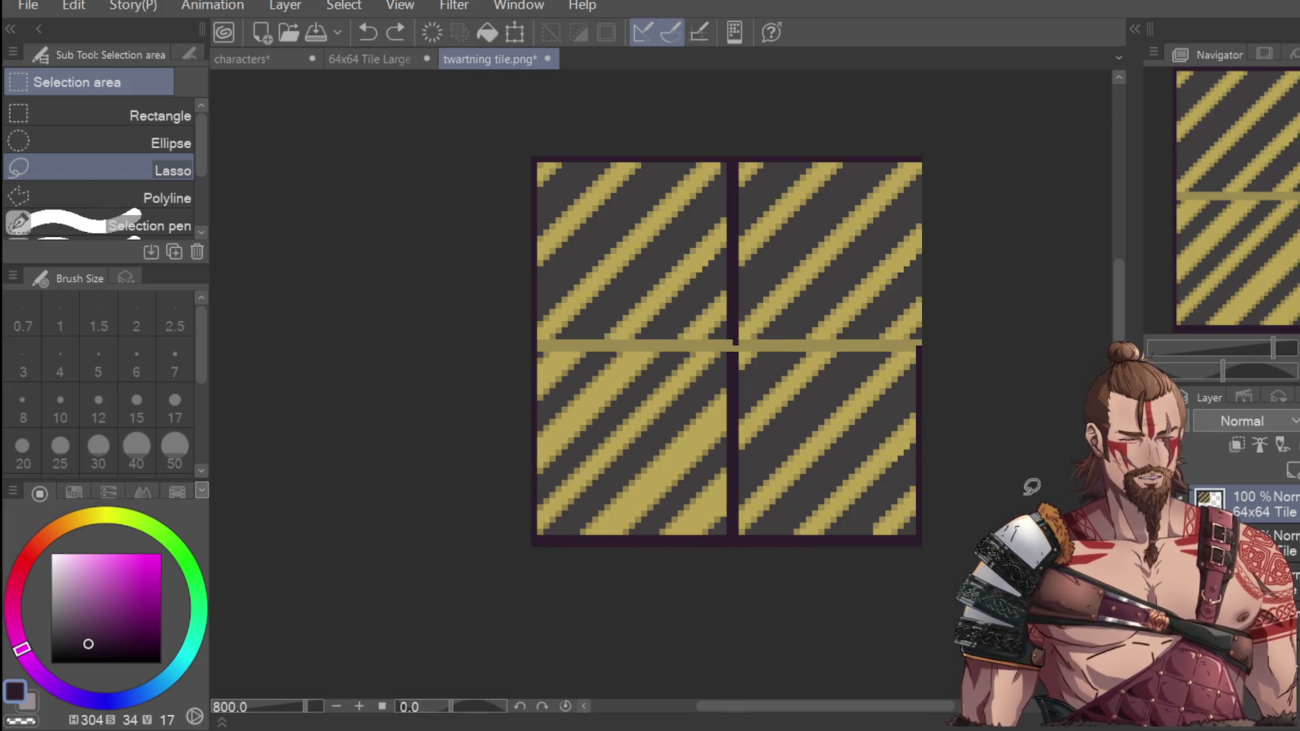
key(ctrl+z)
key(ctrl+y)
Step: Undo to one tile, Alt-drag a copy below it, and offset both tiles so stripes meet
key(ctrl+z)
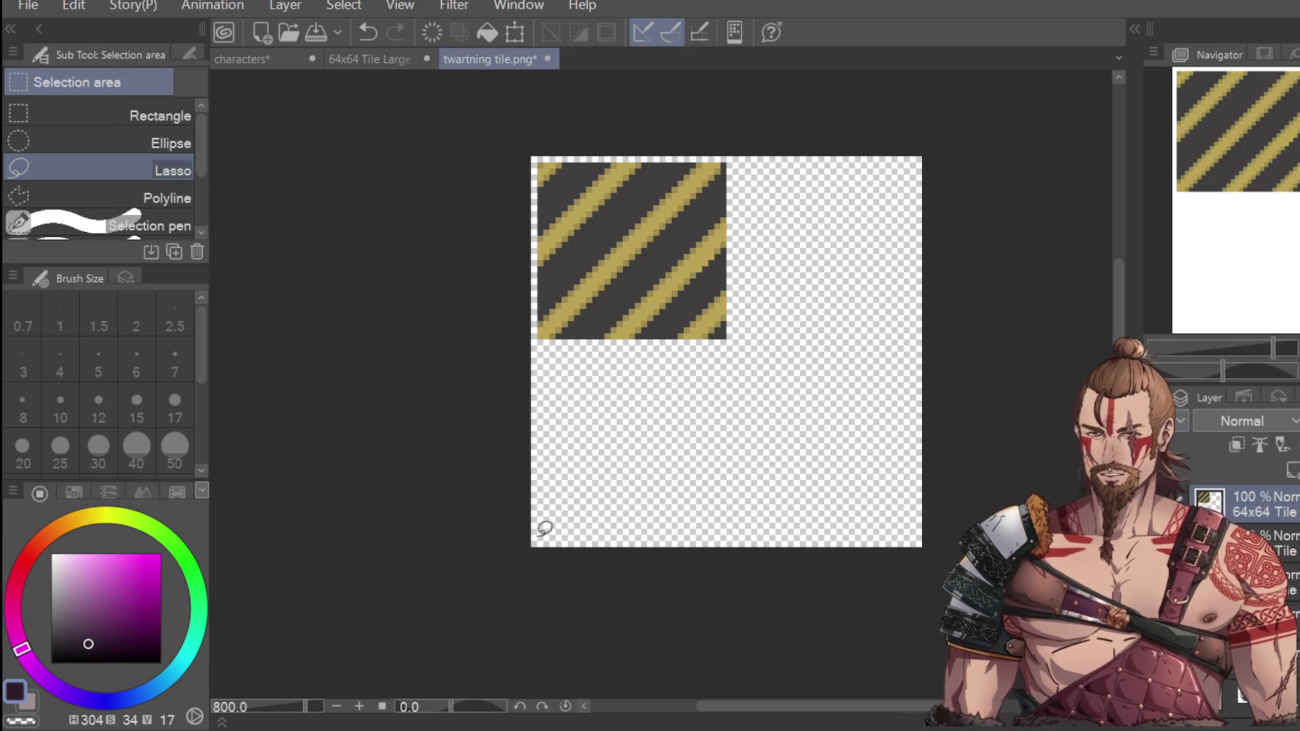
key(k)
mouse_move(688, 310)
mouse_down()
mouse_move(704, 524)
mouse_move(644, 508)
mouse_move(697, 511)
mouse_move(699, 532)
mouse_up()
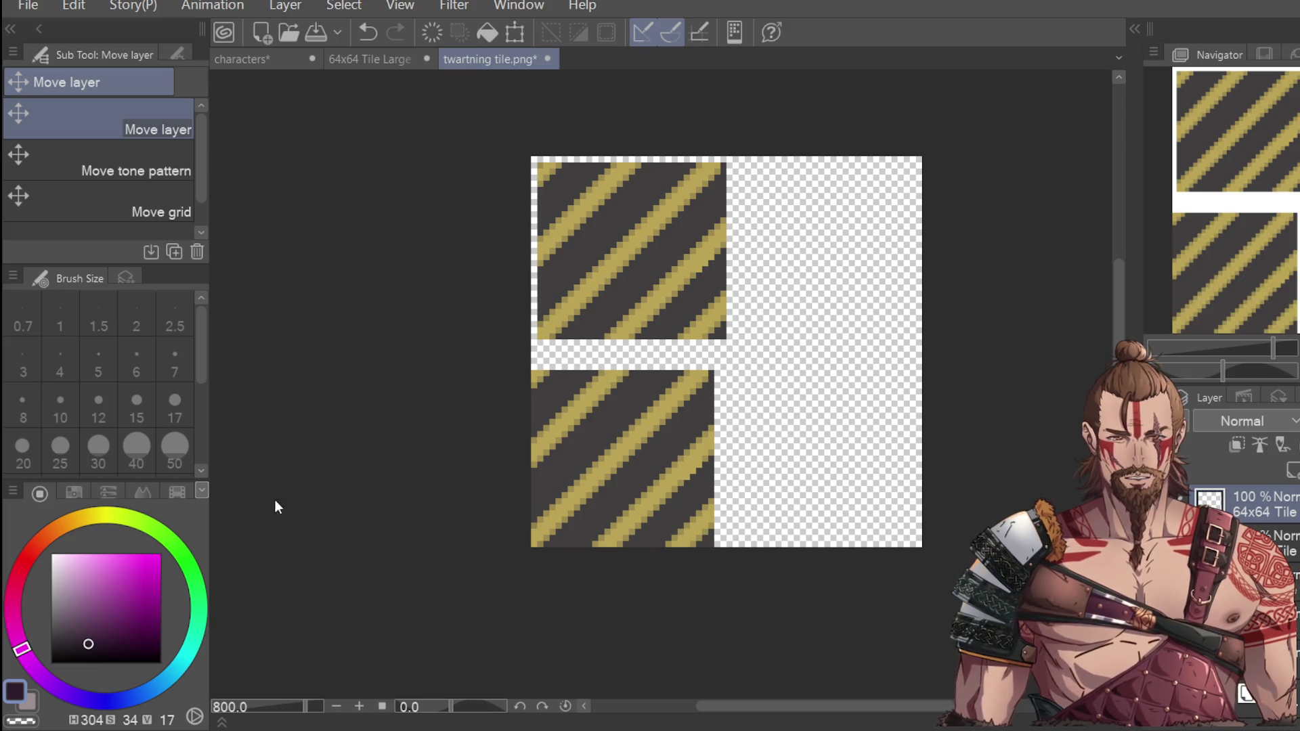
mouse_move(740, 342)
mouse_down()
mouse_move(725, 328)
mouse_move(860, 311)
mouse_move(926, 328)
mouse_up()
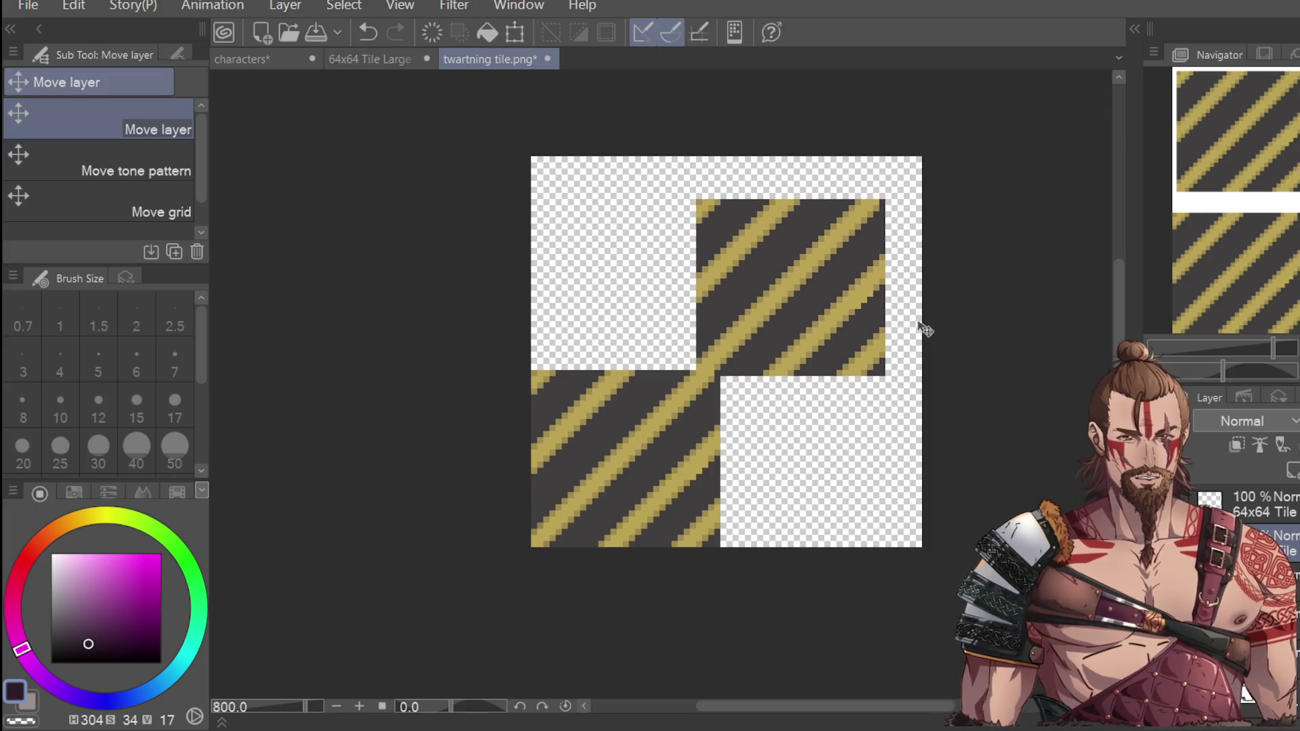
scroll(792, 371, up, 2)
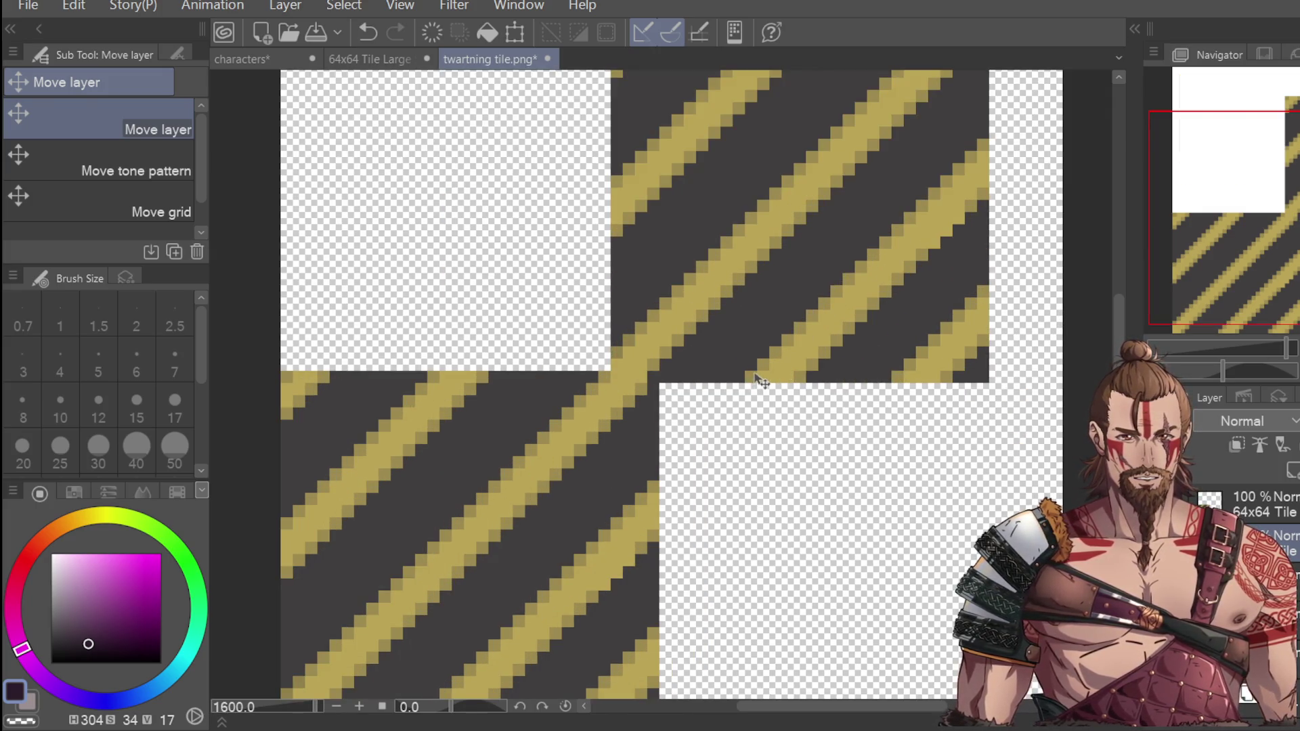
mouse_move(766, 372)
mouse_down()
mouse_move(753, 372)
mouse_move(765, 372)
mouse_move(755, 409)
mouse_up()
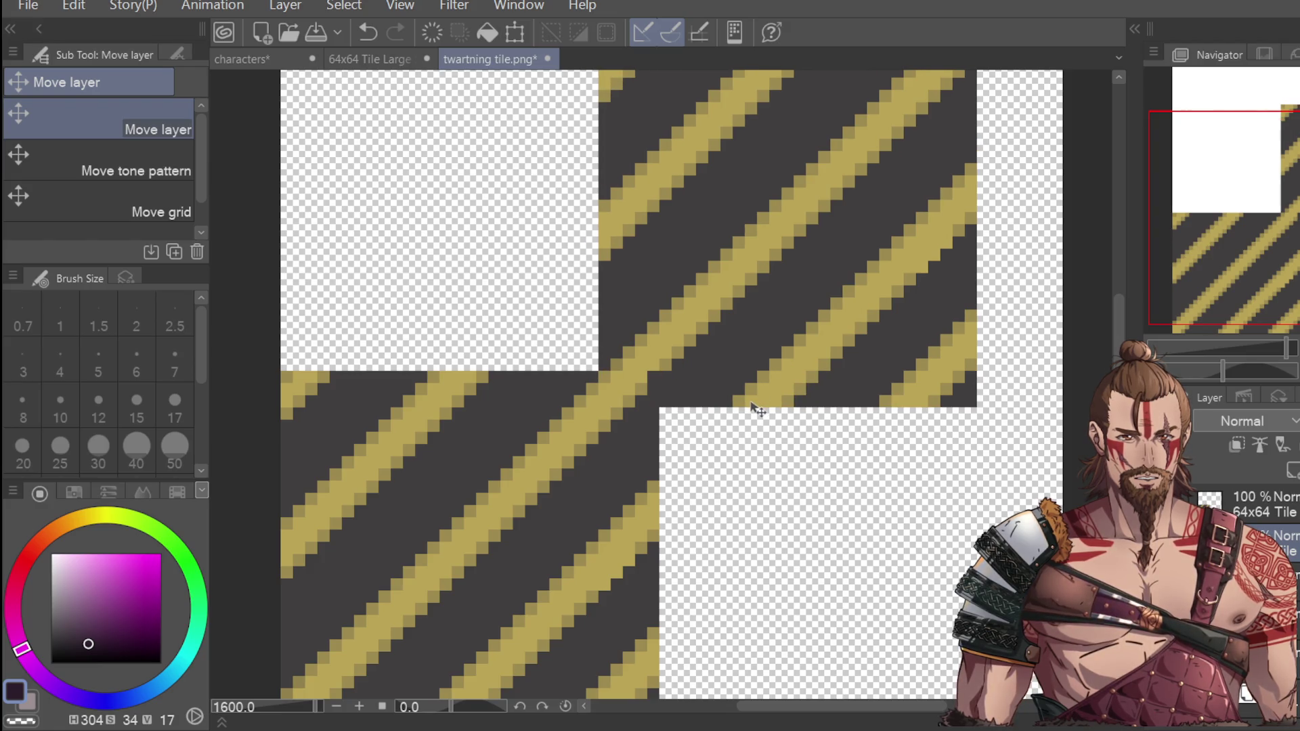
scroll(728, 406, down, 2)
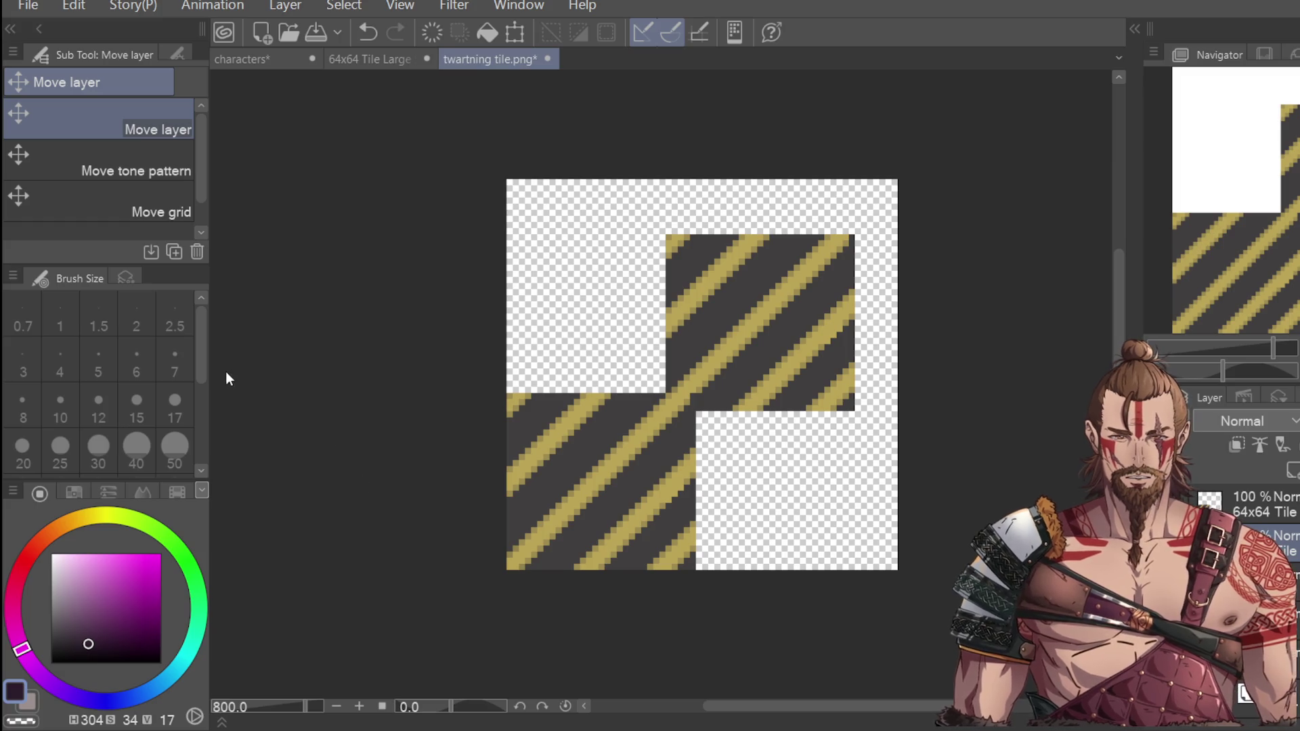
Step: Sample the yellow stripe colour with the pen active
key(p)
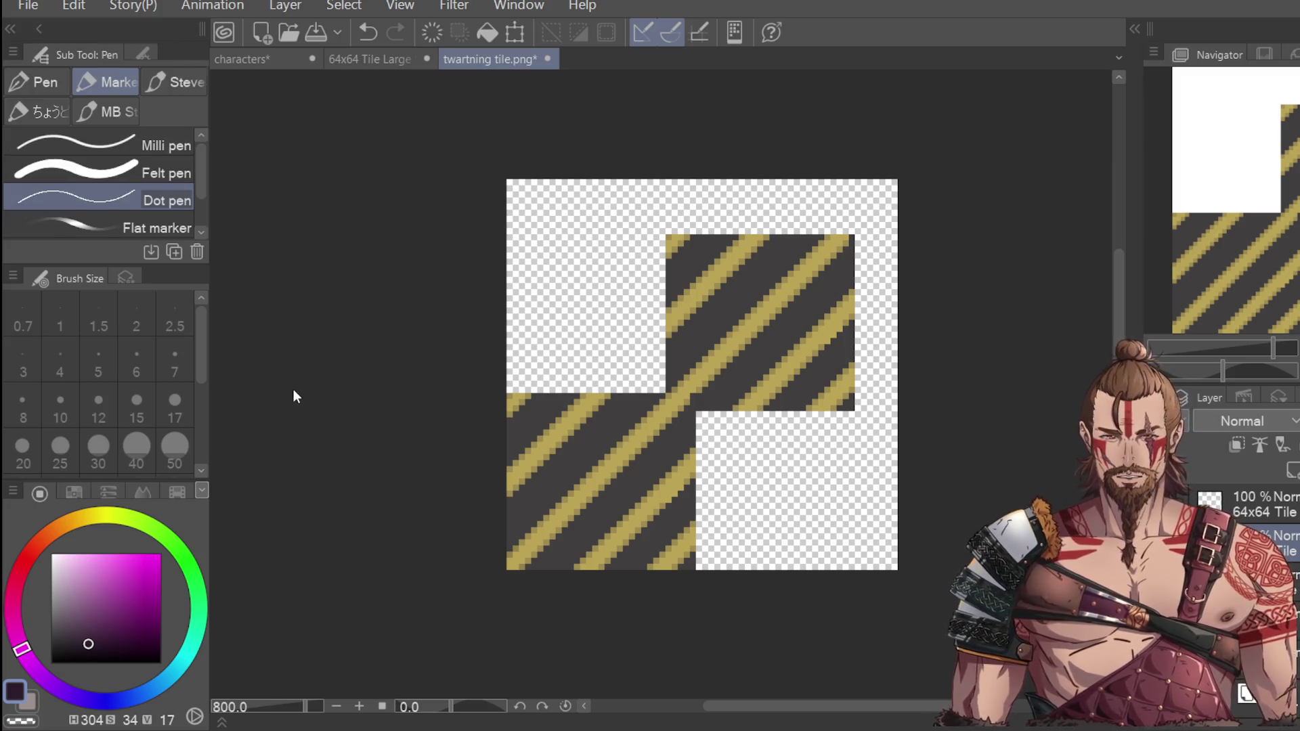
scroll(713, 409, up, 2)
alt+click(682, 360)
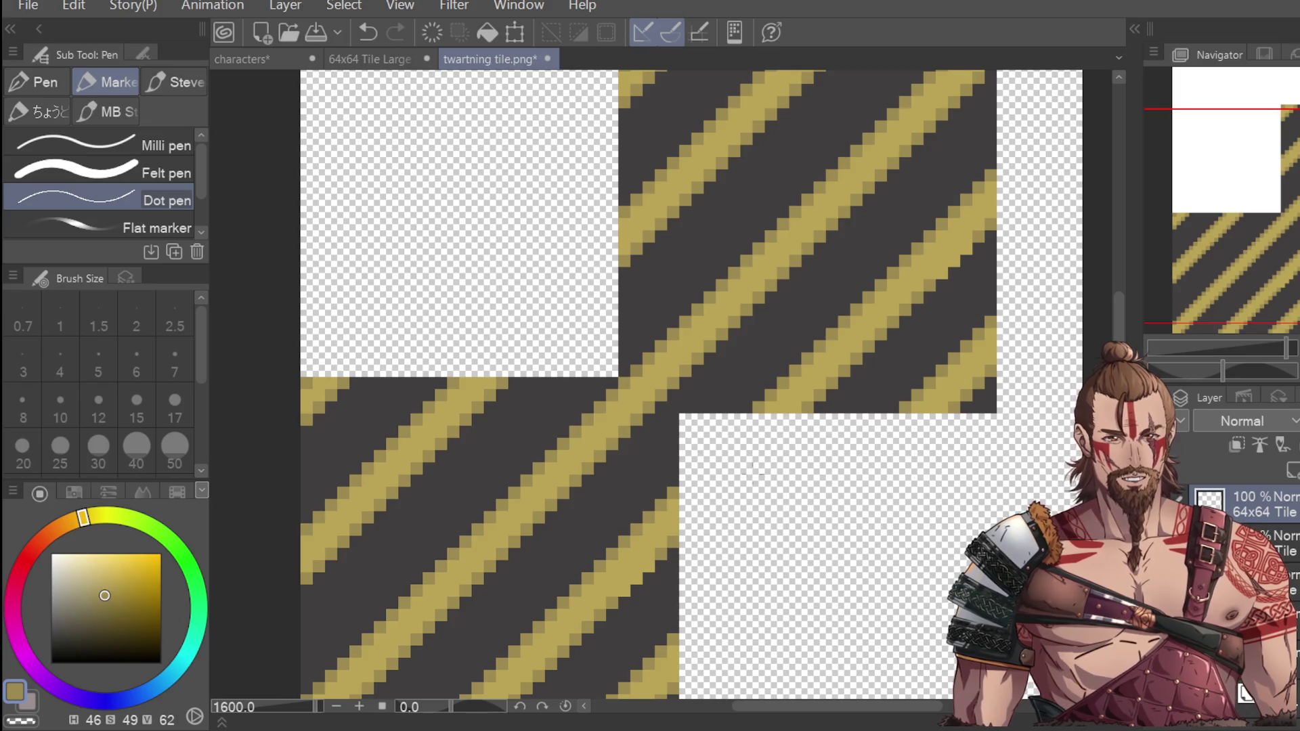
scroll(750, 472, down, 2)
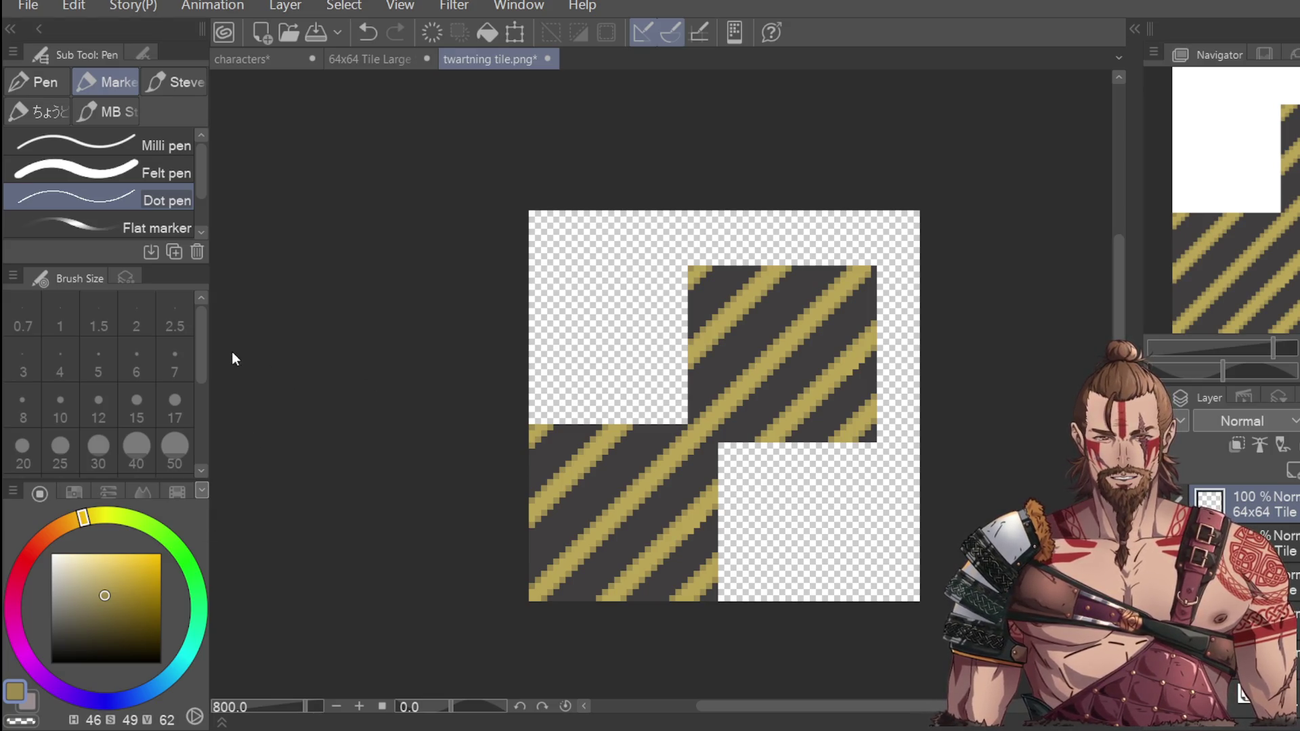
key(m)
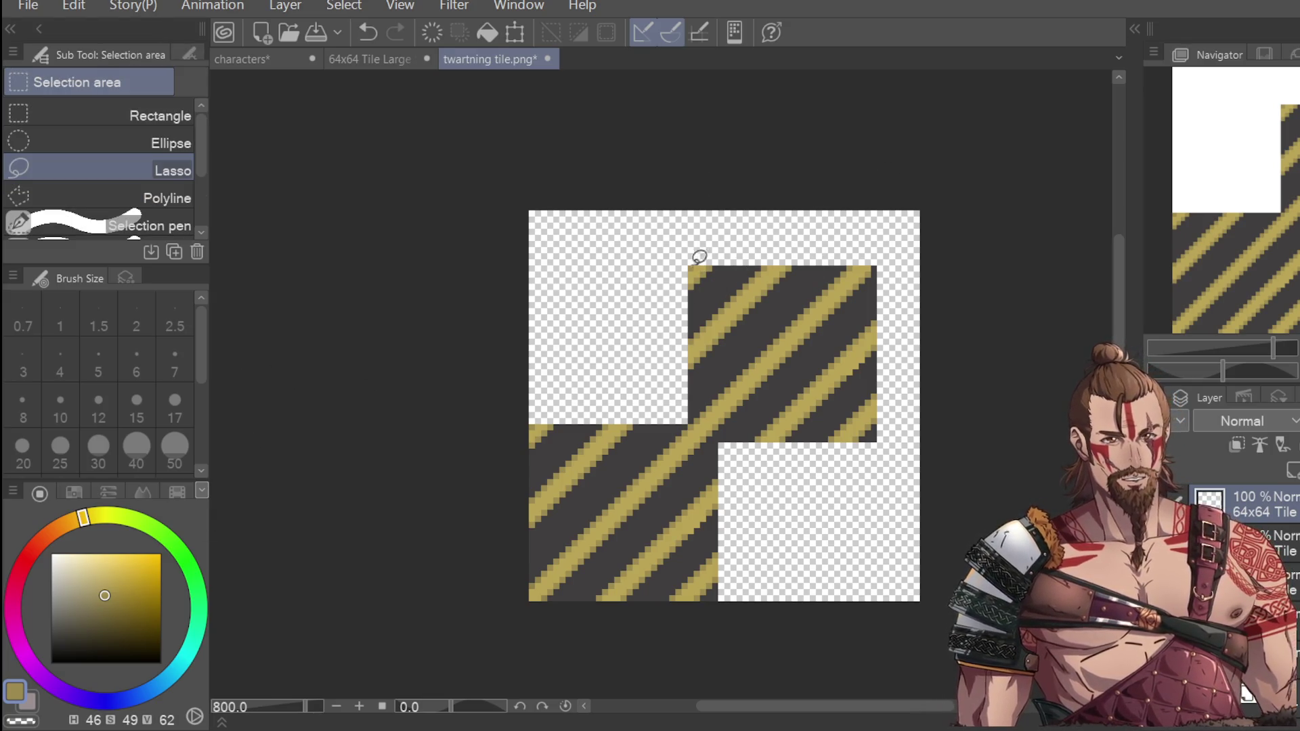
Step: Select one diagonal stripe band, try pasting and transforming it, then undo the pasted copy
mouse_move(767, 251)
mouse_down()
mouse_move(596, 398)
mouse_move(514, 543)
mouse_move(732, 381)
mouse_move(786, 232)
mouse_up()
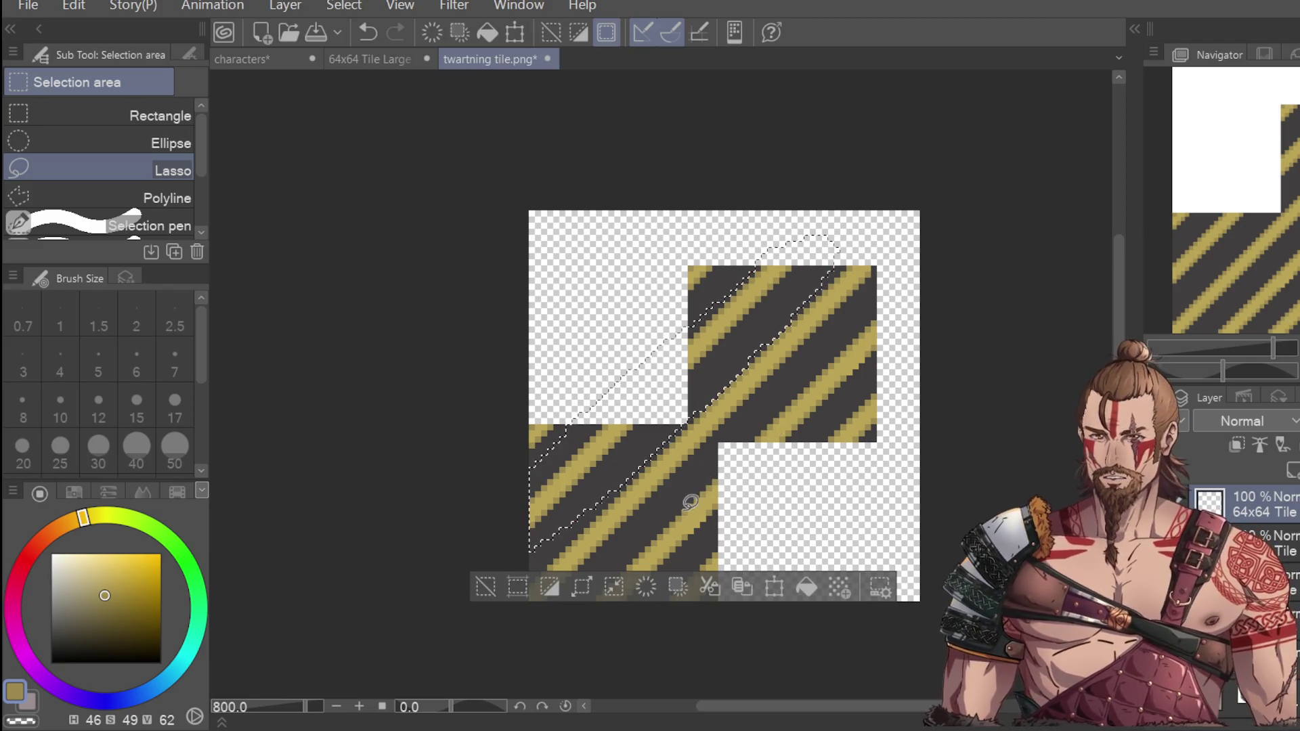
key(ctrl+v)
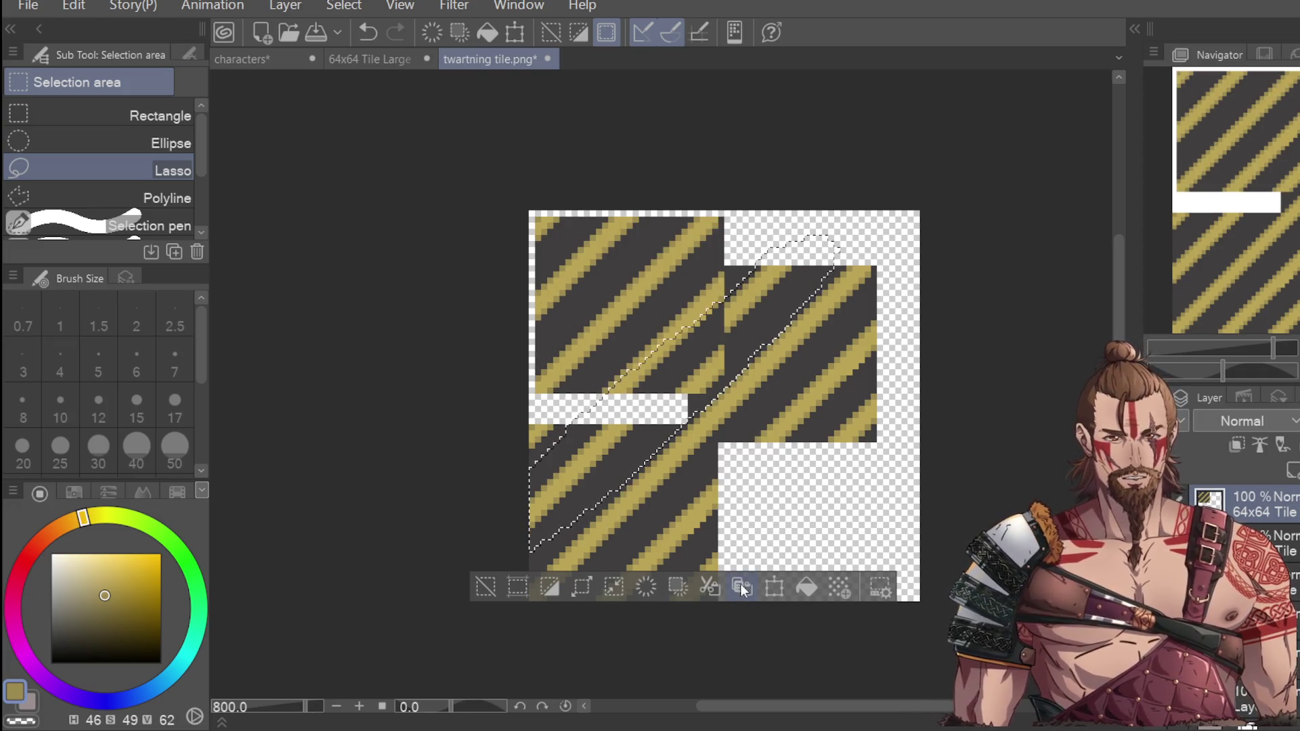
click(775, 588)
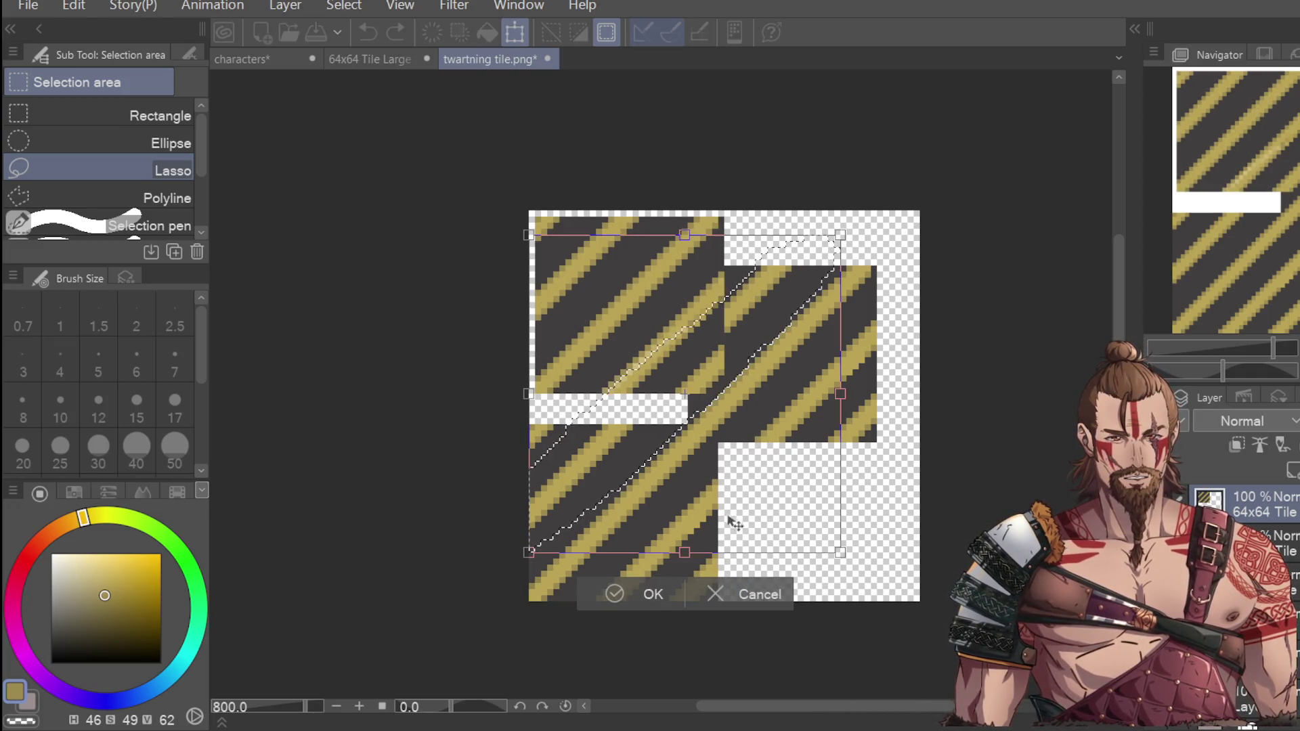
key(Return)
key(ctrl+z)
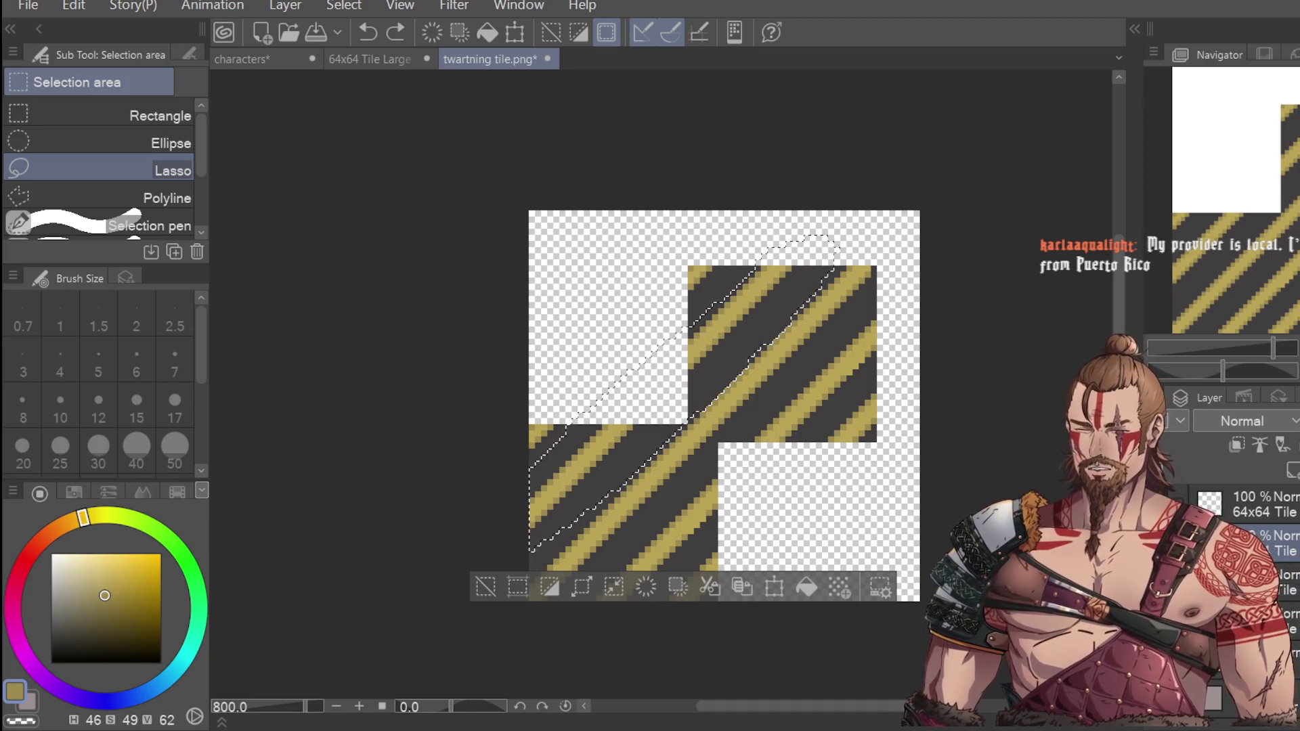
Step: Move the selected stripe up and right, nudge it a few pixels into line, and commit
click(775, 587)
drag(753, 390, 831, 318)
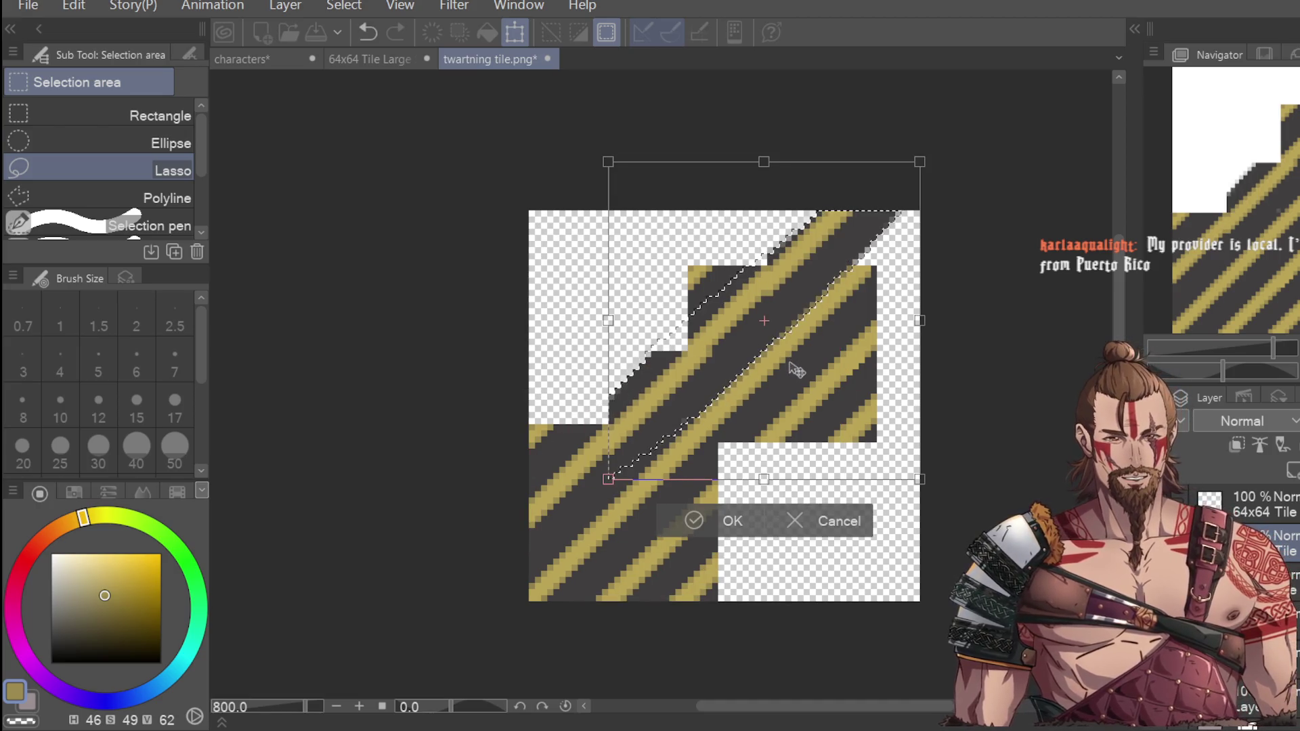
key(Up)
key(Left)
key(Up)
key(Left)
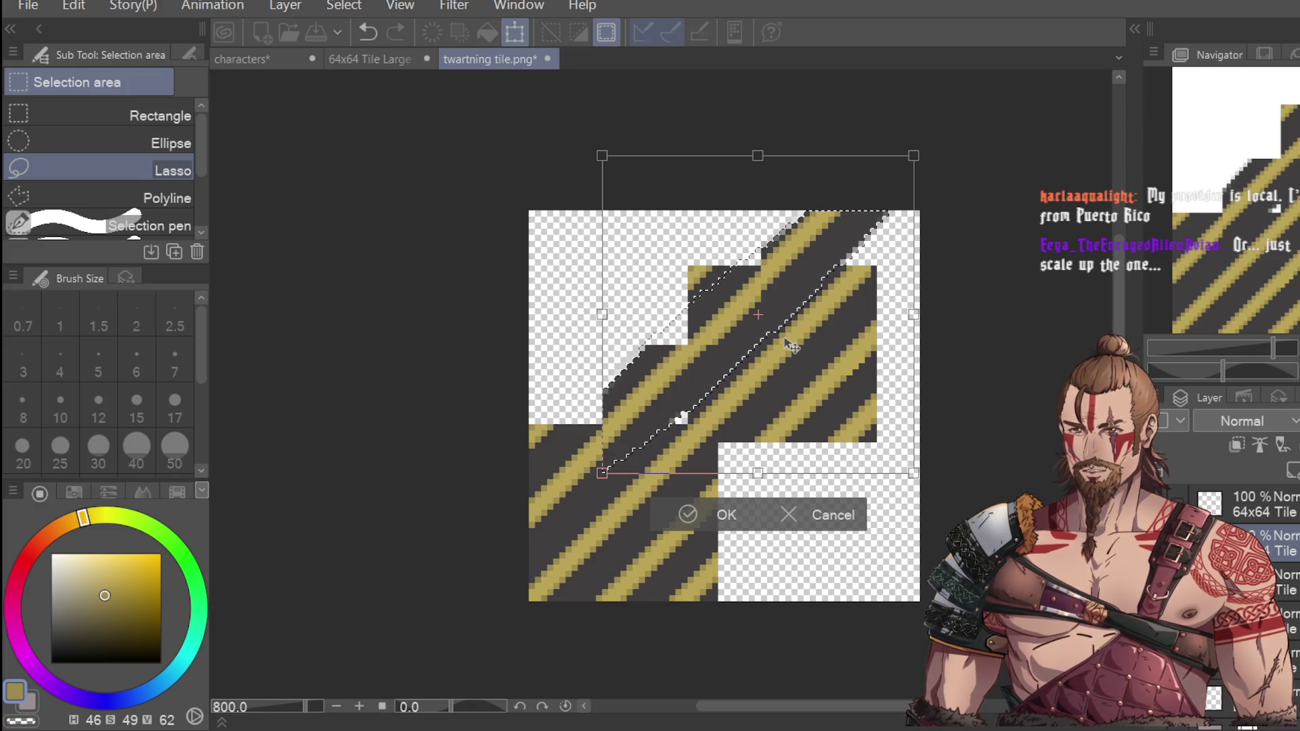
scroll(789, 357, up, 2)
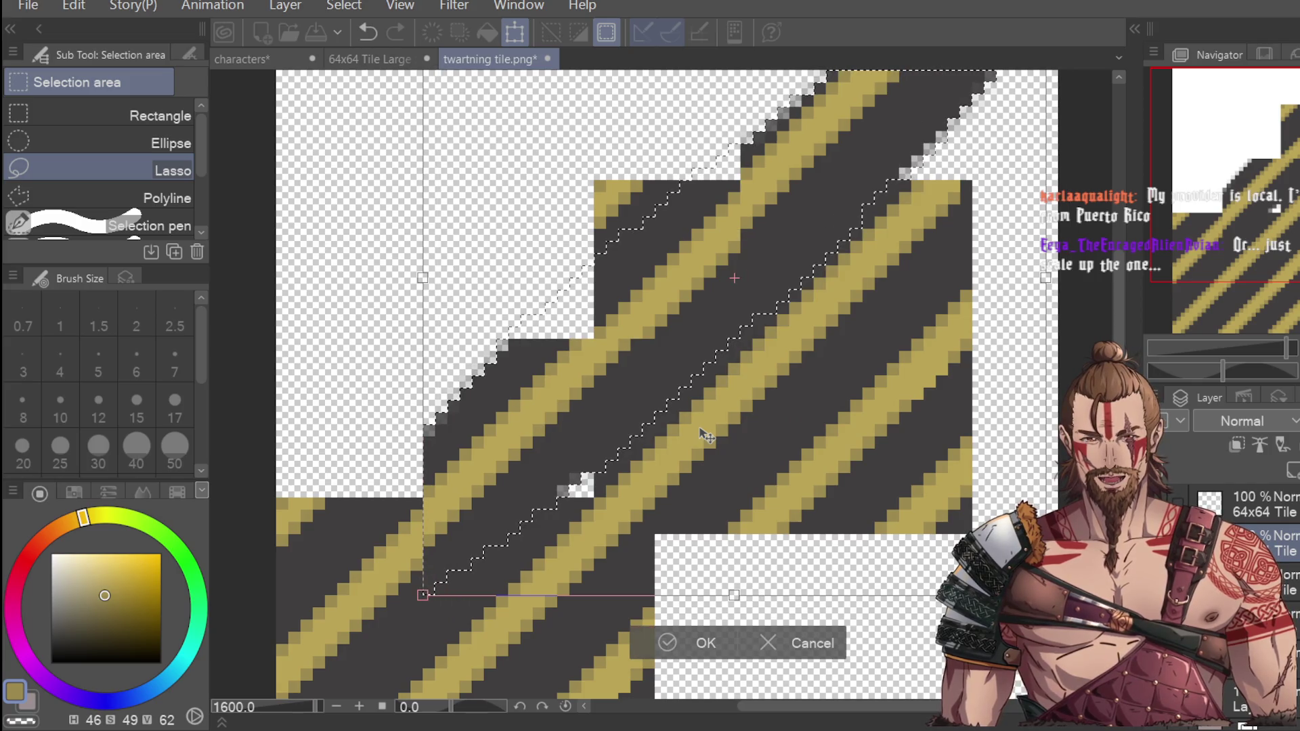
key(Down)
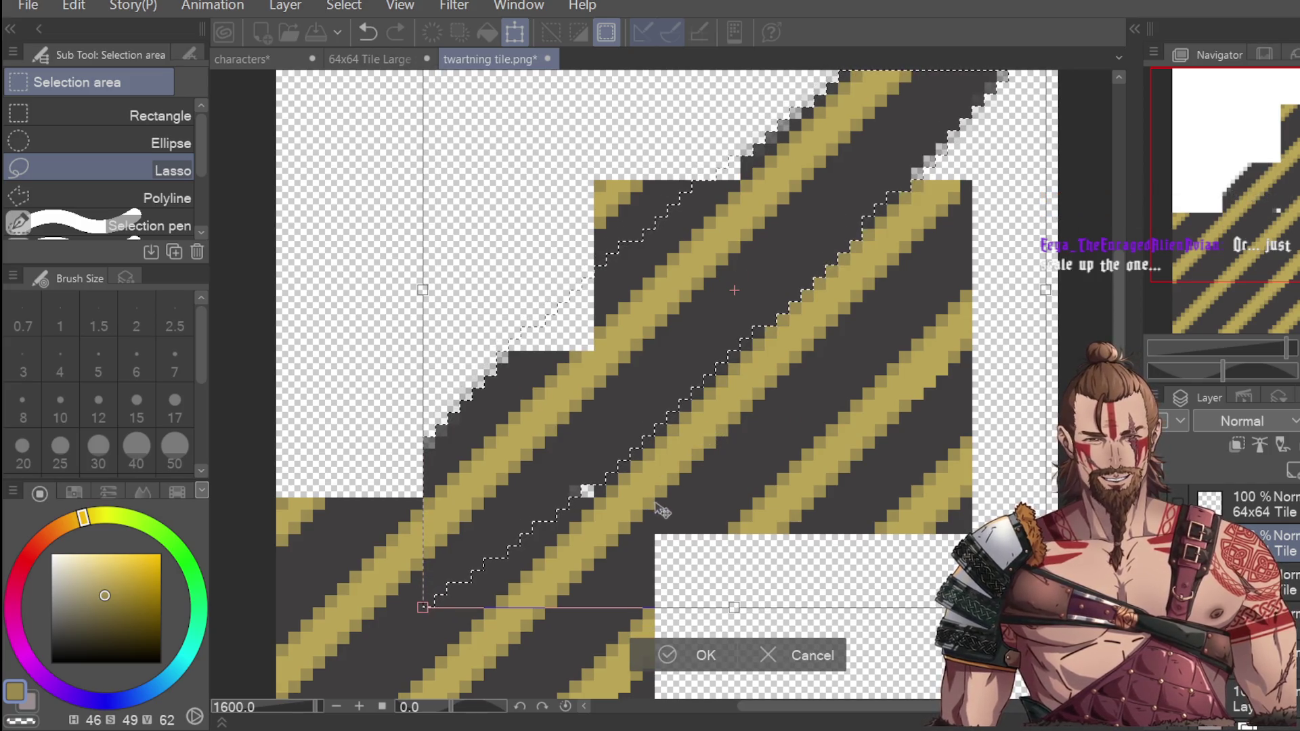
scroll(662, 502, down, 4)
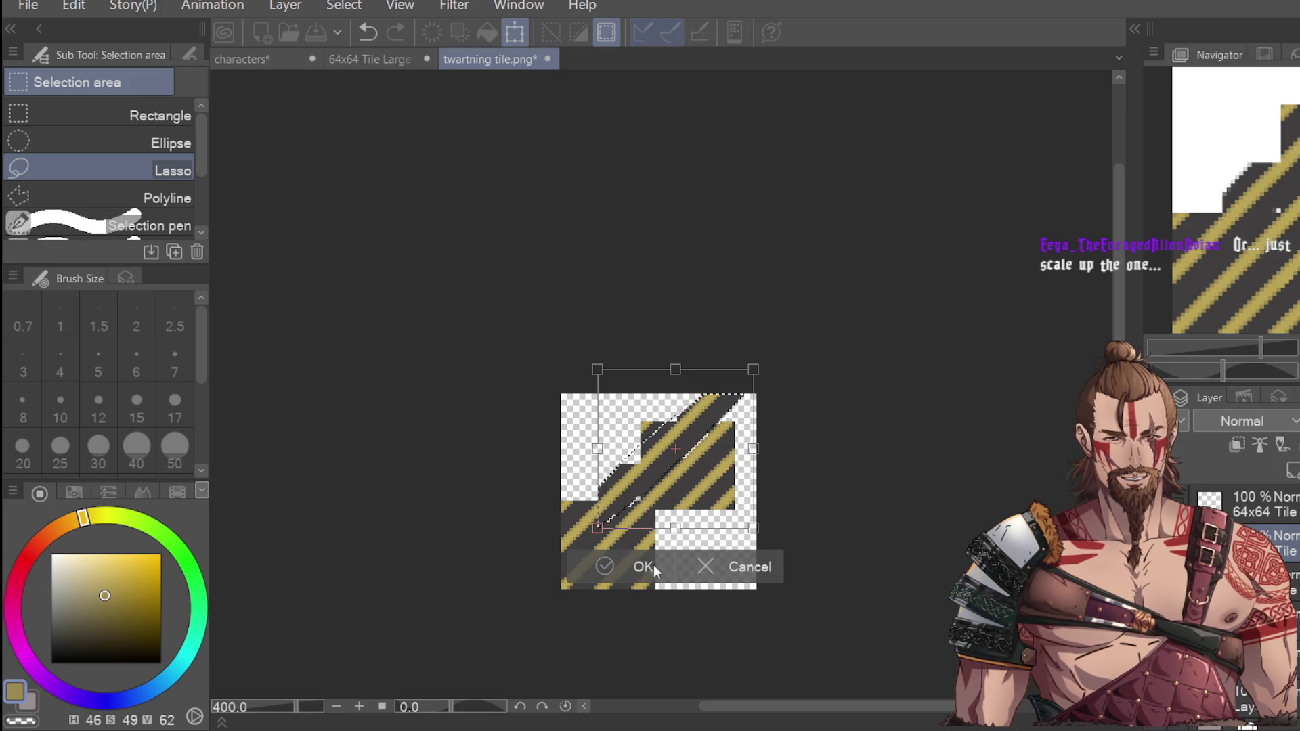
scroll(650, 564, up, 2)
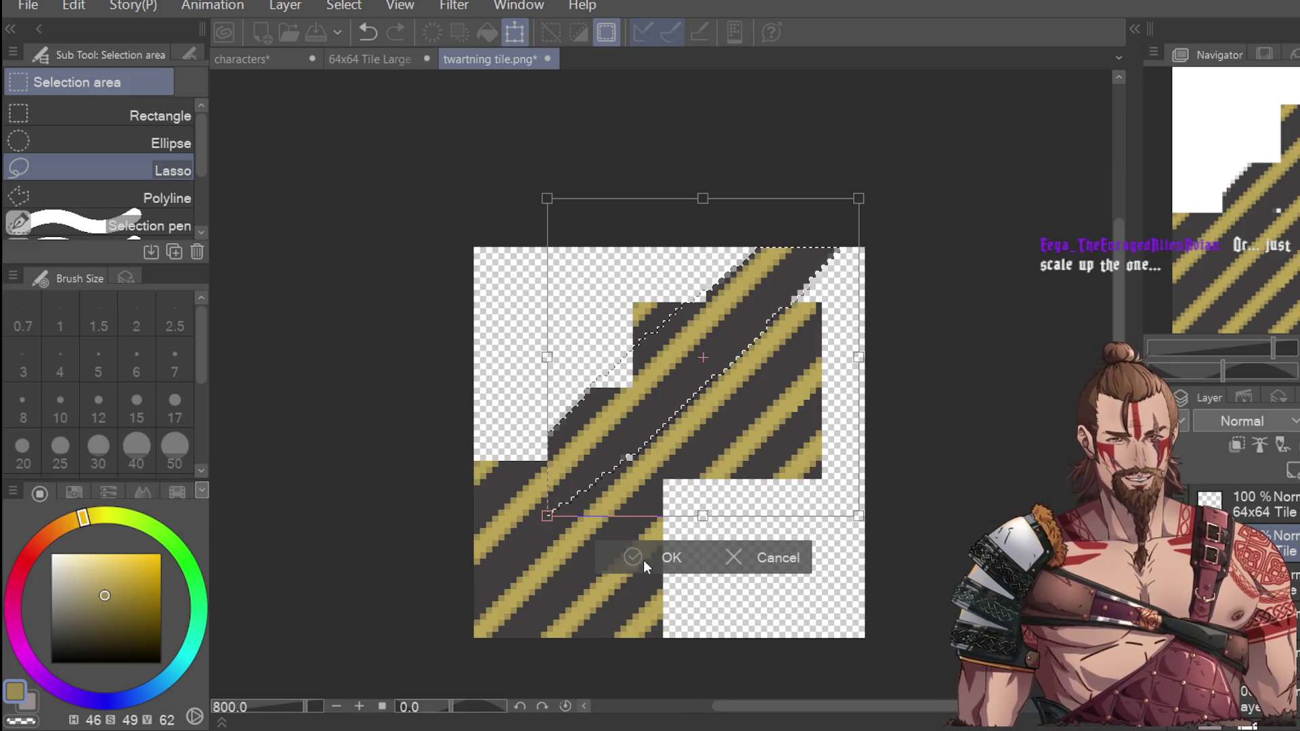
click(644, 562)
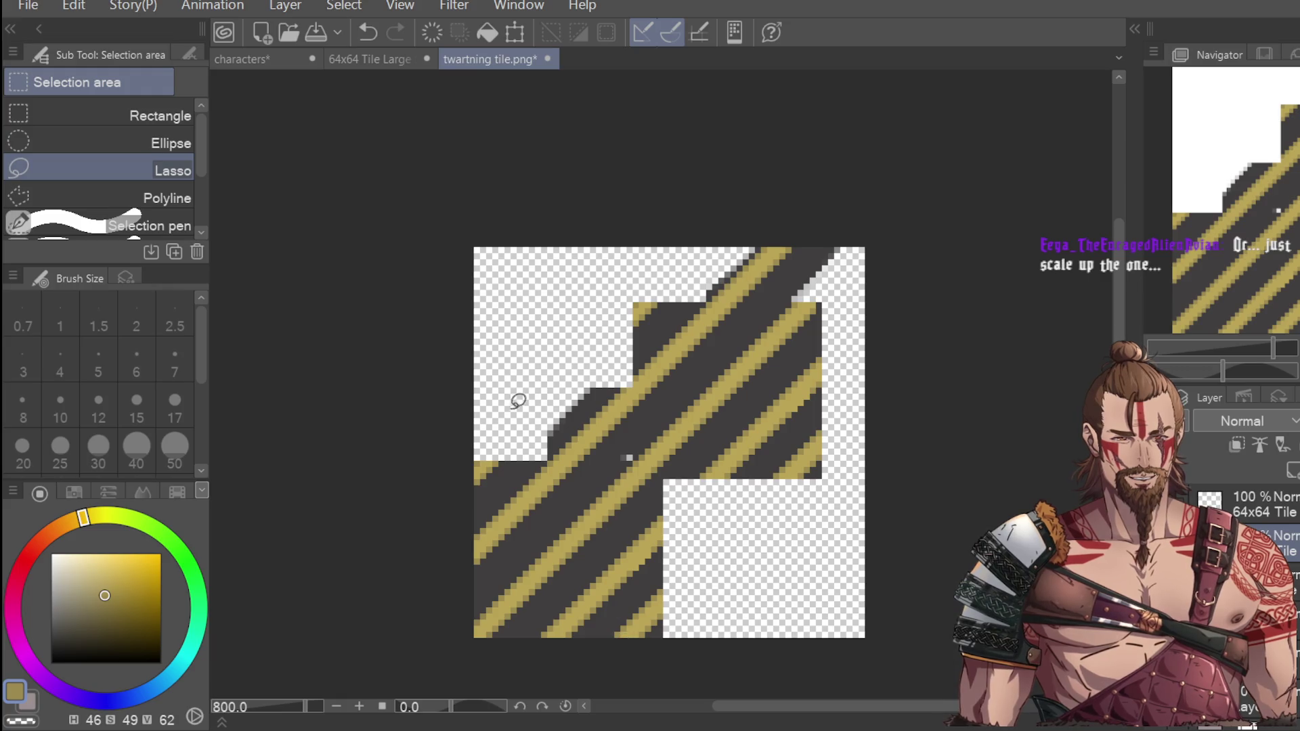
Step: Sample the dark grey background and paint it into the gaps along the stepped top edge
key(i)
click(806, 266)
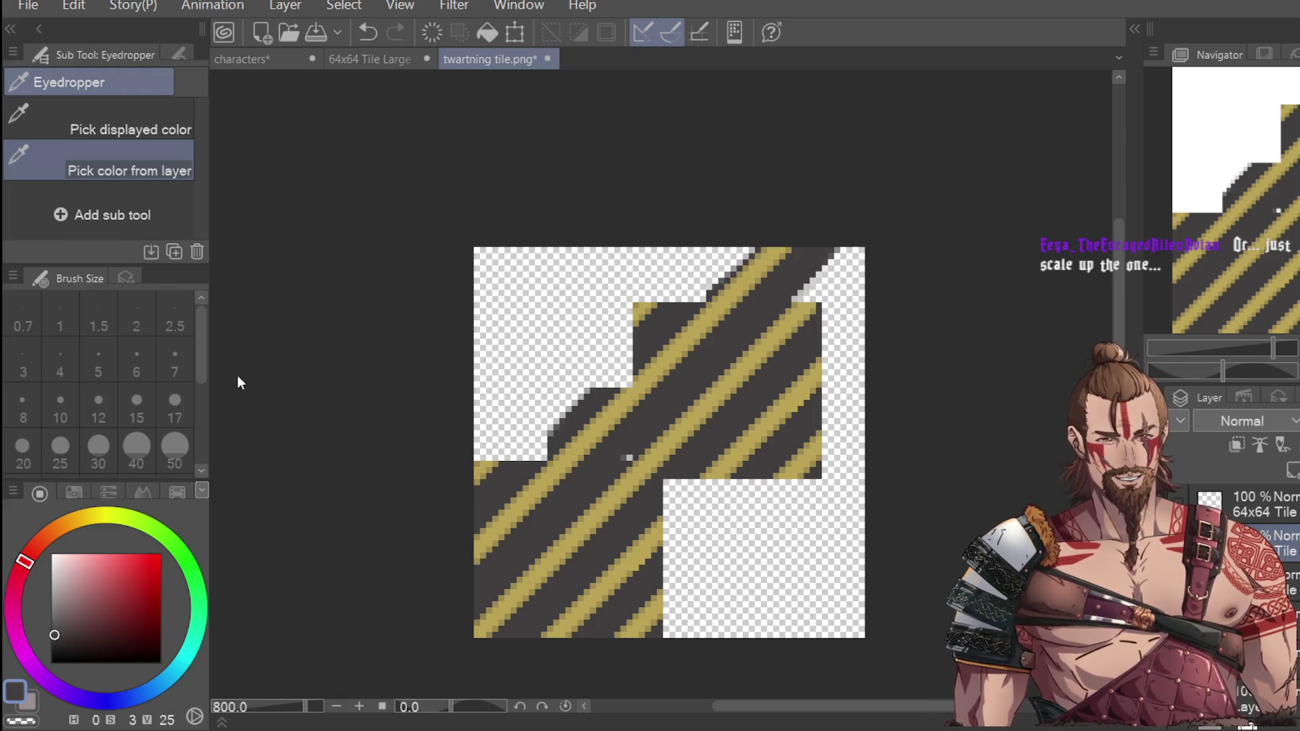
key(p)
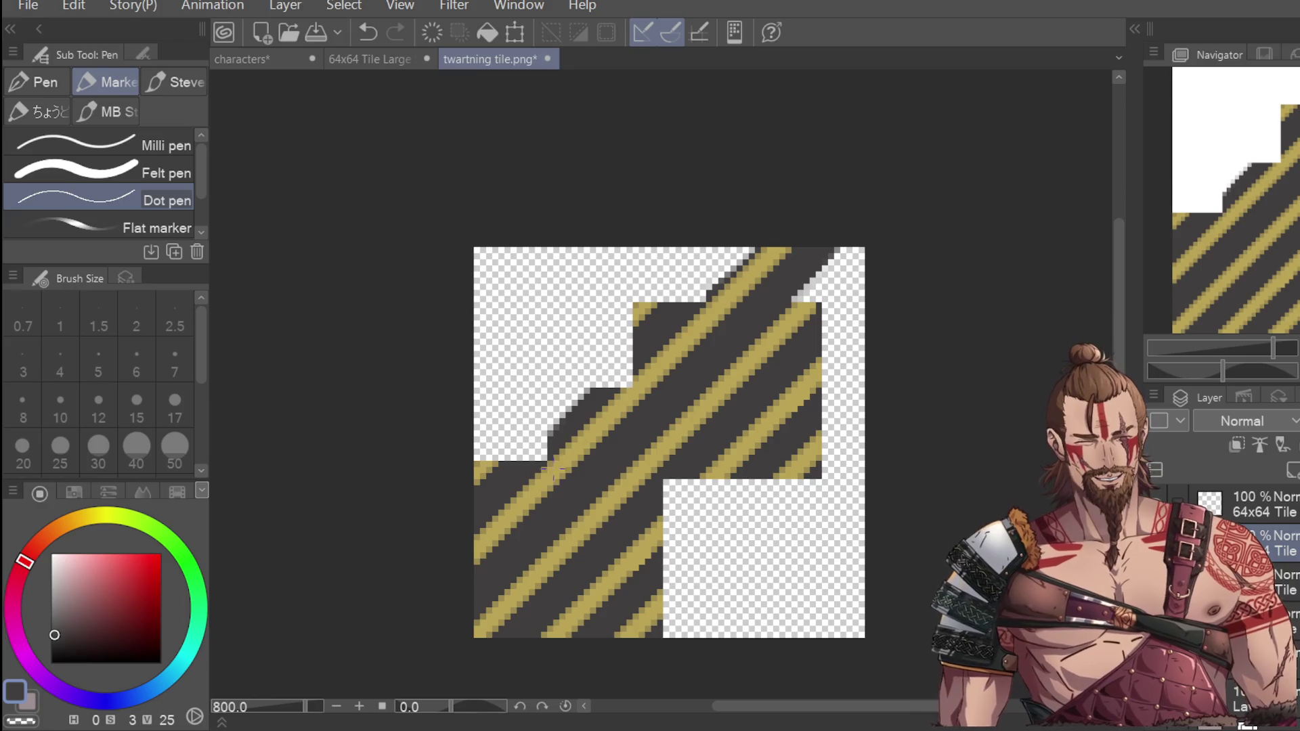
scroll(548, 380, up, 4)
drag(451, 458, 508, 440)
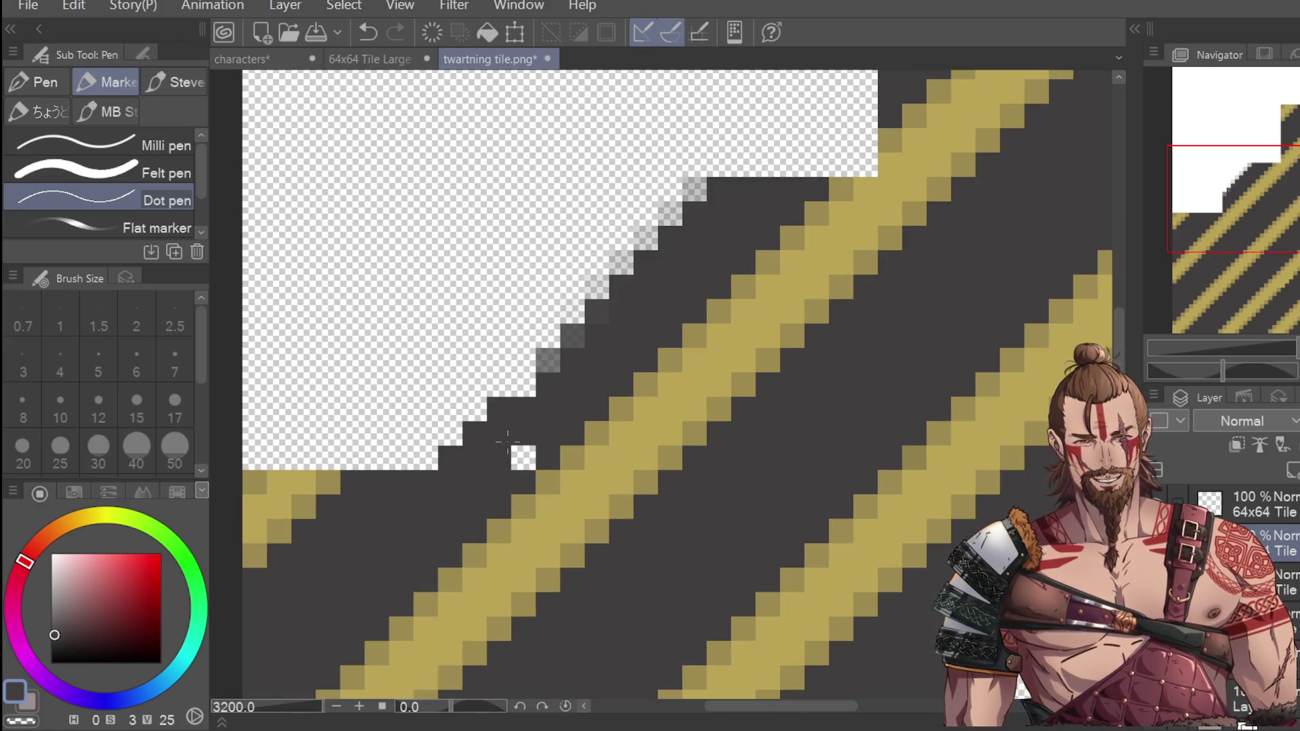
drag(874, 166, 812, 112)
drag(820, 169, 792, 139)
click(866, 164)
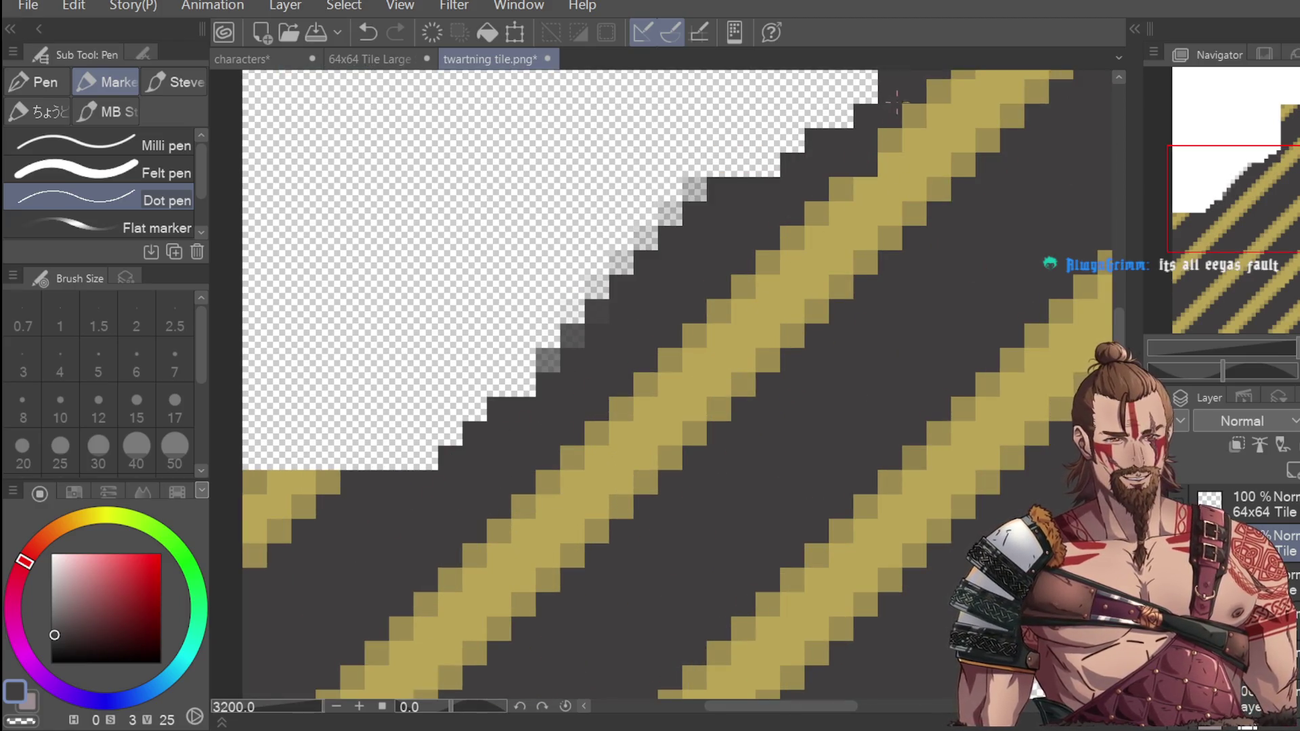
scroll(865, 102, down, 4)
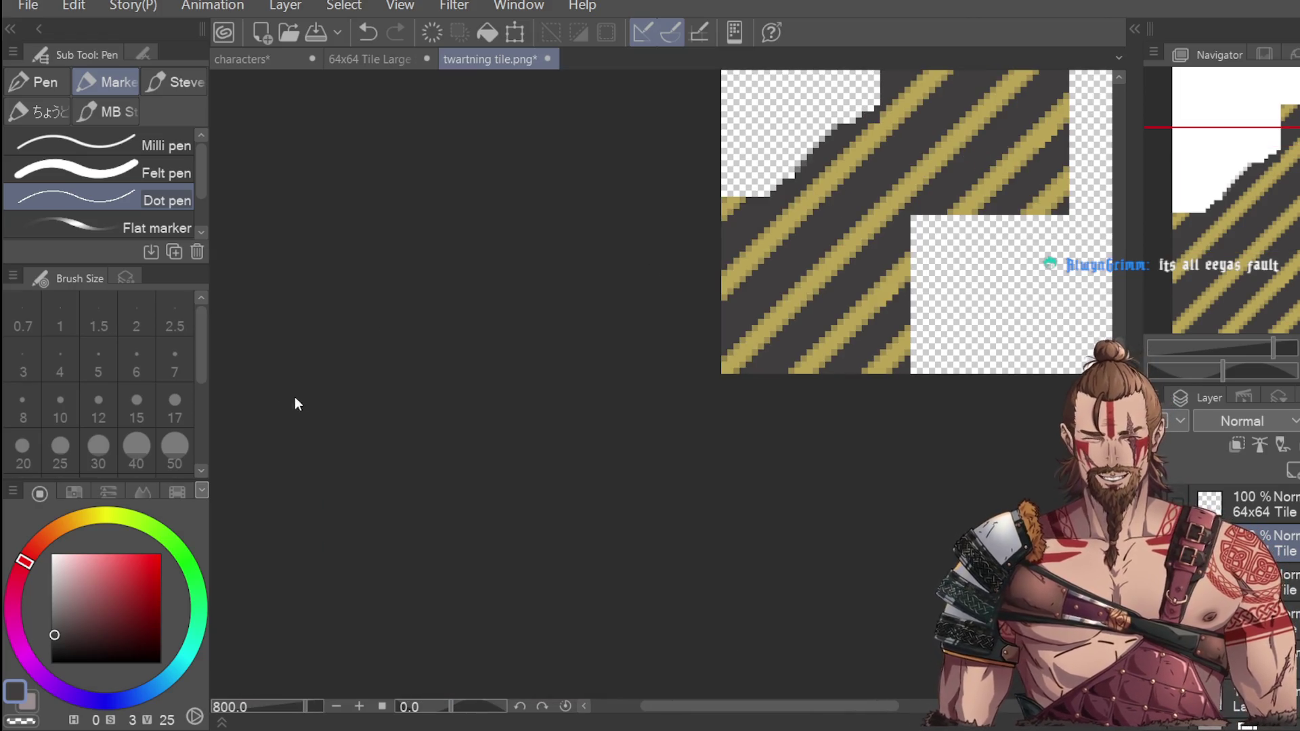
Step: Take the gold stripe colour as the drawing colour and zoom out to the whole tile
key(i)
scroll(900, 102, up, 2)
click(901, 101)
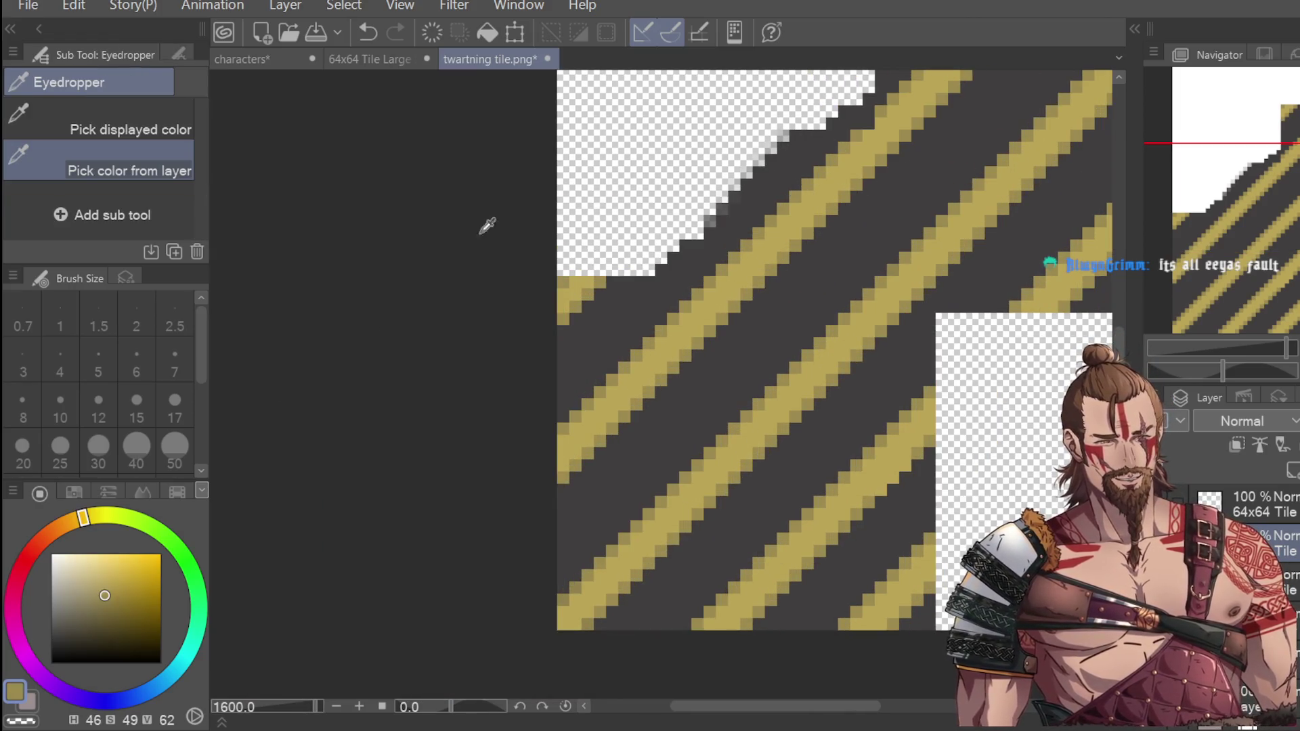
key(p)
key(ctrl+minus)
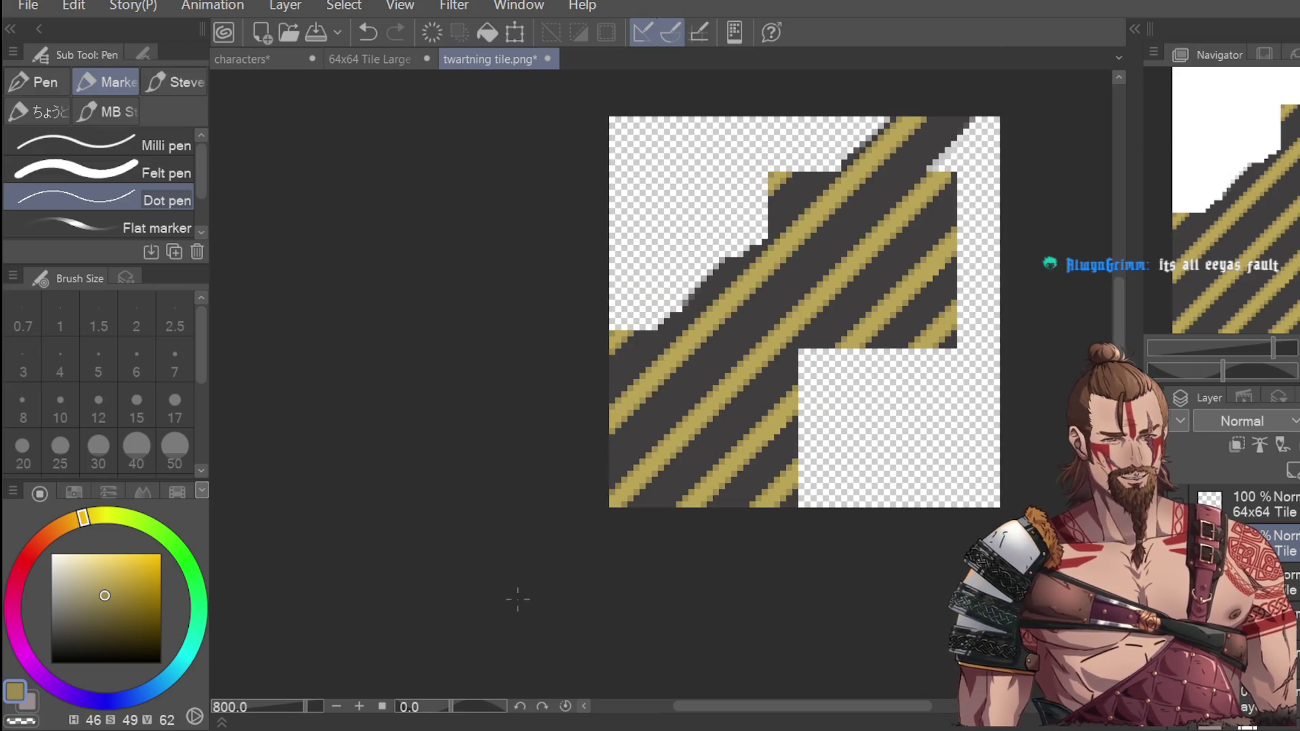
Step: Outline a diagonal strip of the tile, discard it, and pick the dark grey colour
key(m)
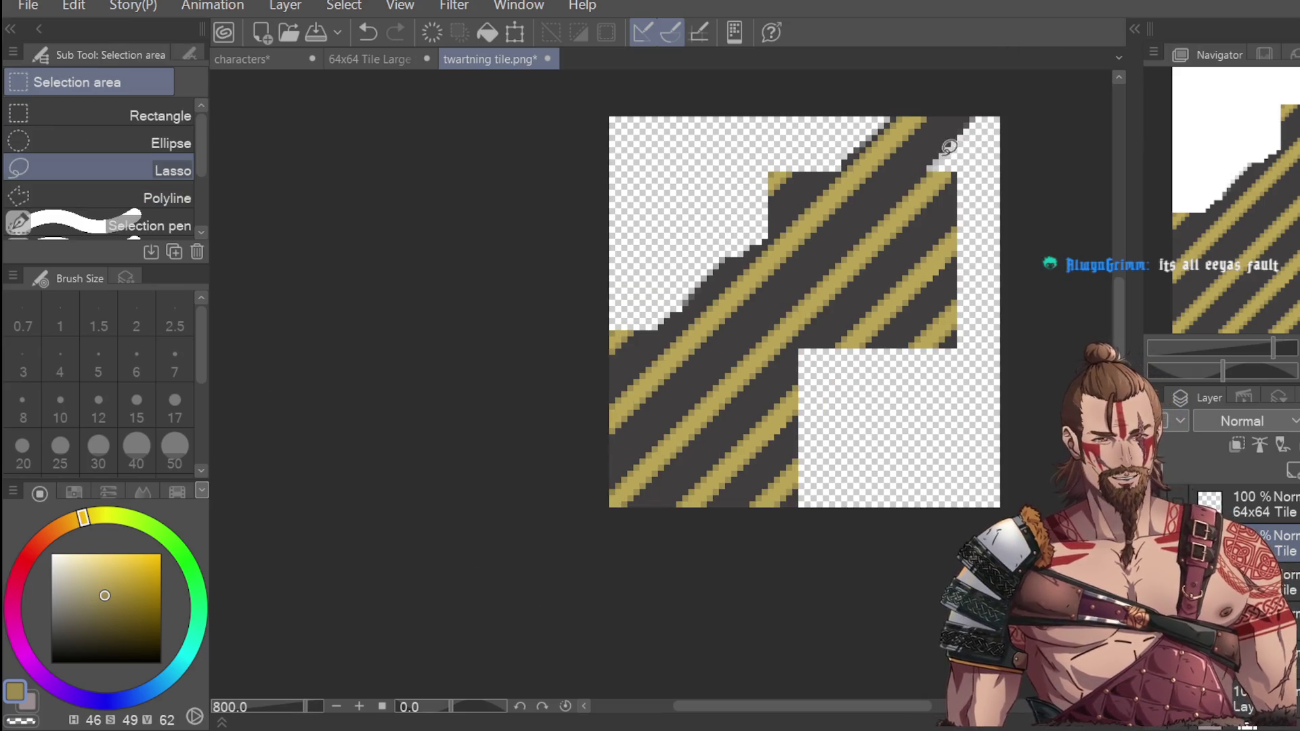
mouse_move(845, 231)
mouse_down()
mouse_move(579, 493)
mouse_move(769, 384)
mouse_move(982, 170)
mouse_up()
click(861, 391)
key(p)
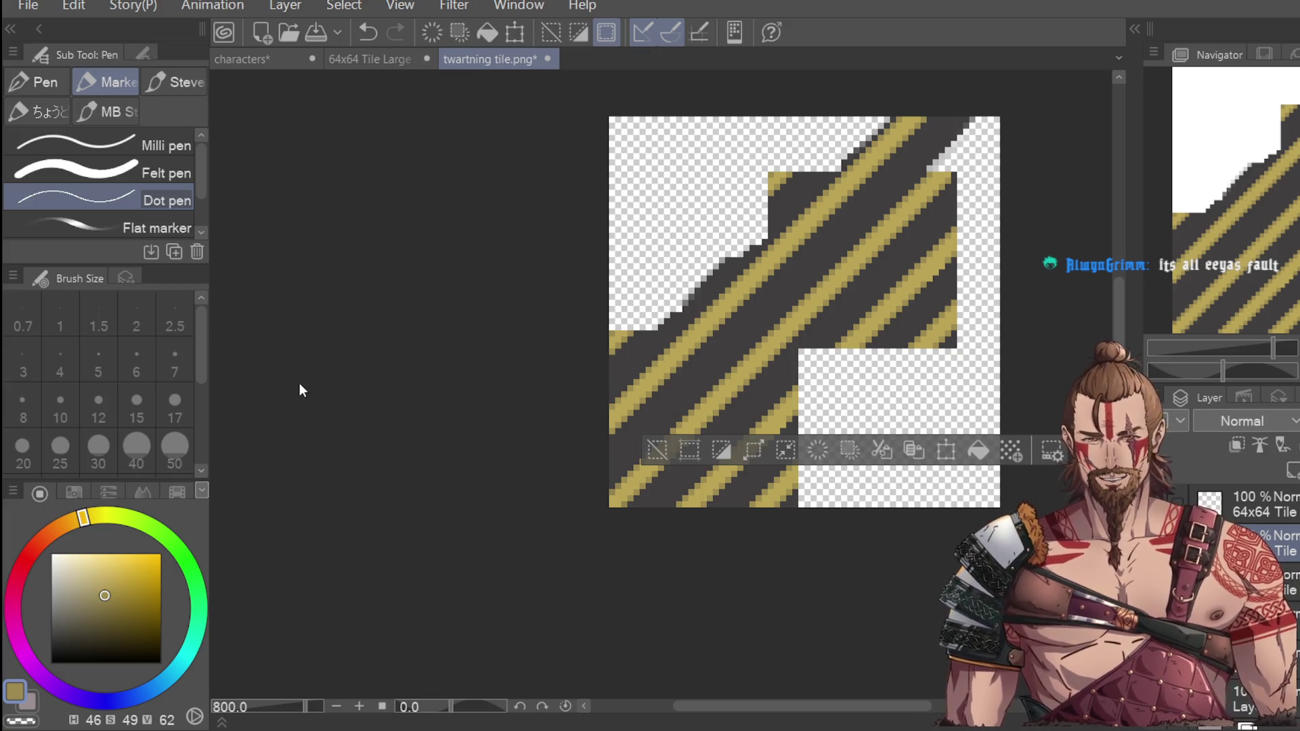
alt+click(740, 334)
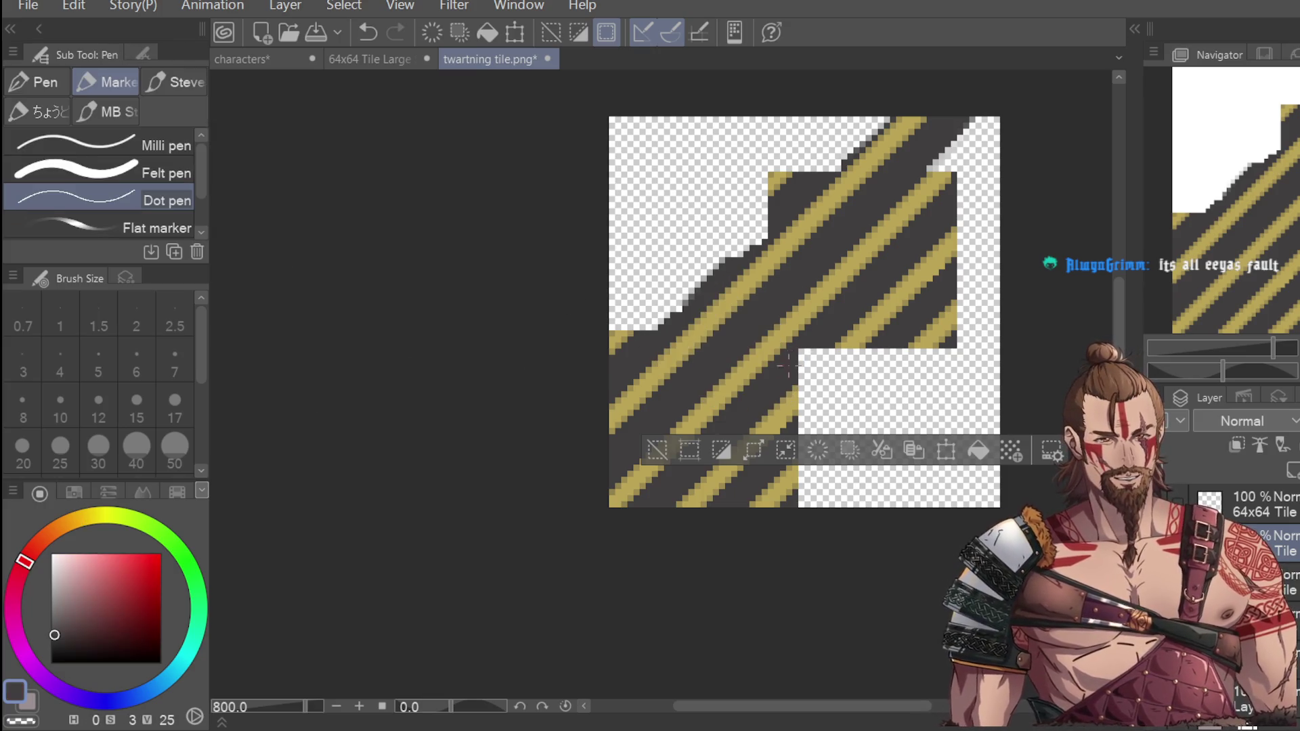
Step: Draw another diagonal lasso selection across the tile, then clear it
key(m)
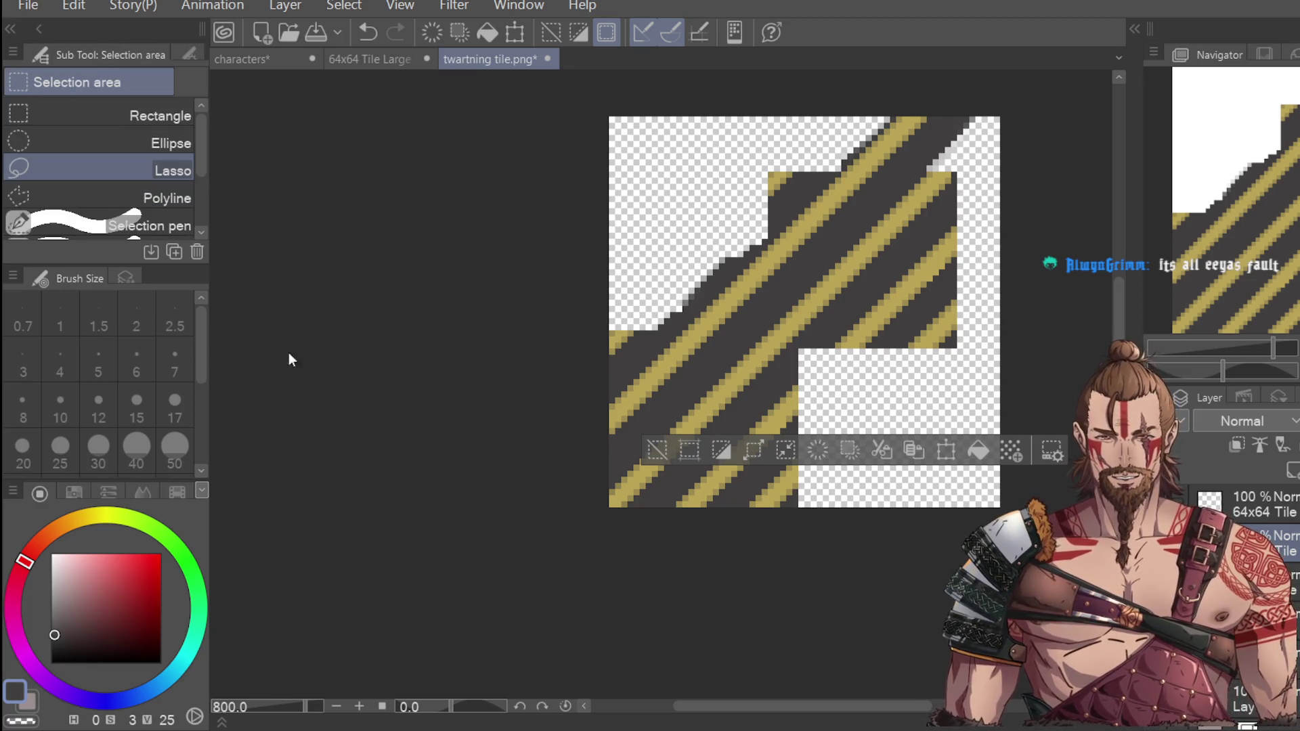
click(865, 295)
drag(494, 441, 688, 378)
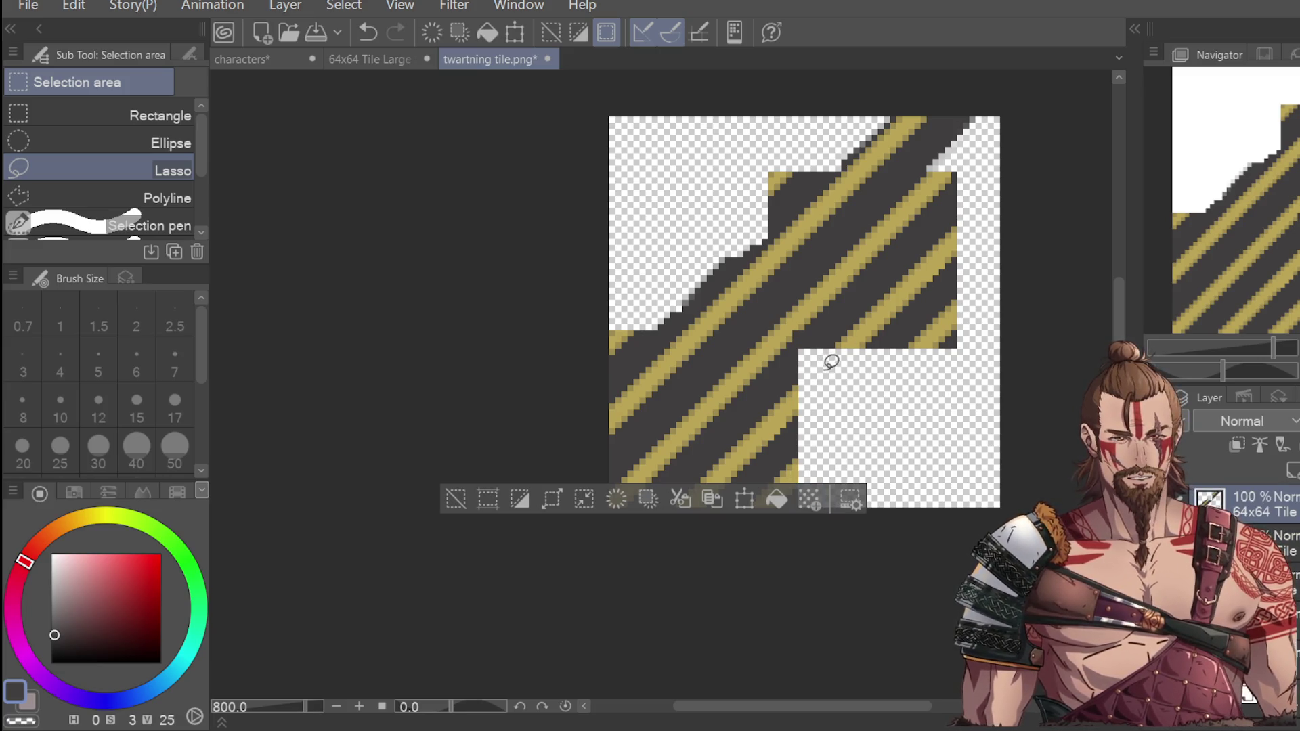
key(ctrl+d)
Step: Sample the gold stripe colour, then the dark stripe colour, for the pen
key(i)
scroll(822, 291, up, 2)
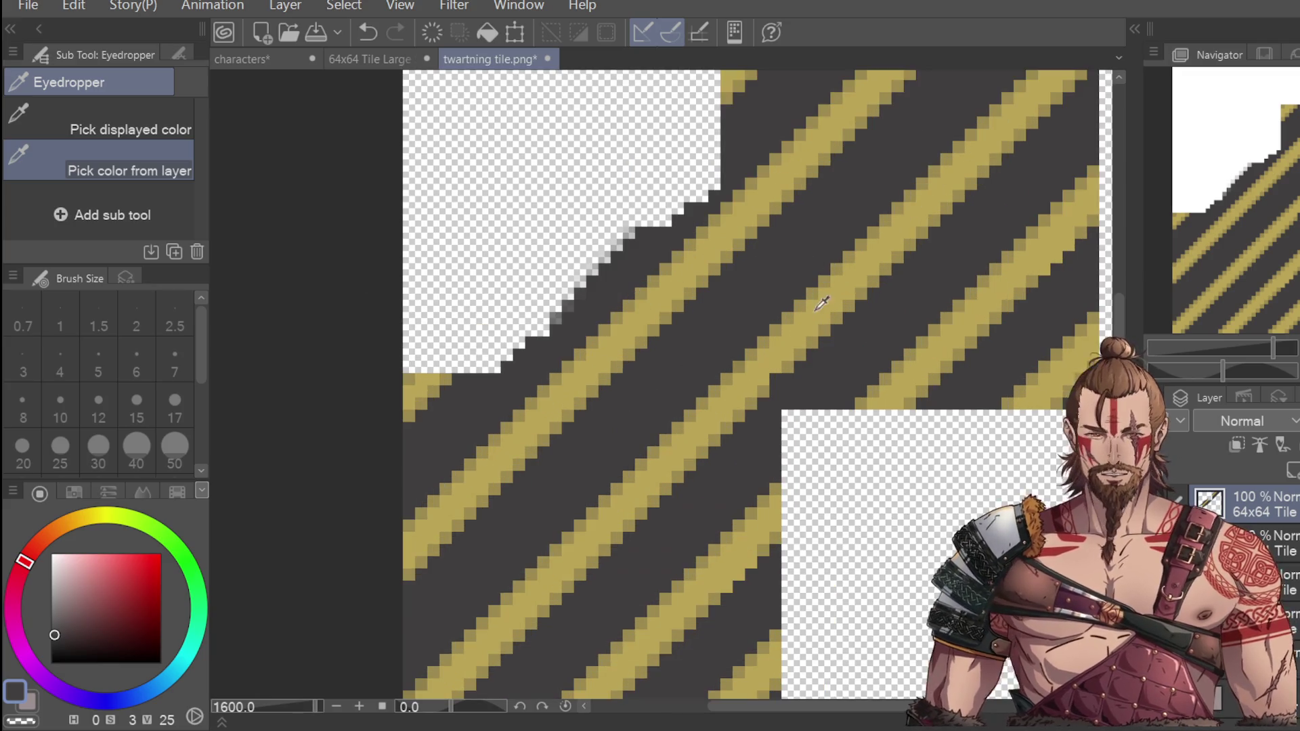
click(785, 375)
key(p)
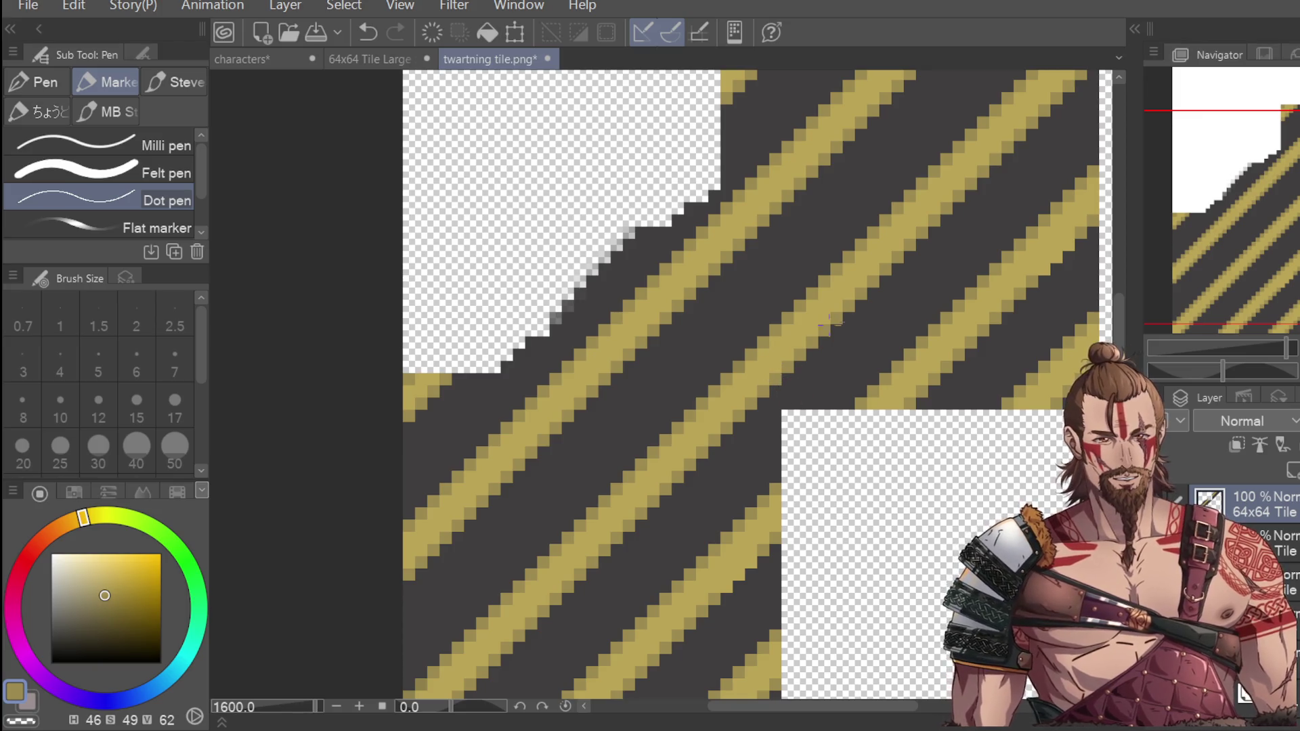
scroll(830, 322, down, 2)
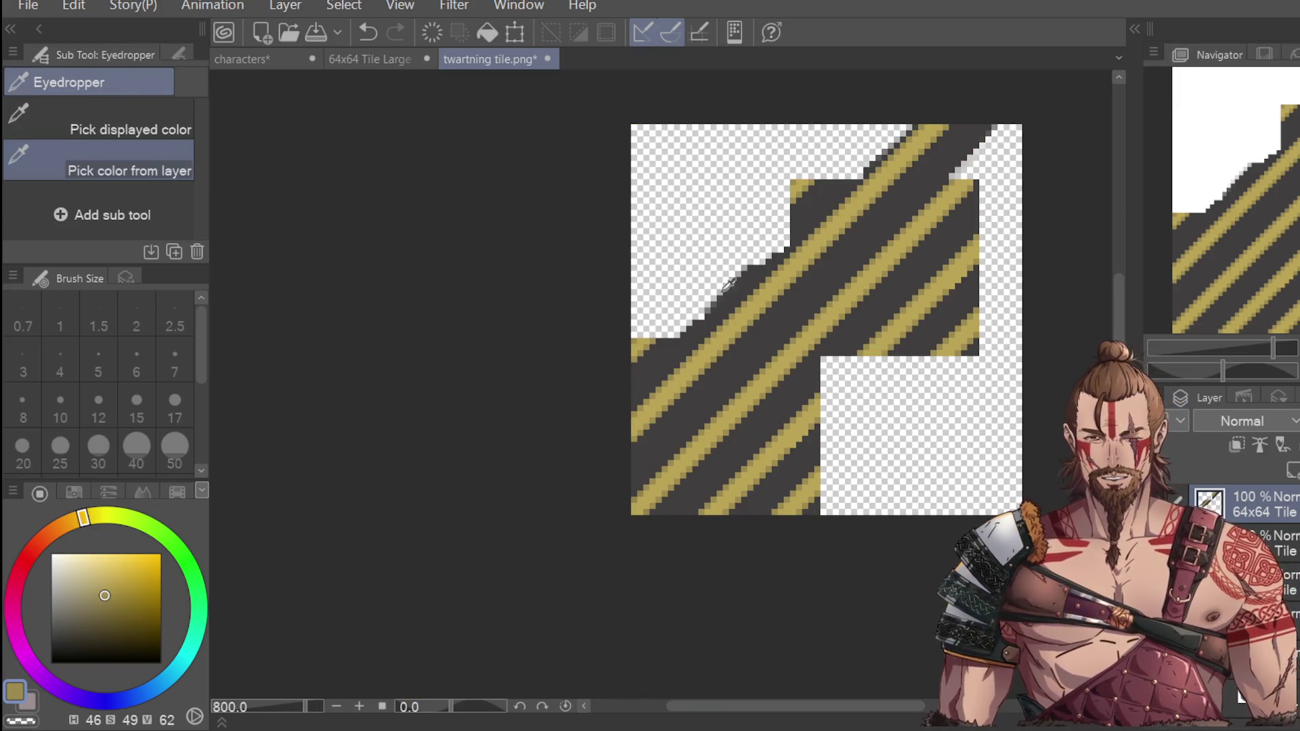
alt+click(847, 342)
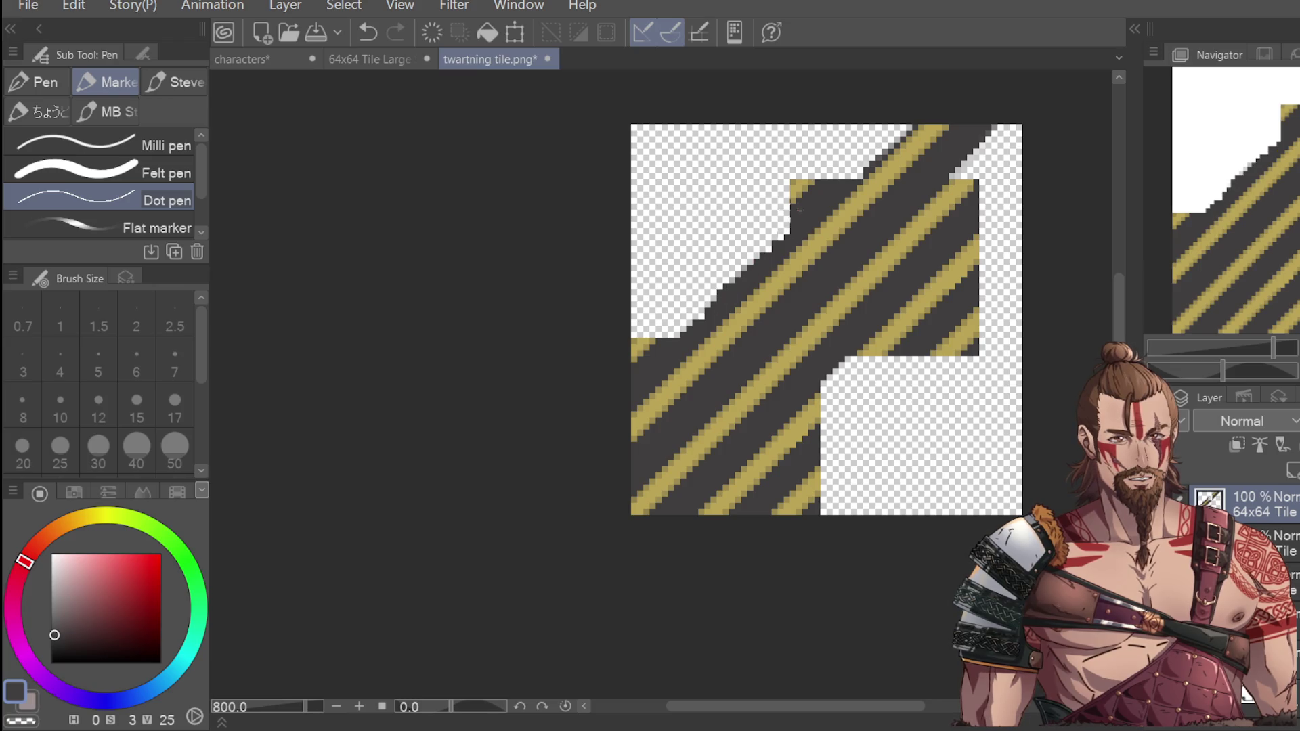
Step: Lasso a diagonal band of stripes from the tile's top-right corner and begin transforming it
key(m)
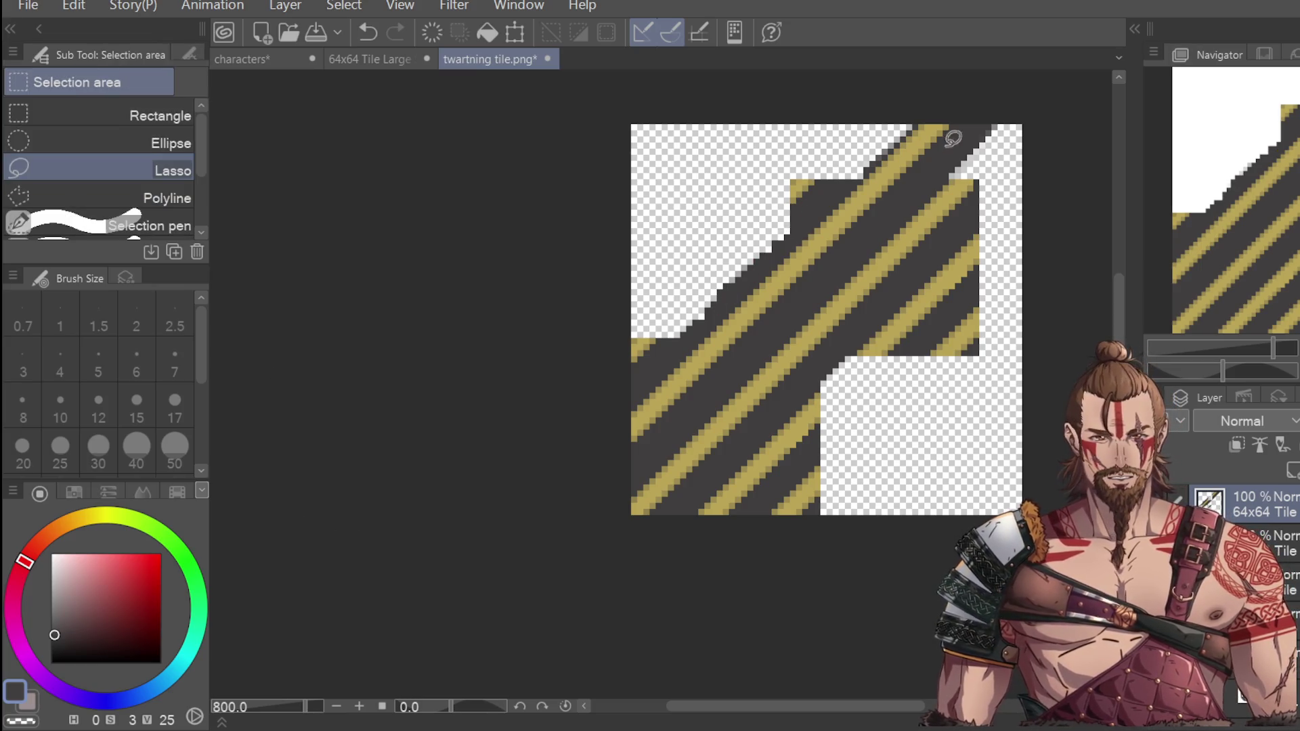
key(p)
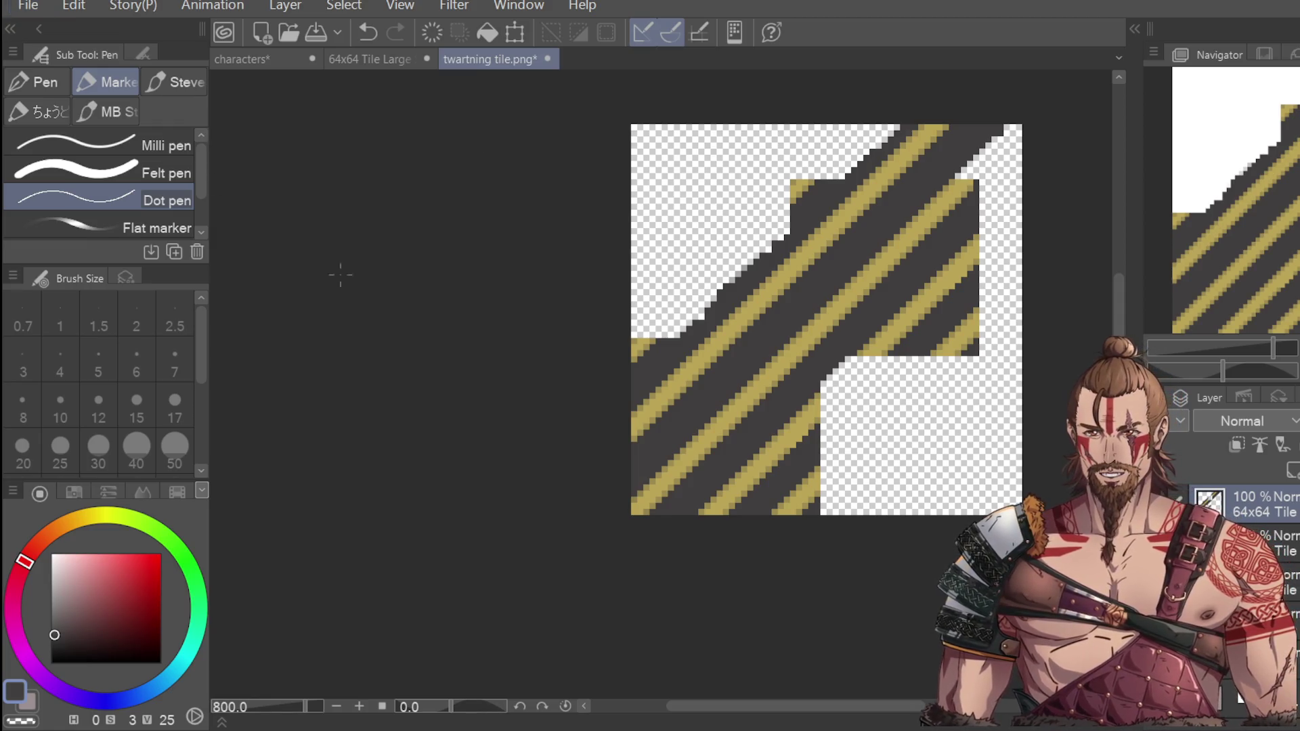
key(m)
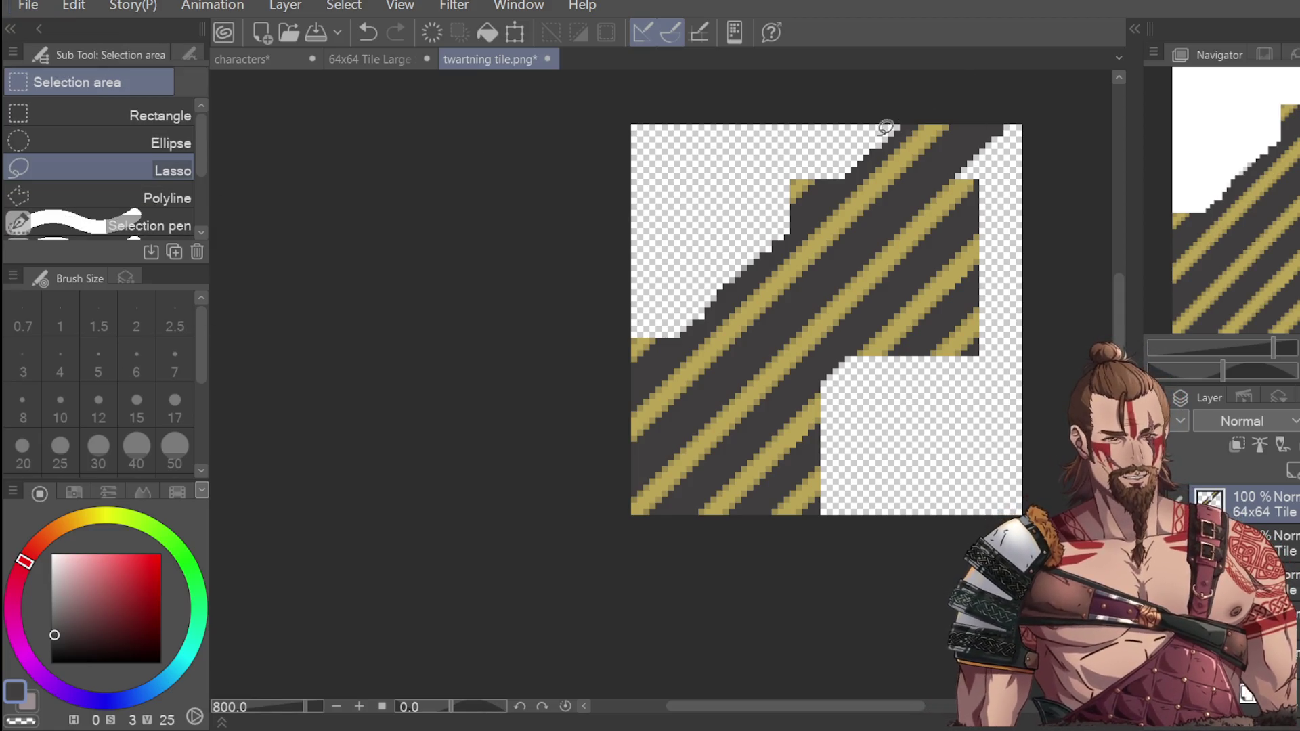
mouse_move(932, 115)
mouse_down()
mouse_move(816, 207)
mouse_move(601, 419)
mouse_move(642, 531)
mouse_move(991, 189)
mouse_move(1036, 116)
mouse_move(902, 124)
mouse_up()
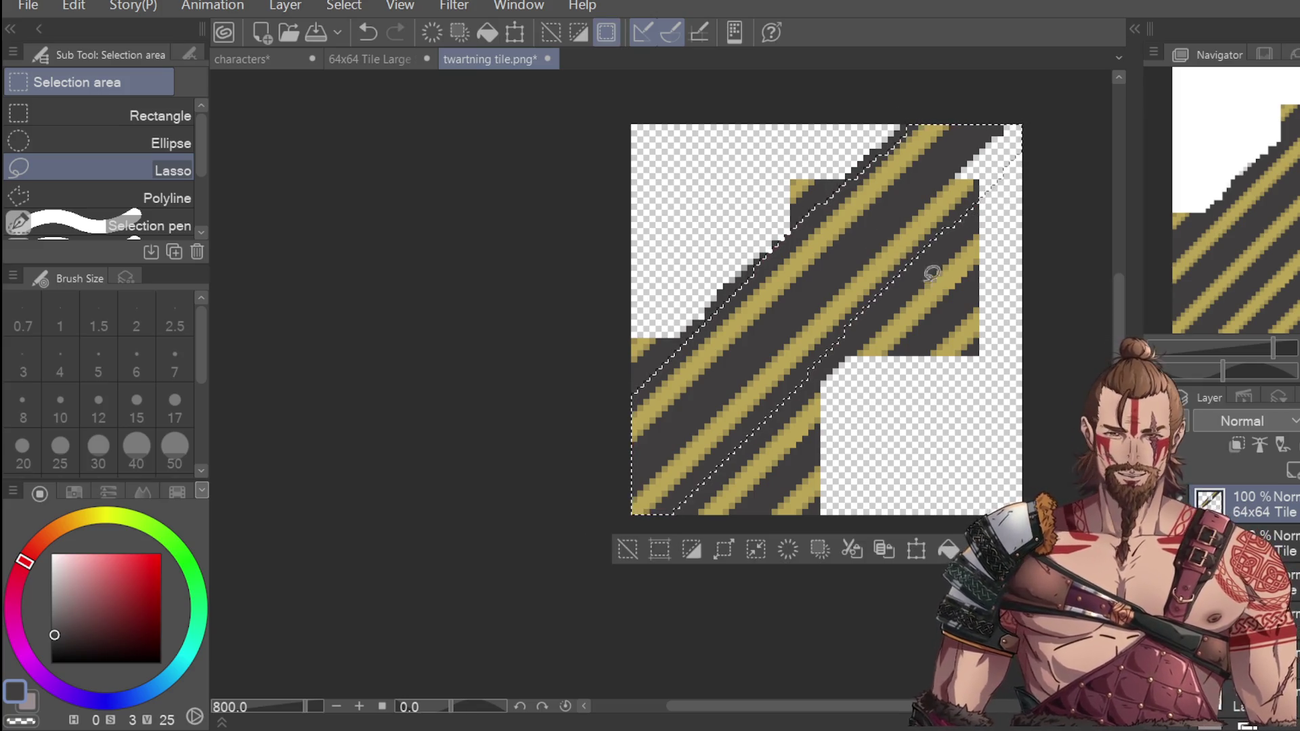
click(917, 549)
Step: Abandon the pending transform of the band and clear the selection
drag(801, 469, 766, 474)
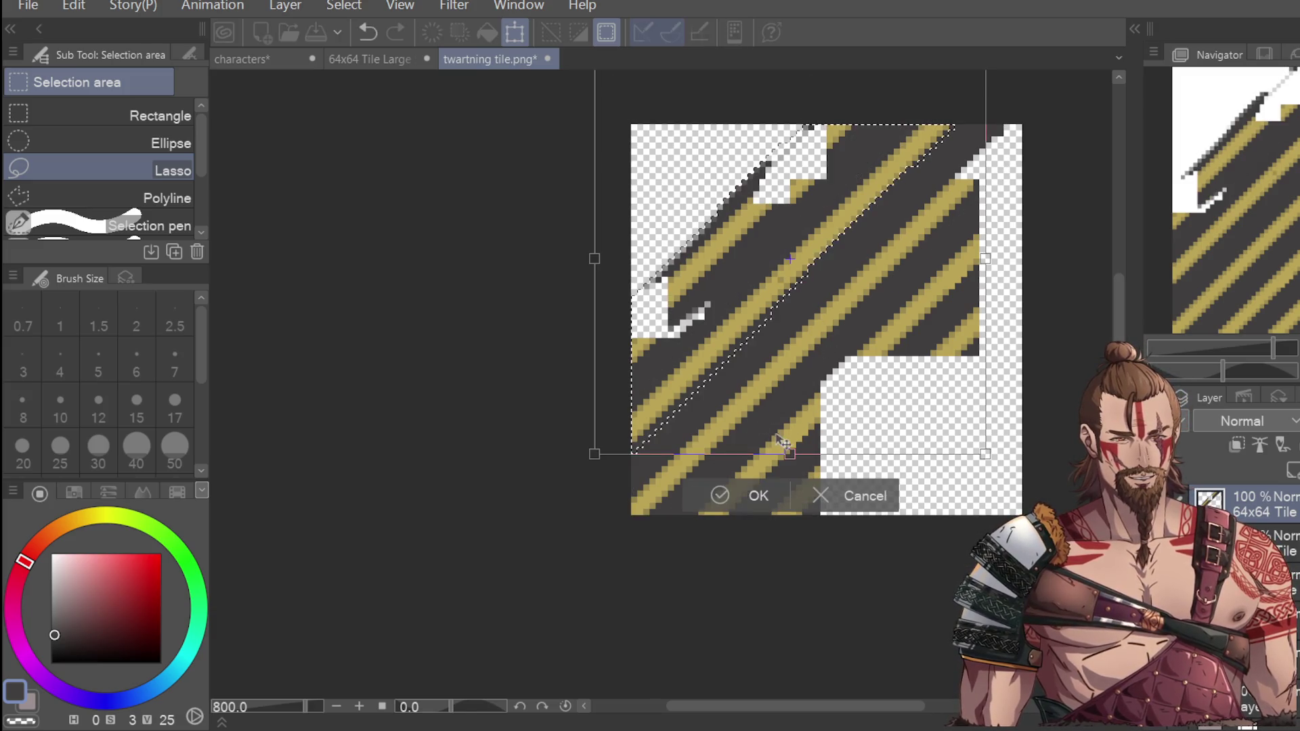
key(Escape)
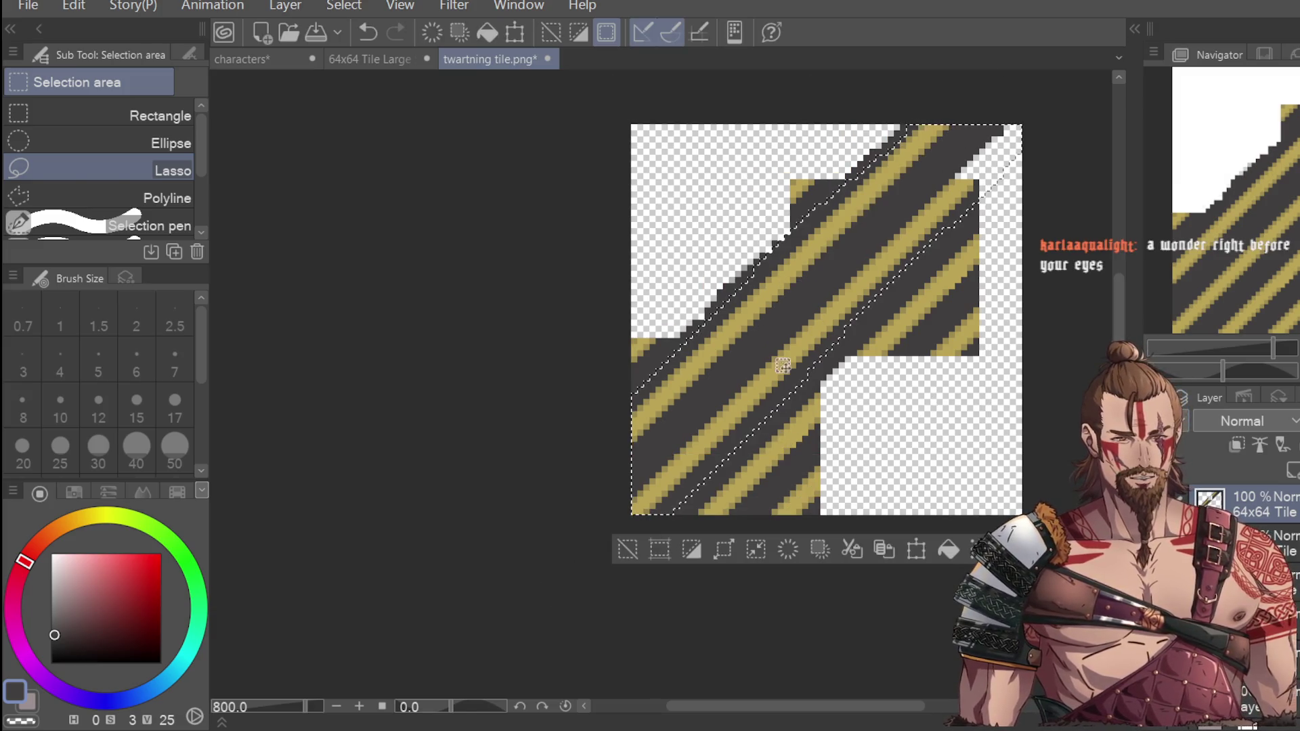
click(957, 354)
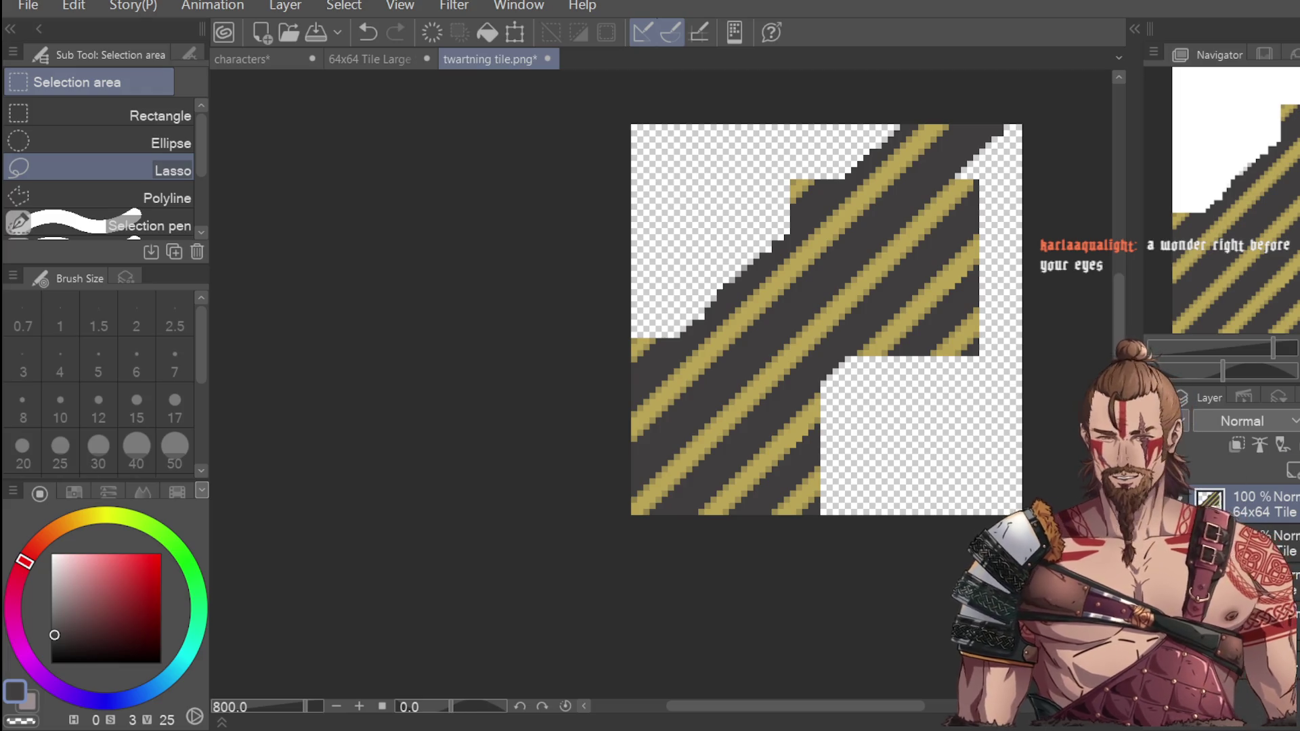
Step: Lasso the band from top-right to bottom-left, move it up-left, commit, and deselect
mouse_move(928, 114)
mouse_down()
mouse_move(778, 245)
mouse_move(929, 112)
mouse_move(848, 180)
mouse_up()
click(938, 108)
mouse_move(779, 252)
mouse_down()
mouse_move(672, 355)
mouse_move(622, 547)
mouse_move(748, 453)
mouse_move(986, 197)
mouse_move(994, 110)
mouse_up()
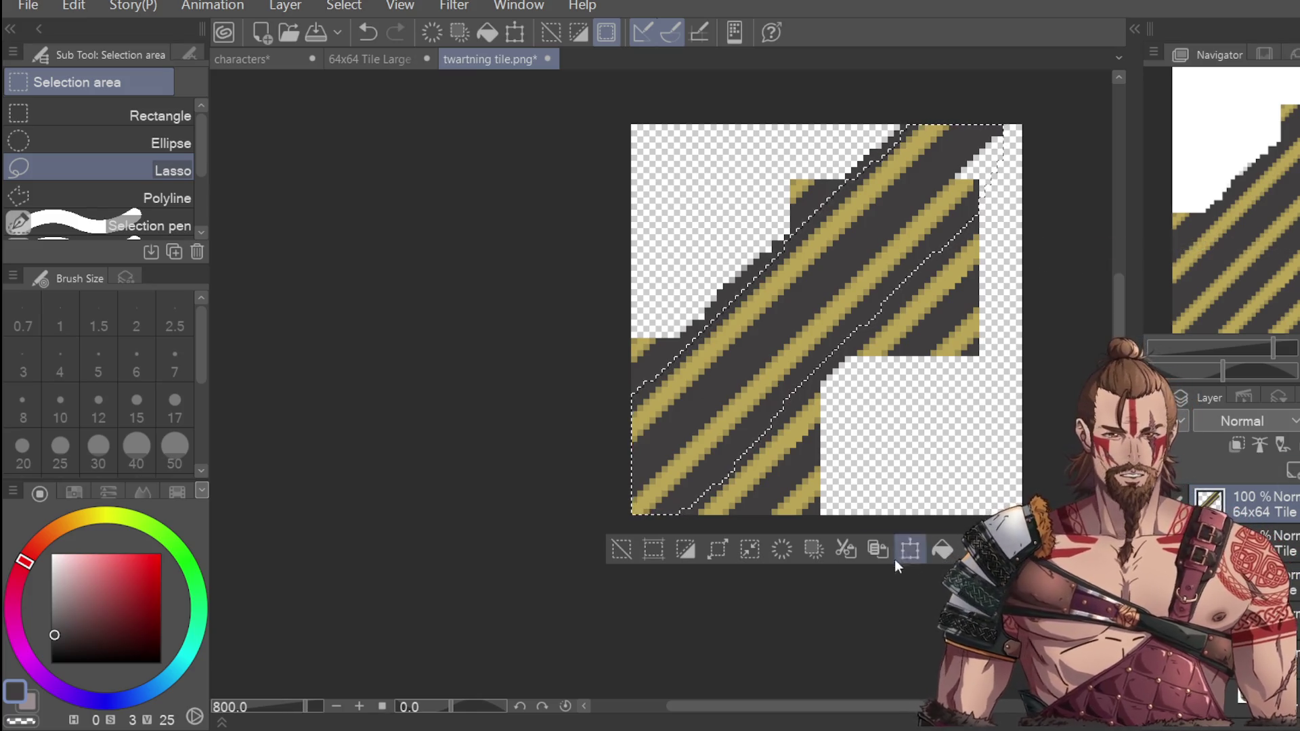
click(910, 550)
mouse_move(874, 332)
mouse_down()
mouse_move(844, 302)
mouse_move(805, 346)
mouse_up()
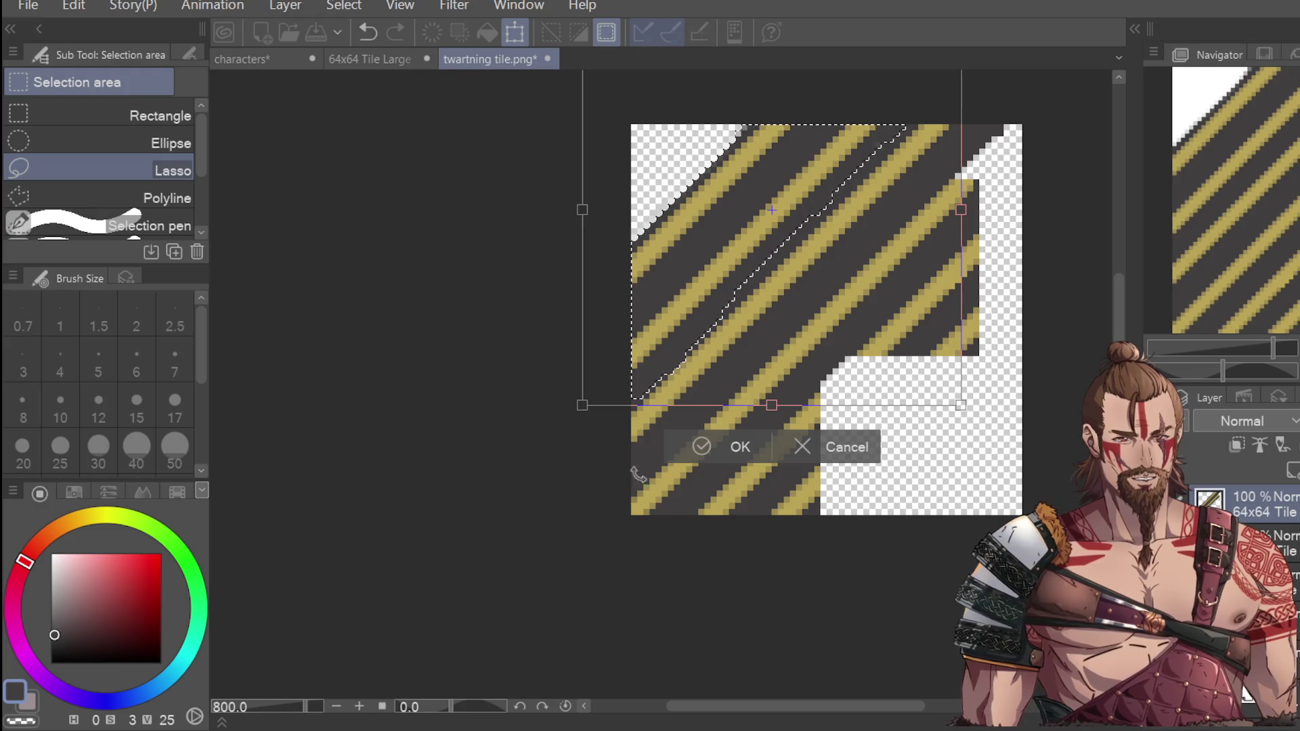
click(704, 447)
key(ctrl+d)
scroll(941, 332, down, 2)
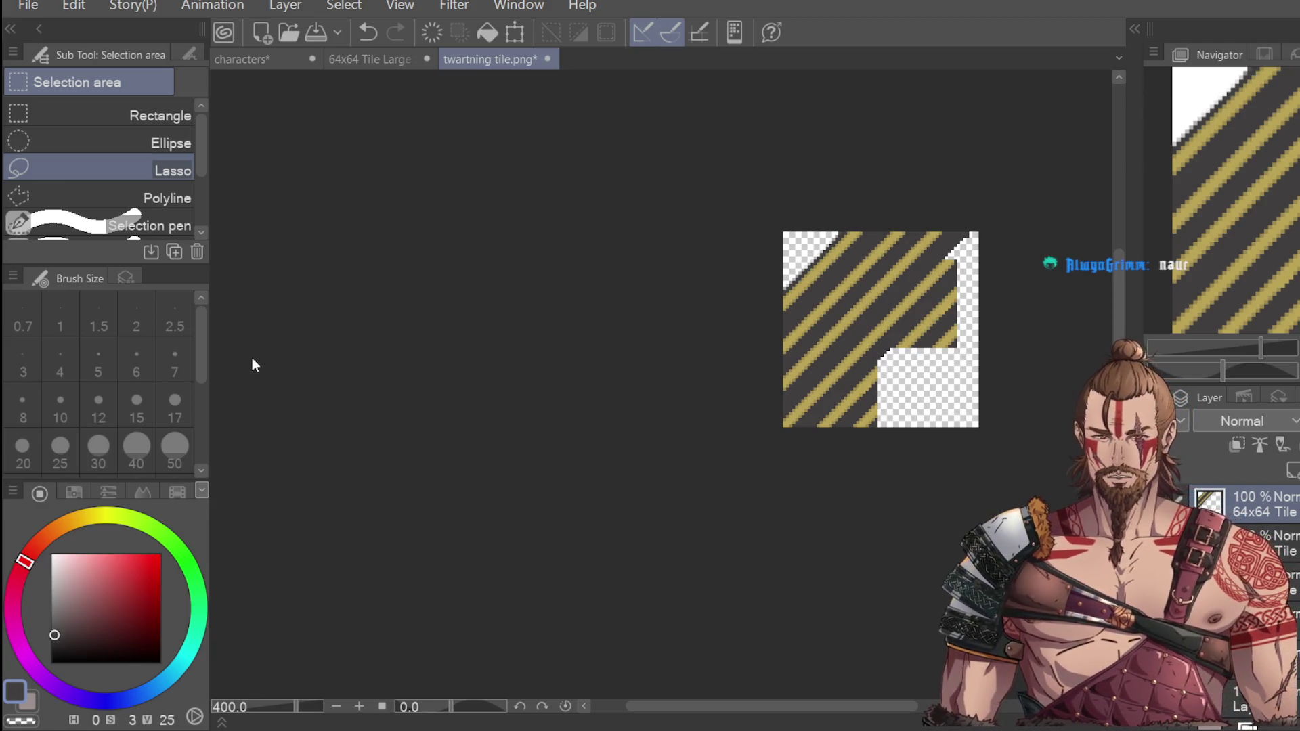
Step: Shift the tile layer slightly left with the Move layer tool
key(k)
mouse_move(849, 315)
mouse_down()
mouse_move(842, 290)
mouse_move(825, 288)
mouse_move(837, 281)
mouse_move(822, 316)
mouse_up()
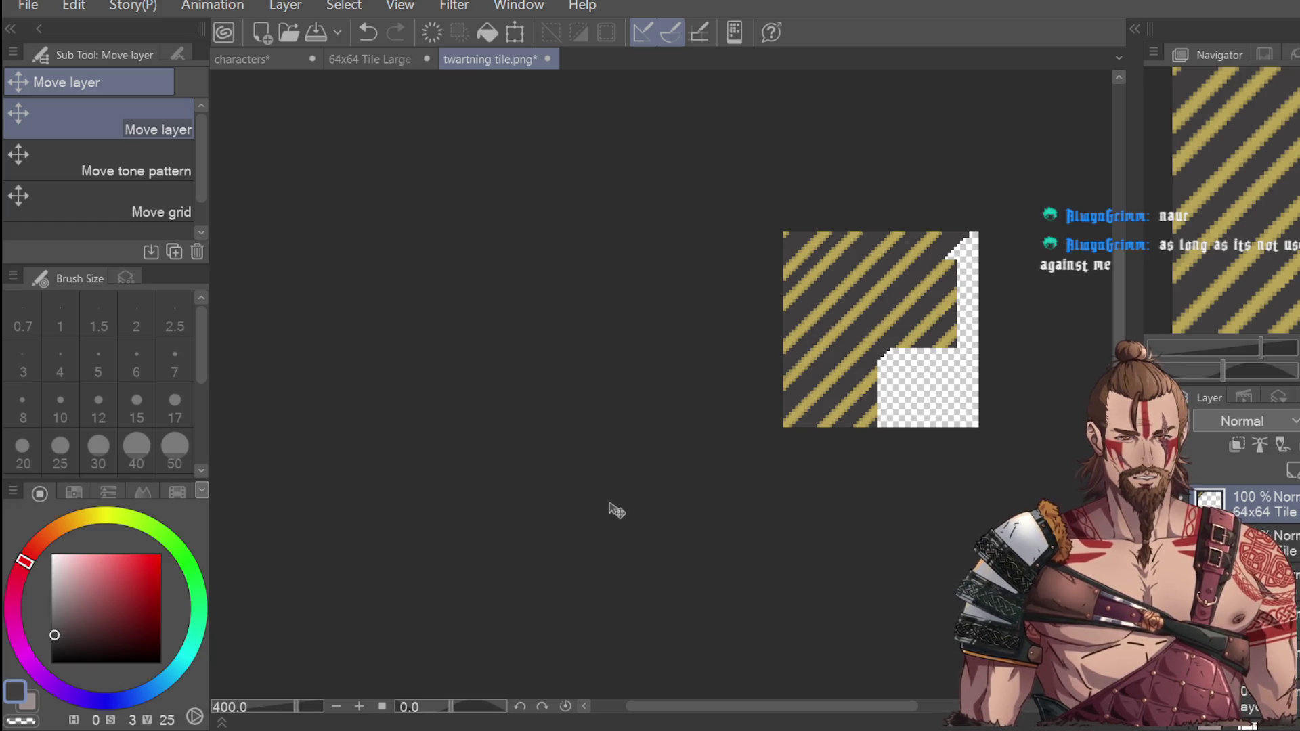
drag(826, 366, 819, 364)
scroll(827, 273, up, 2)
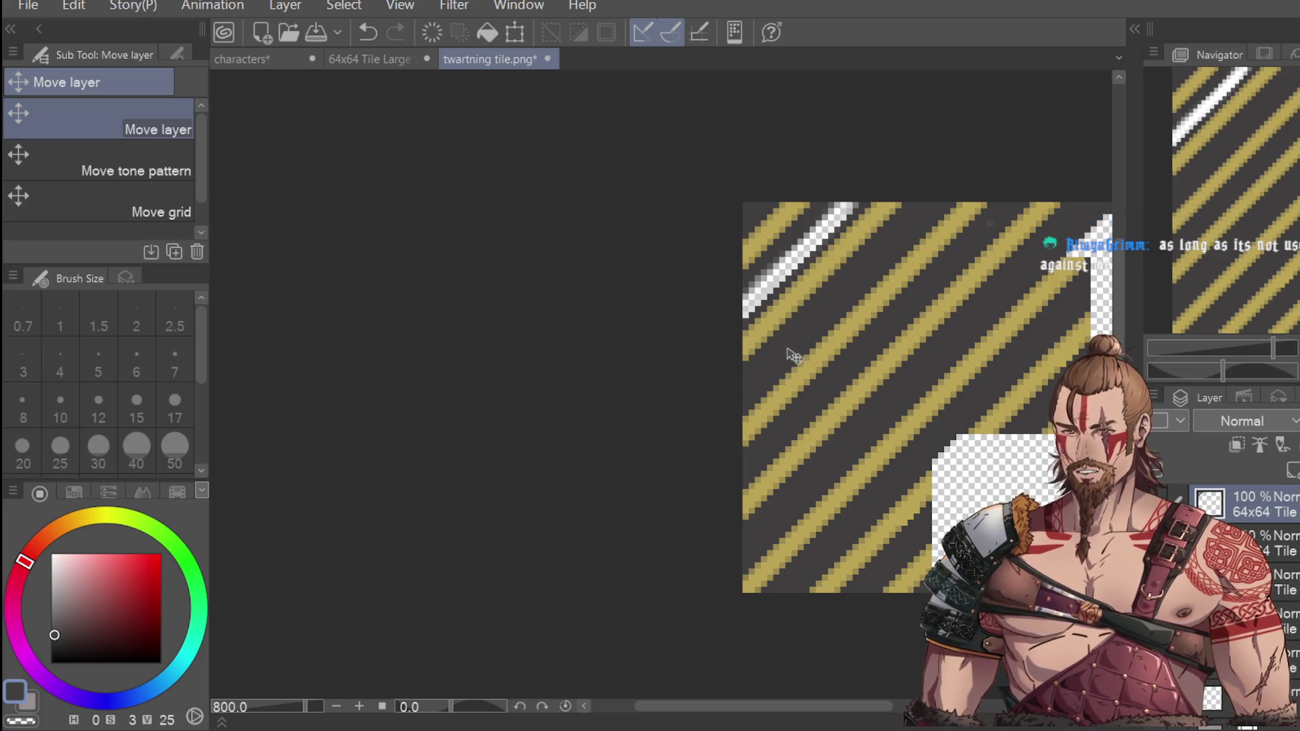
scroll(790, 355, down, 2)
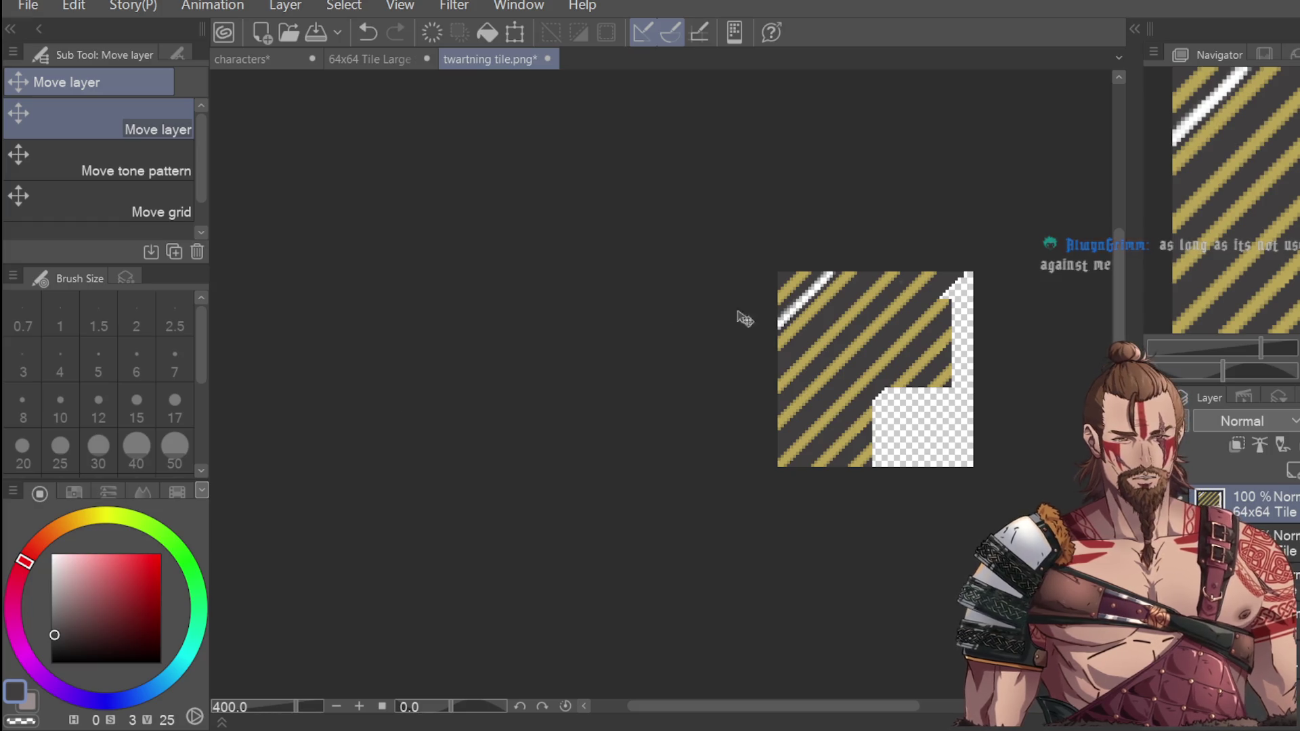
scroll(812, 311, up, 2)
Step: Paint dark grey over the stray white pixels along the top-left diagonal edge
key(i)
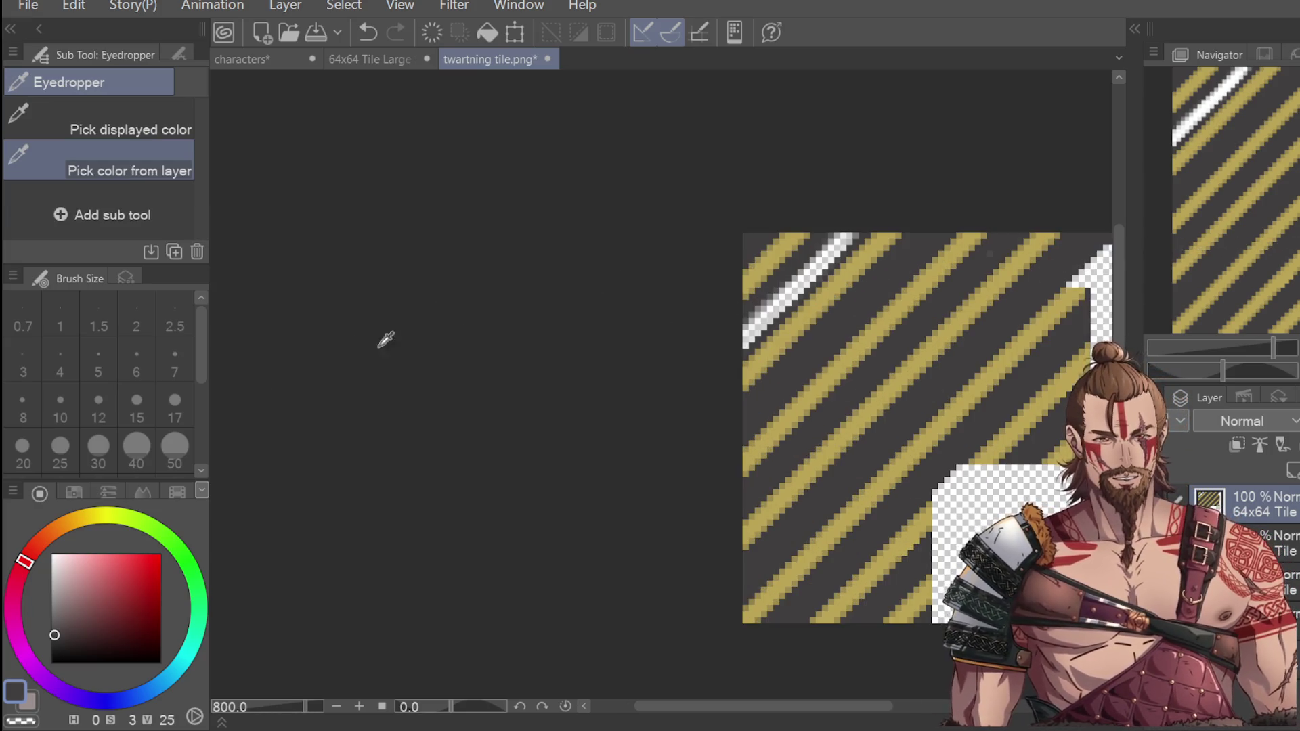
key(p)
mouse_move(752, 342)
mouse_down()
mouse_move(755, 318)
mouse_move(840, 237)
mouse_move(767, 313)
mouse_up()
drag(820, 255, 822, 250)
drag(751, 329, 842, 250)
scroll(837, 243, down, 7)
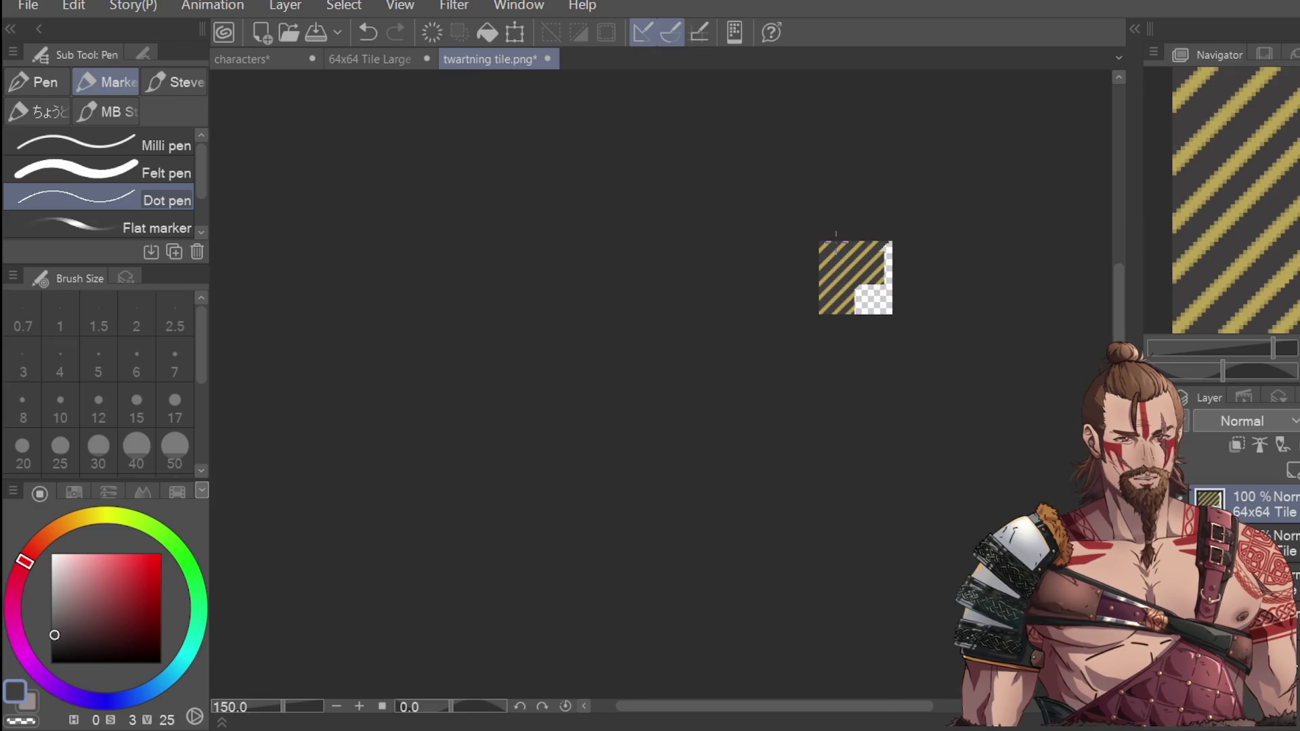
scroll(886, 267, up, 3)
scroll(887, 224, up, 1)
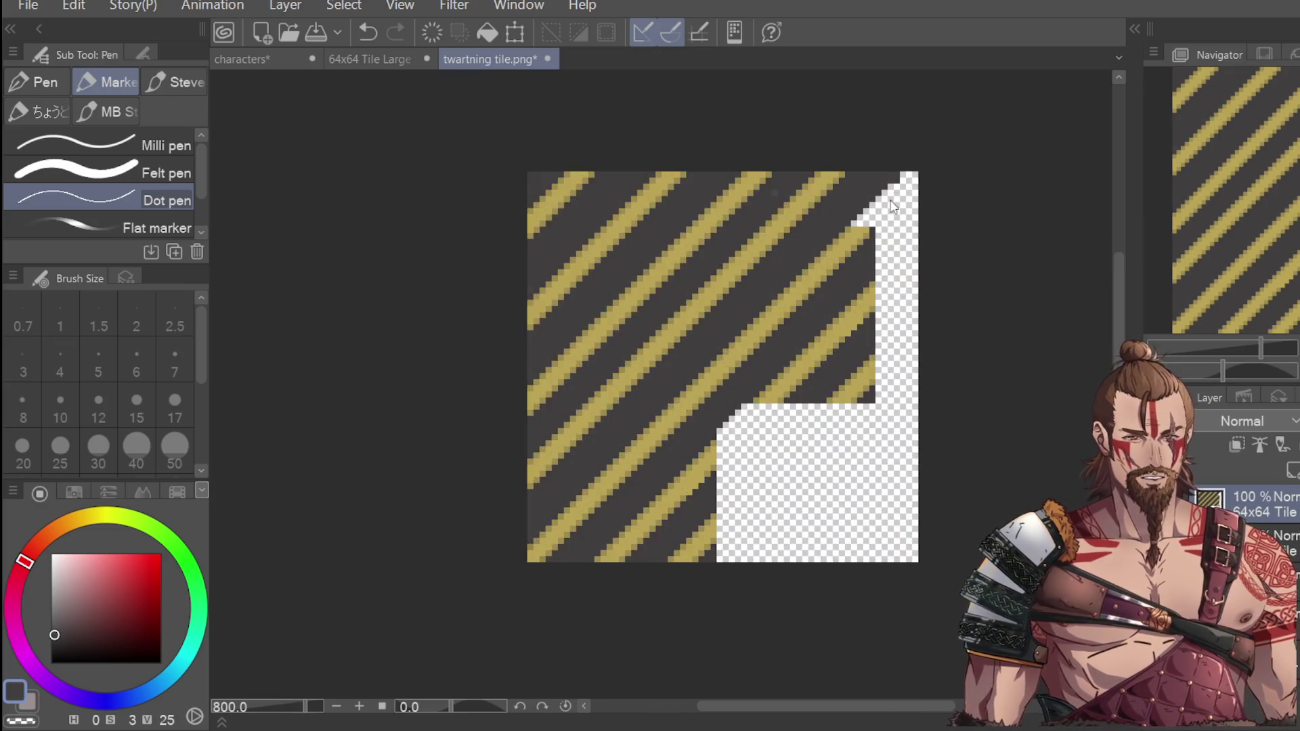
scroll(887, 219, down, 1)
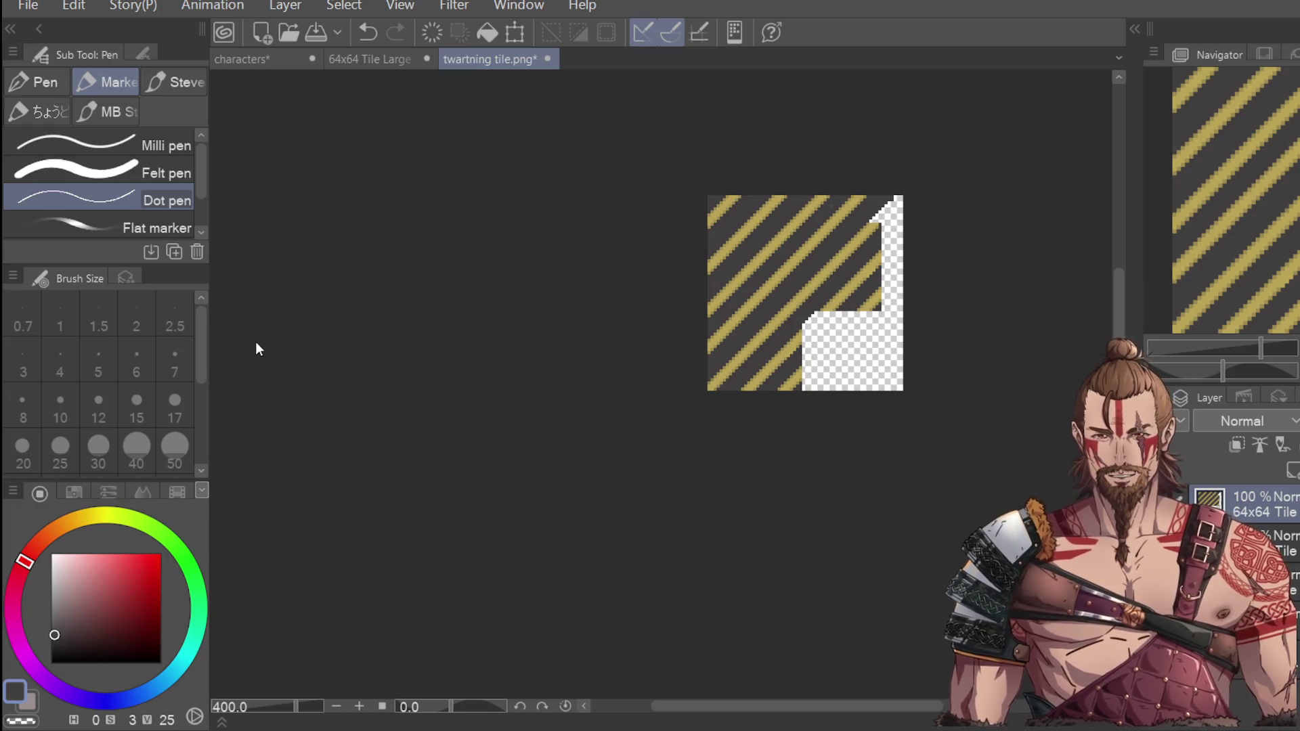
key(m)
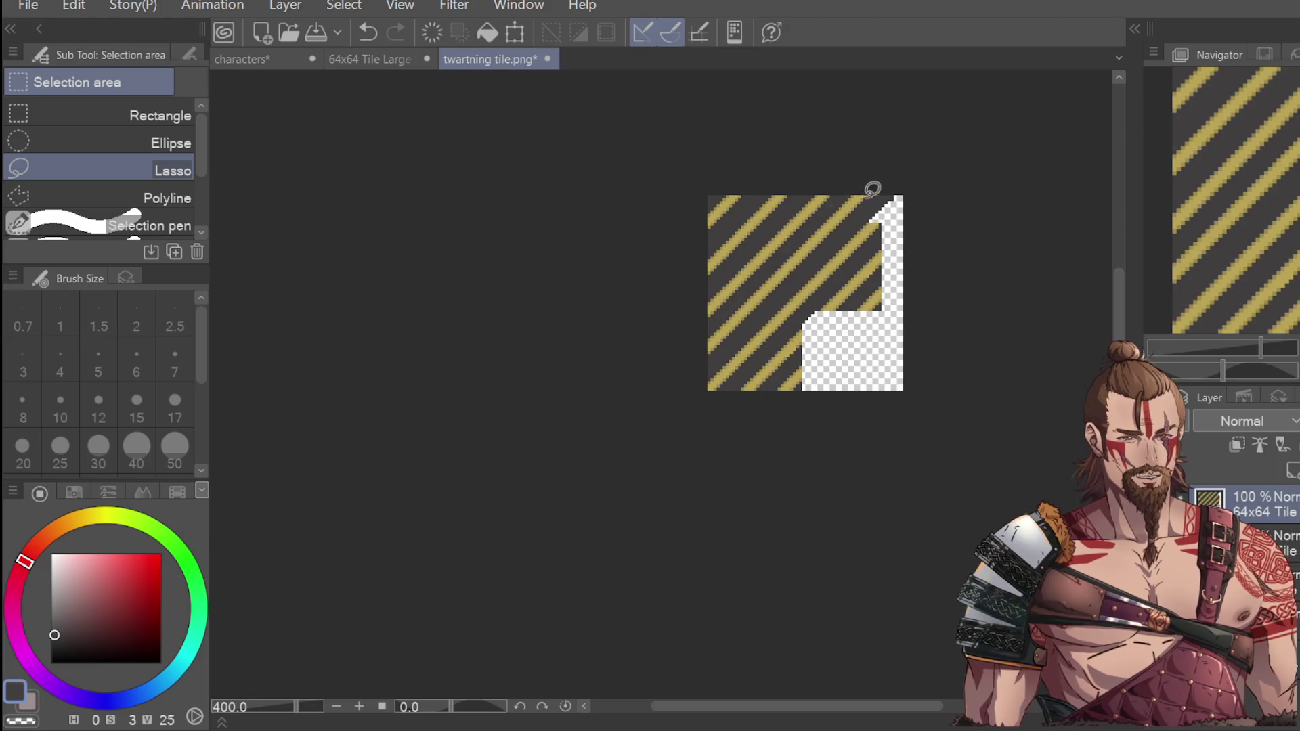
Step: Lasso a thin diagonal band beside the transparent notch and start transforming it
mouse_move(885, 186)
mouse_down()
mouse_move(709, 368)
mouse_move(772, 261)
mouse_move(894, 197)
mouse_move(784, 282)
mouse_up()
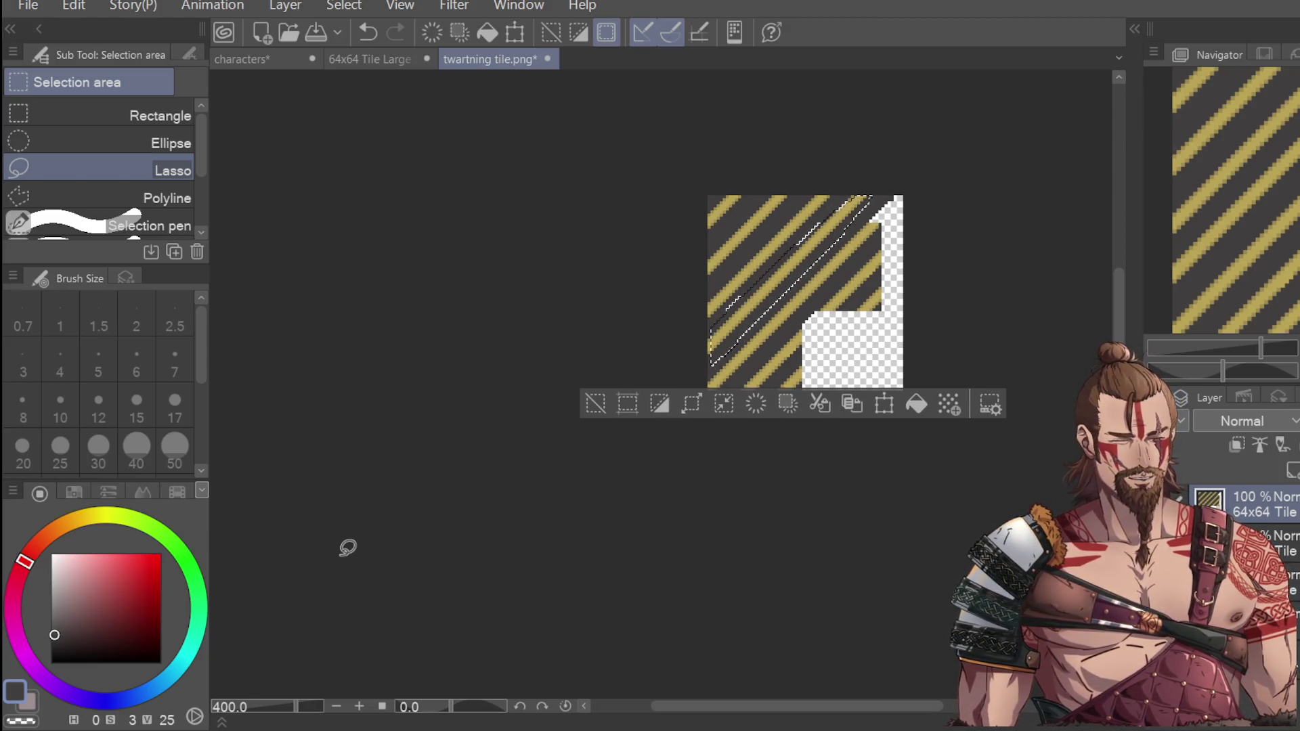
click(550, 379)
drag(711, 366, 893, 248)
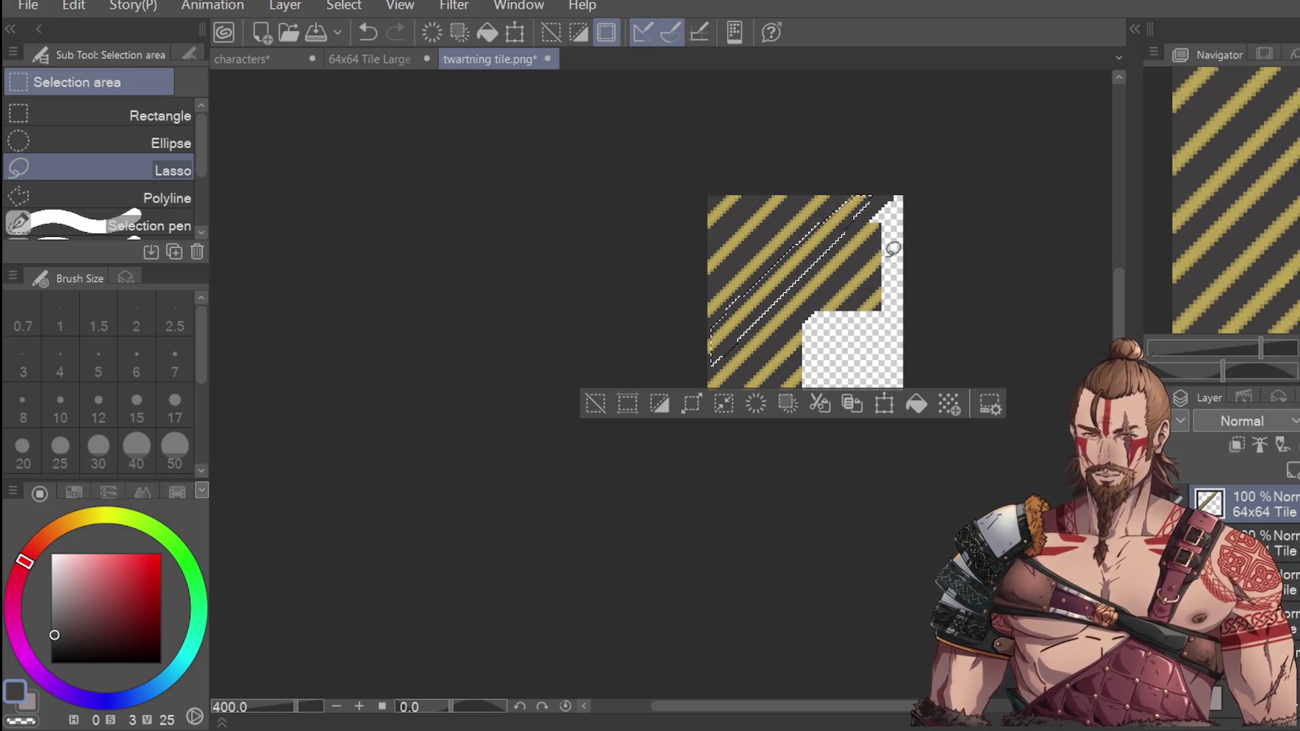
click(875, 409)
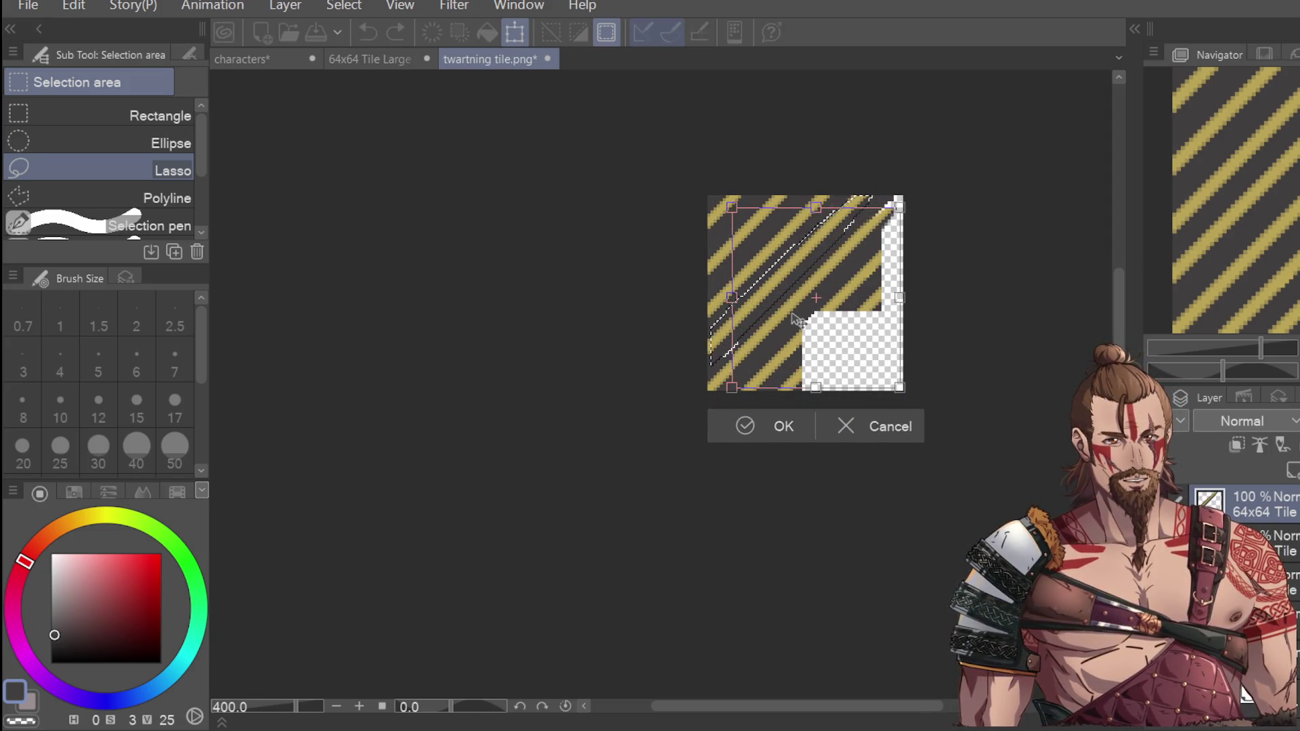
scroll(797, 320, up, 2)
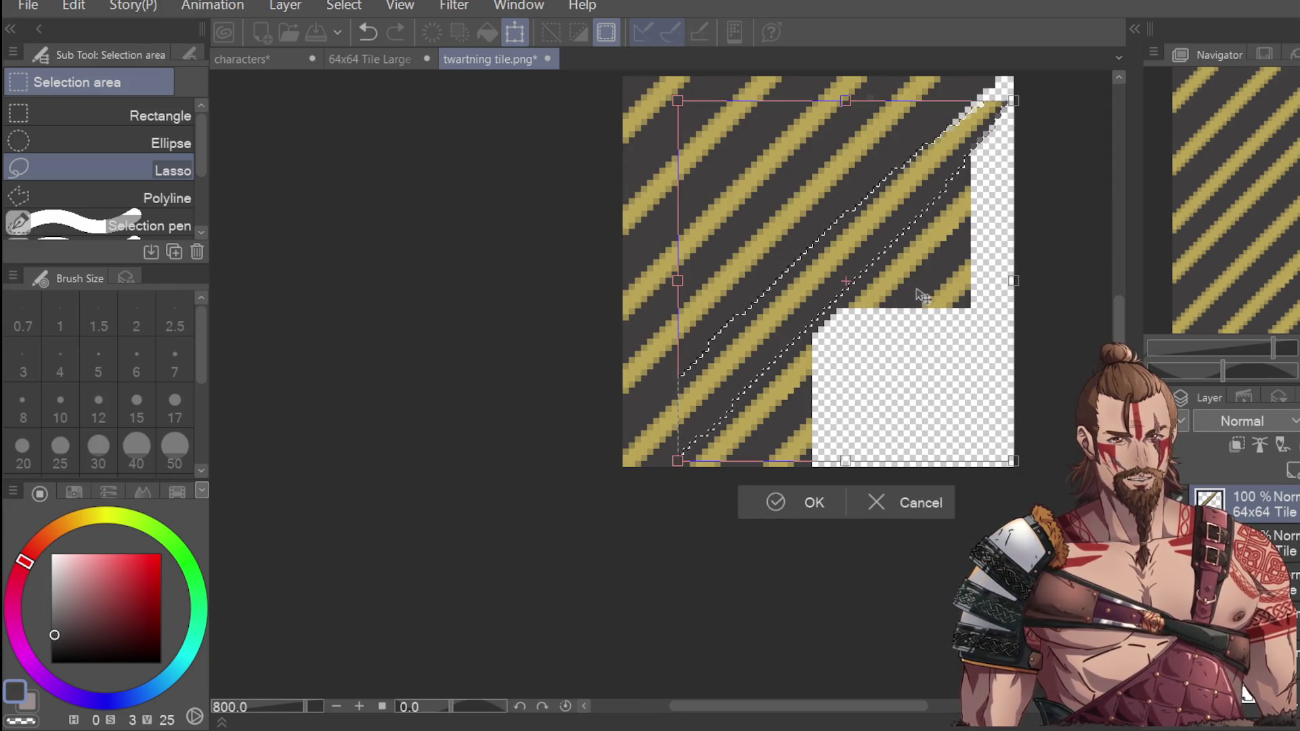
scroll(923, 296, down, 2)
Step: Move the band up-right, nudge it up one pixel, commit, and deselect
drag(884, 310, 926, 271)
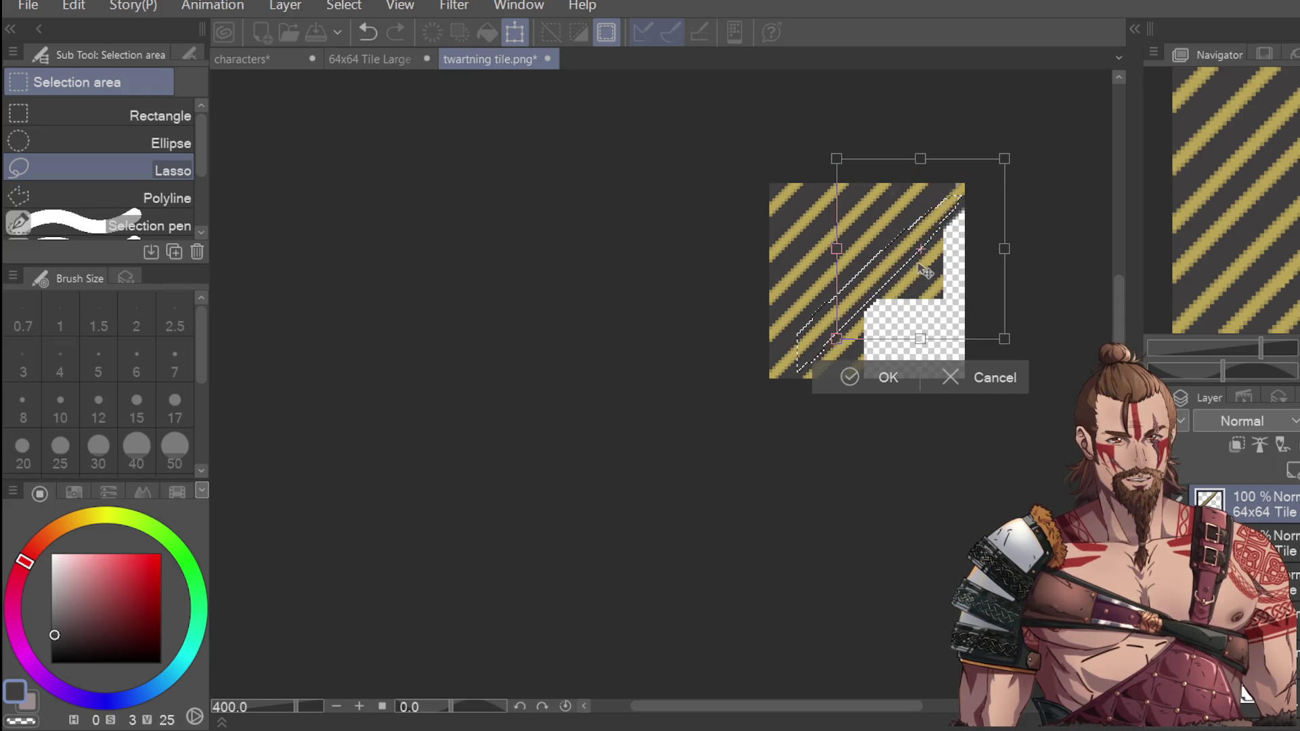
scroll(928, 269, up, 4)
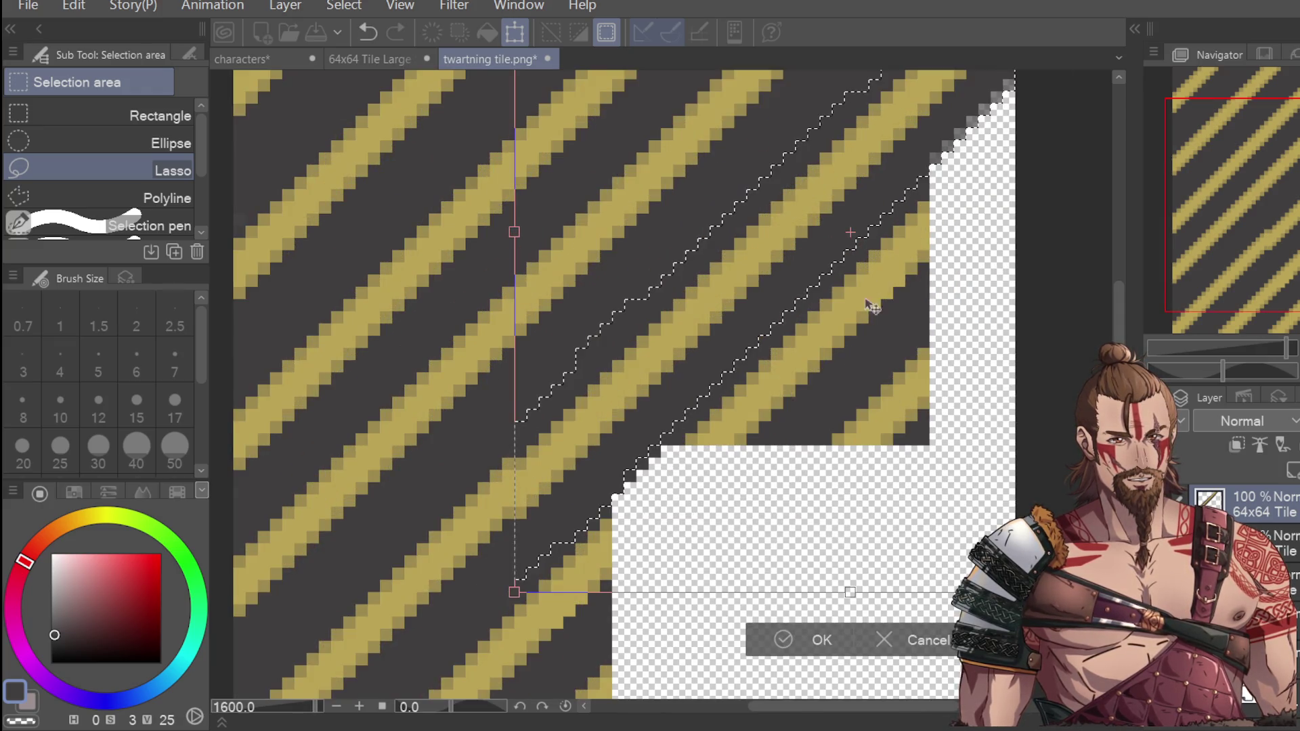
key(Up)
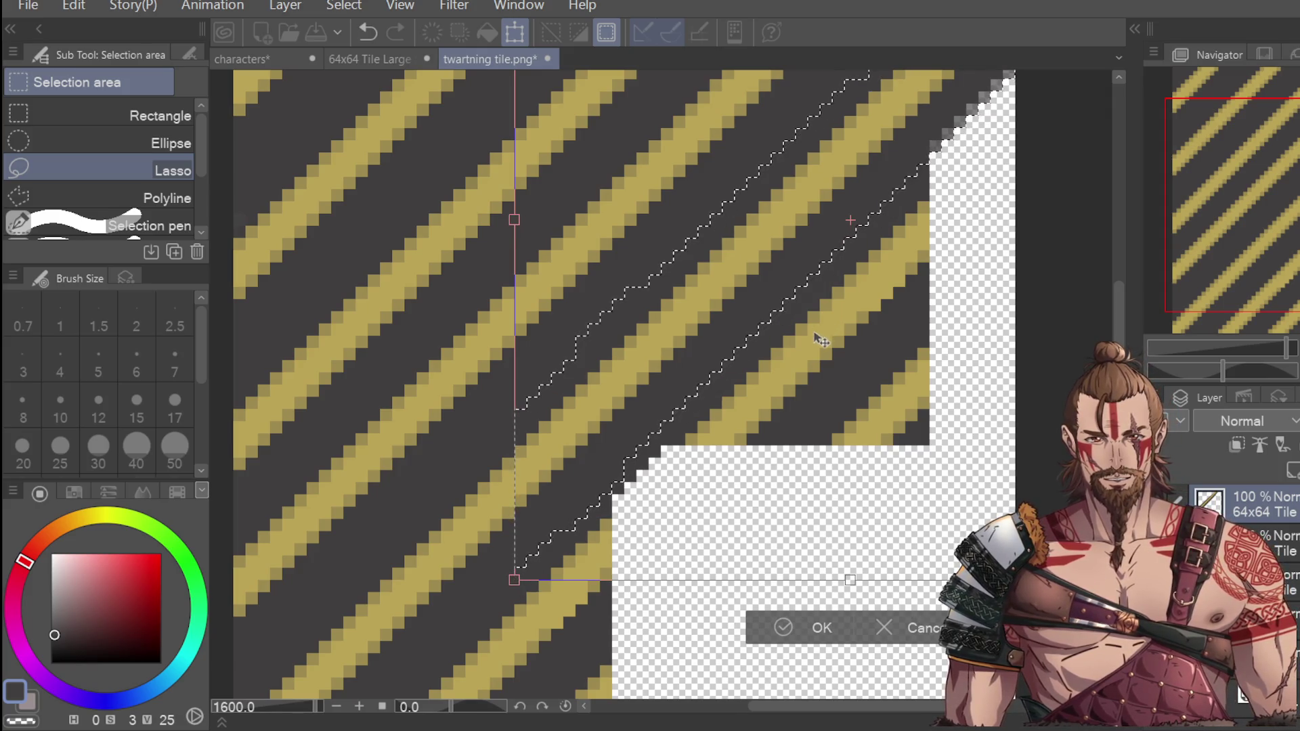
scroll(821, 341, down, 2)
click(801, 498)
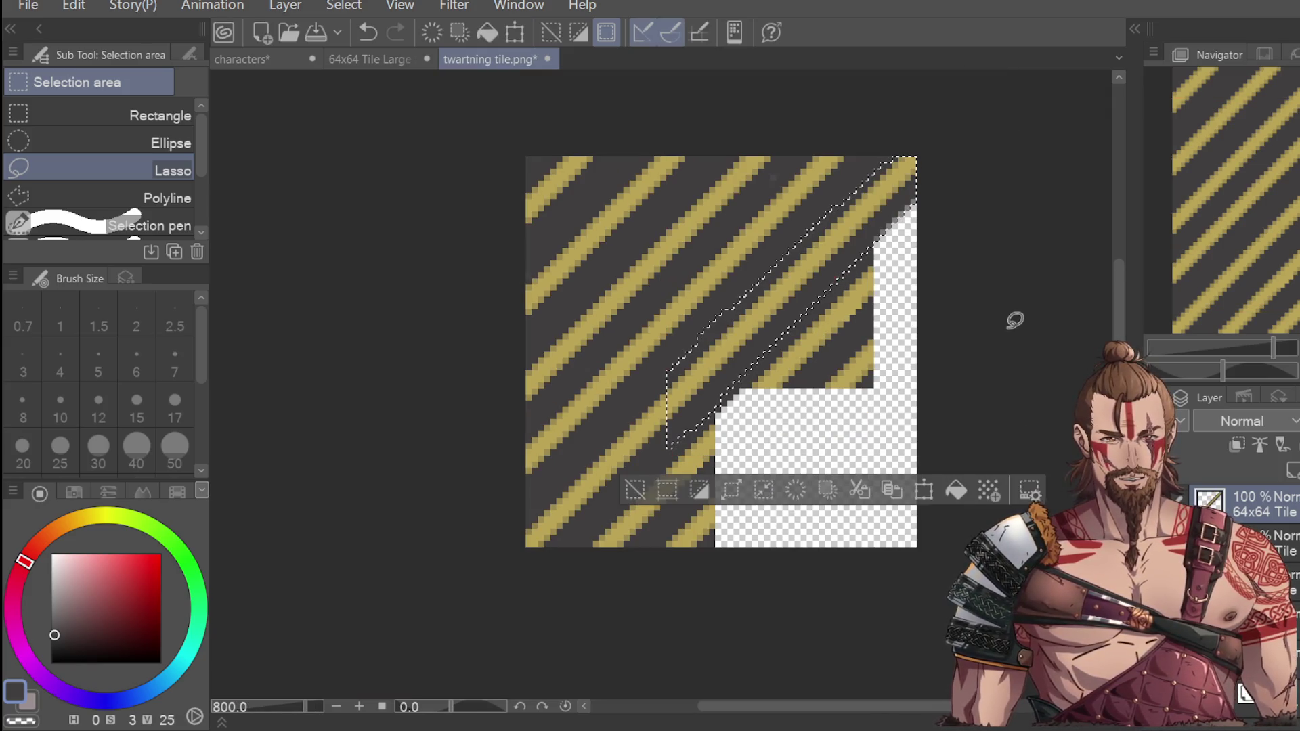
key(ctrl+d)
scroll(978, 328, down, 2)
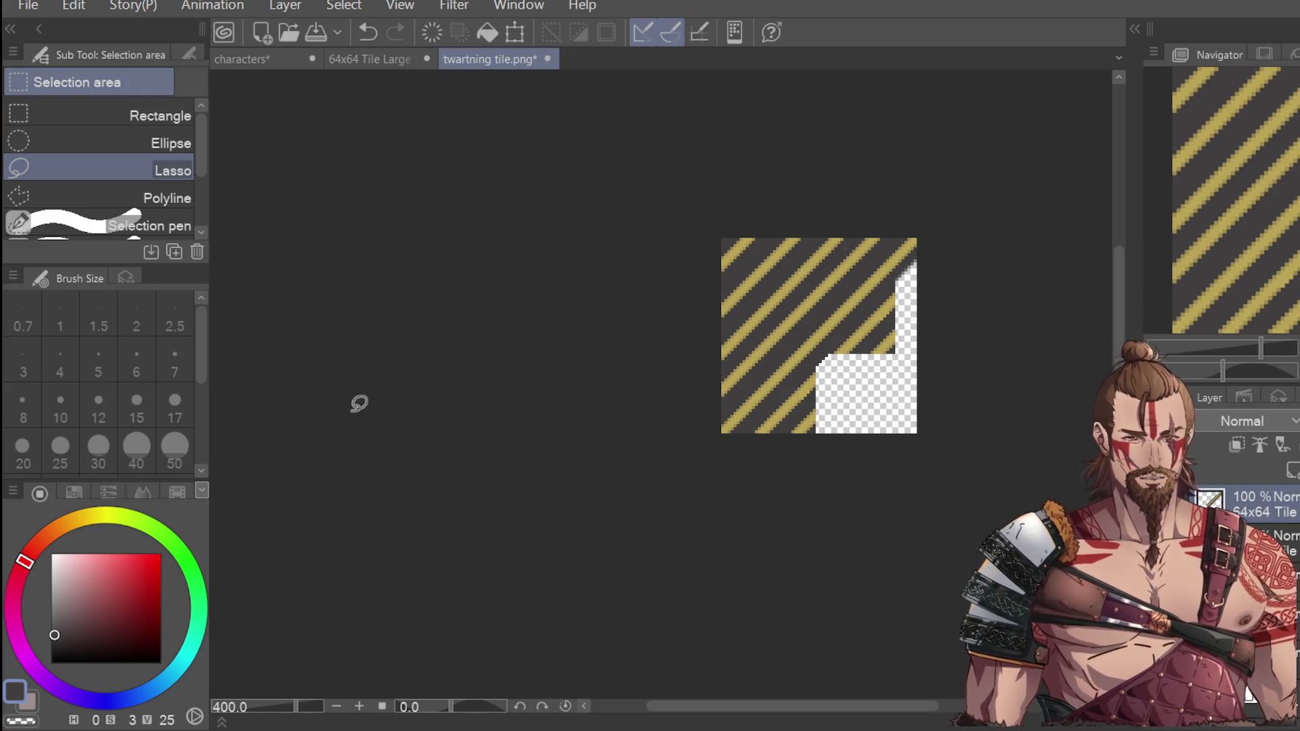
Step: Sample a colour from the tile and return to the Dot pen
key(i)
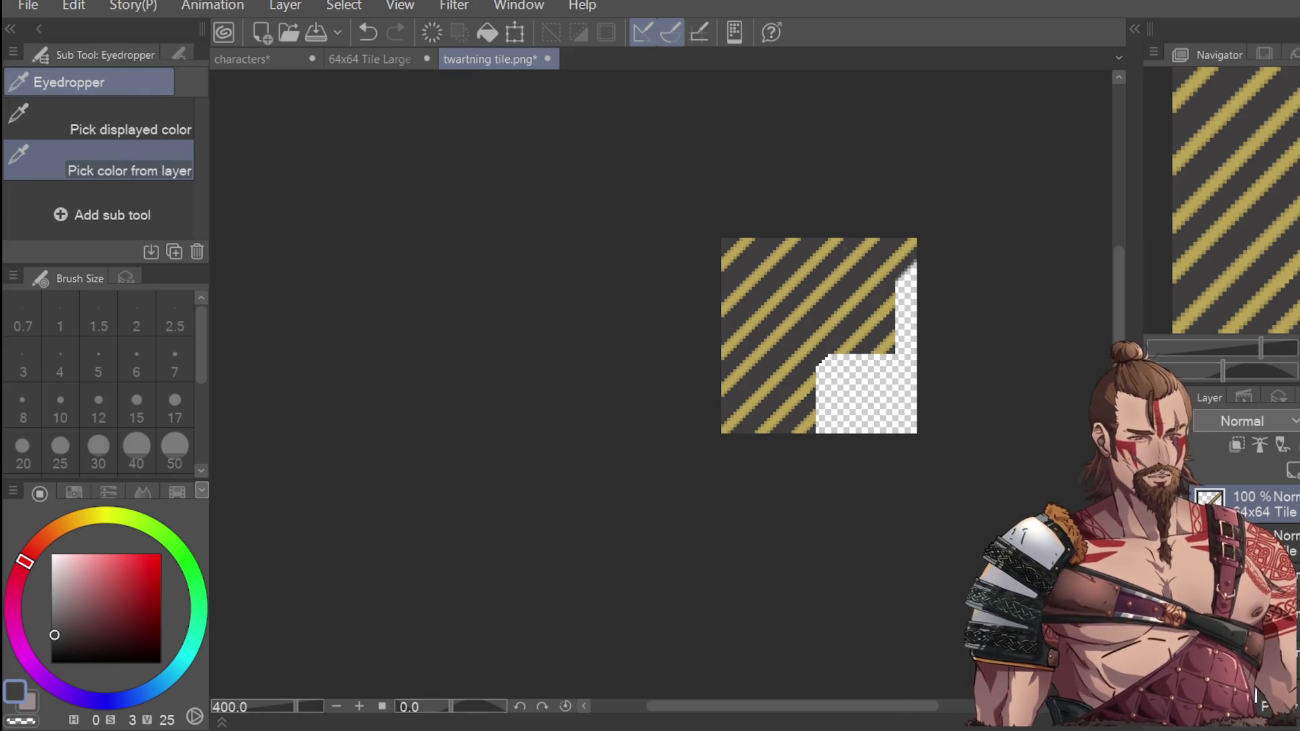
scroll(838, 275, up, 2)
click(855, 278)
key(p)
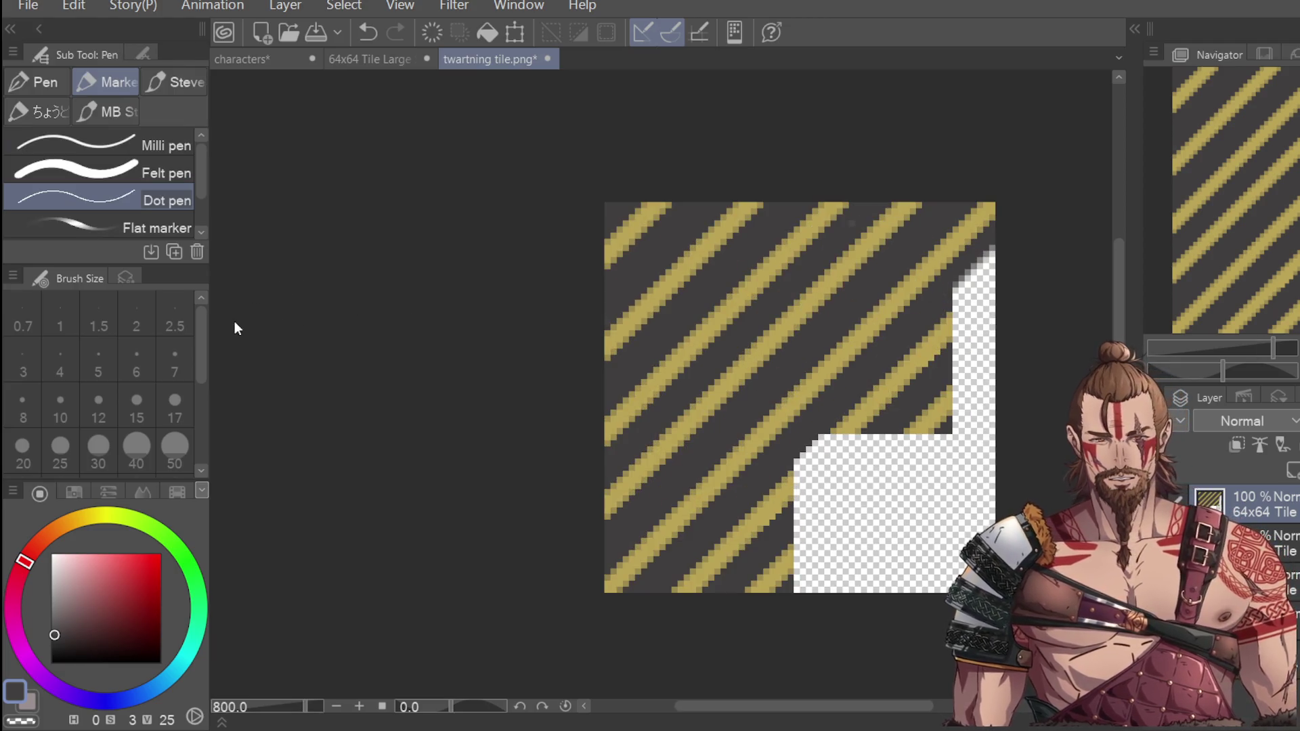
scroll(941, 117, down, 2)
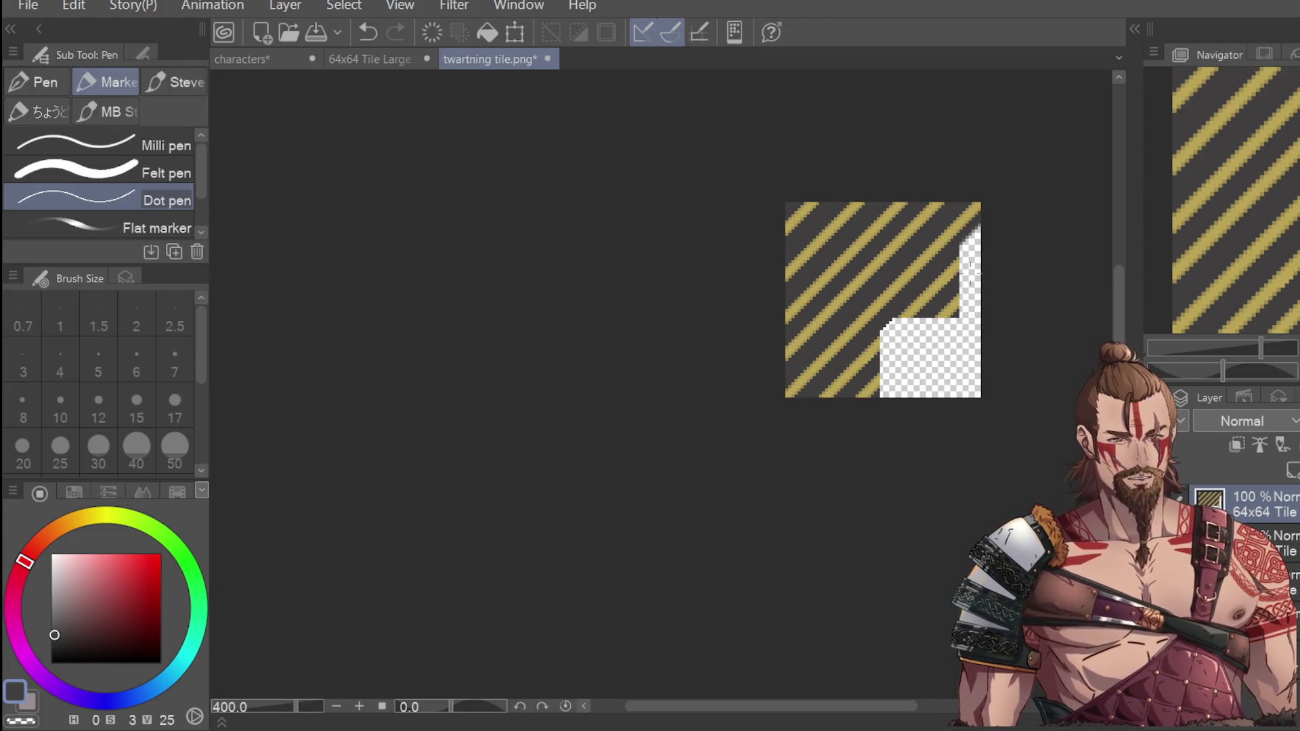
scroll(934, 312, up, 2)
scroll(427, 539, down, 2)
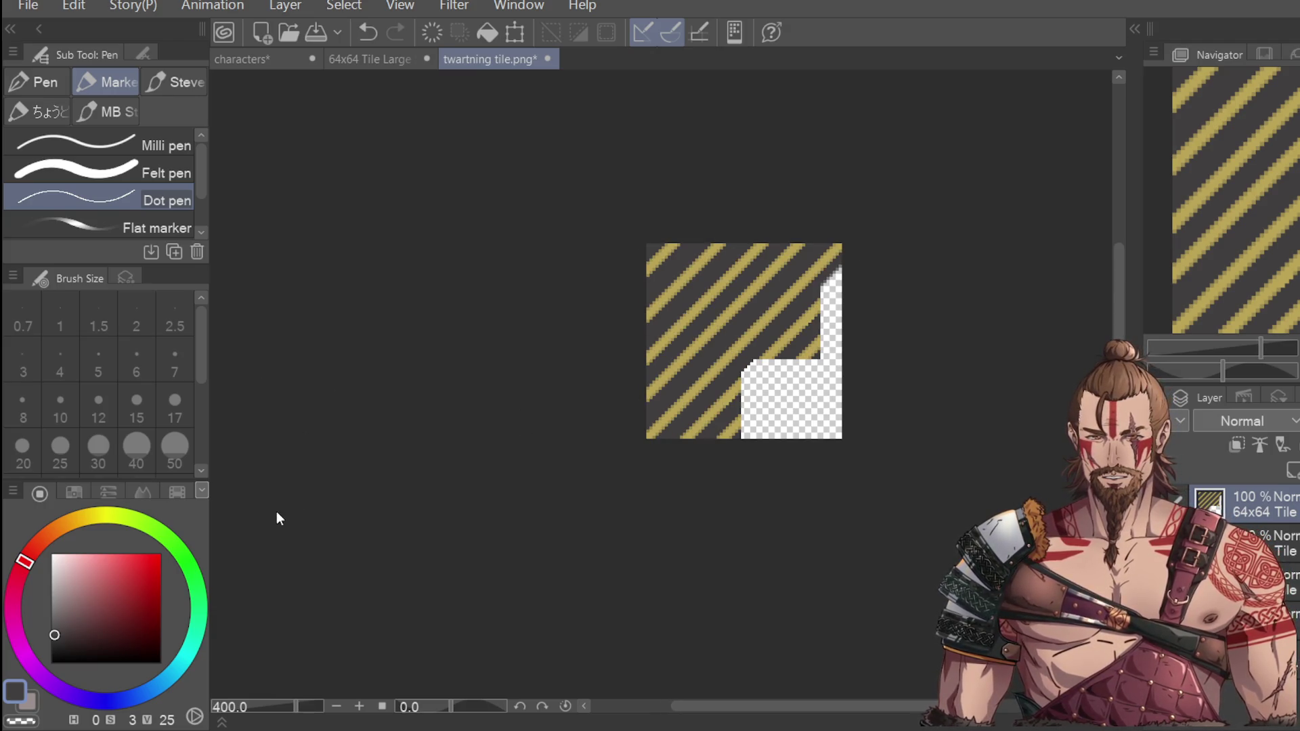
Step: Lasso a thin diagonal band from the tile's top edge across the upper-left stripes
key(u)
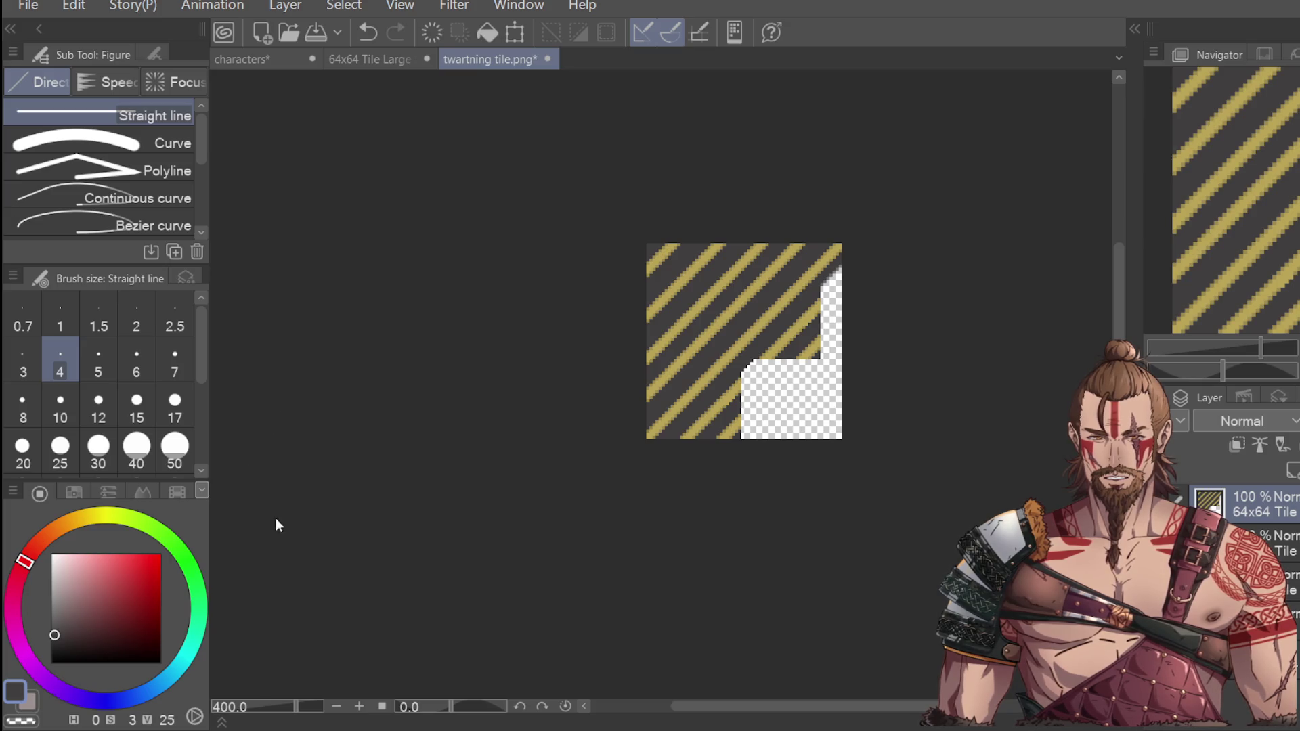
key(m)
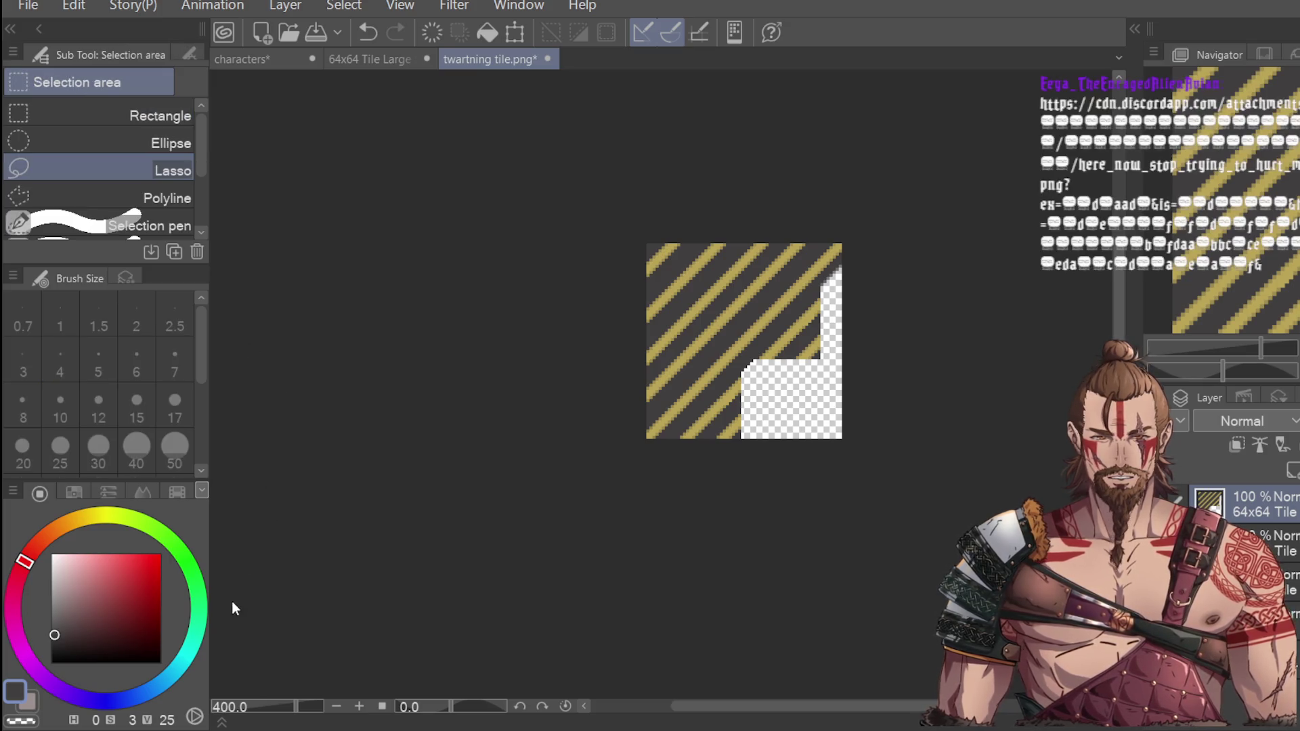
mouse_move(780, 245)
mouse_down()
mouse_move(685, 345)
mouse_move(618, 380)
mouse_move(595, 296)
mouse_up()
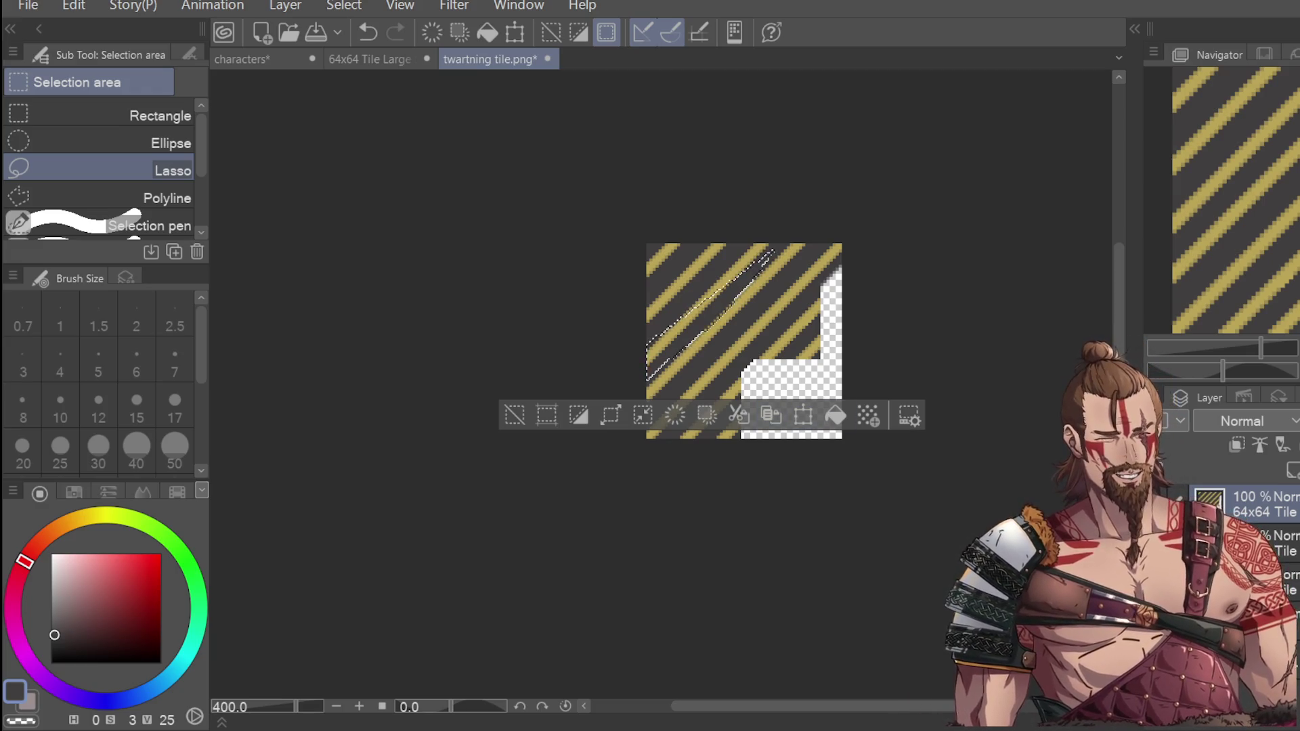
Step: Deselect, lasso a diagonal strip from the tile's top-right corner, and apply a first transform
key(ctrl+d)
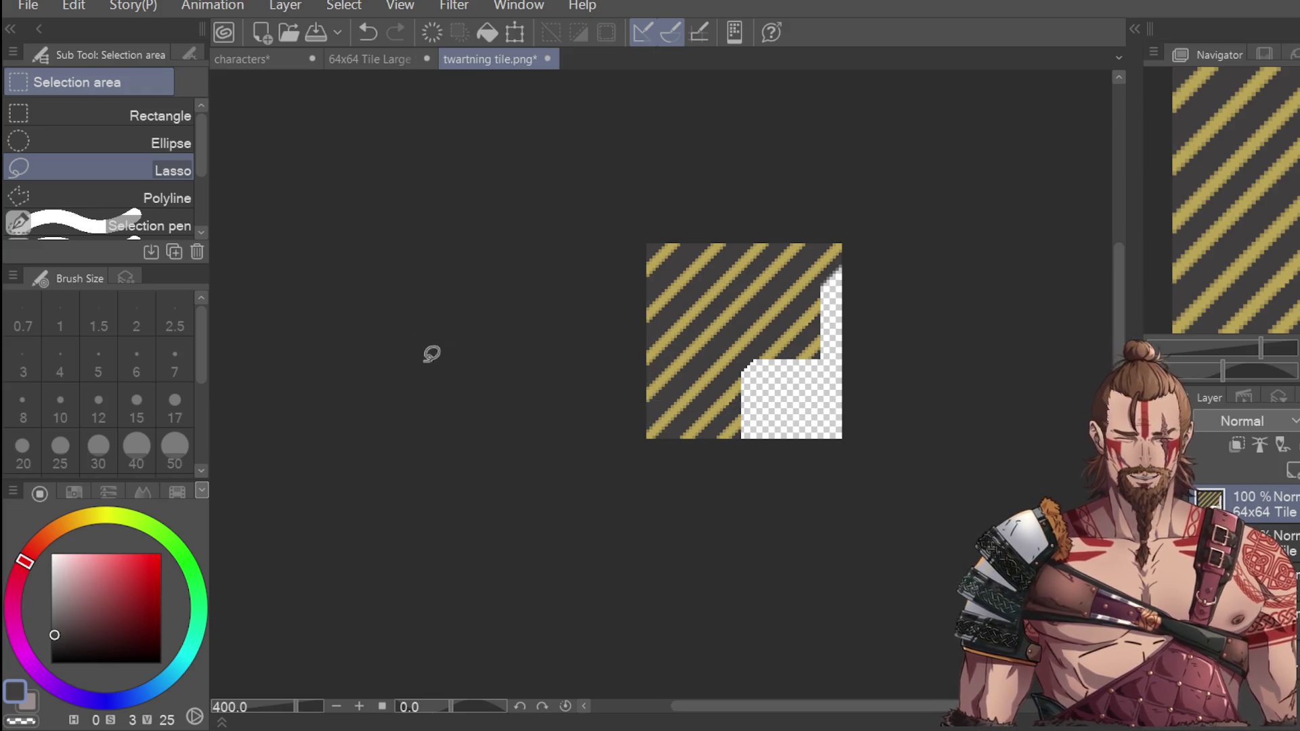
scroll(839, 267, up, 1)
scroll(845, 278, down, 1)
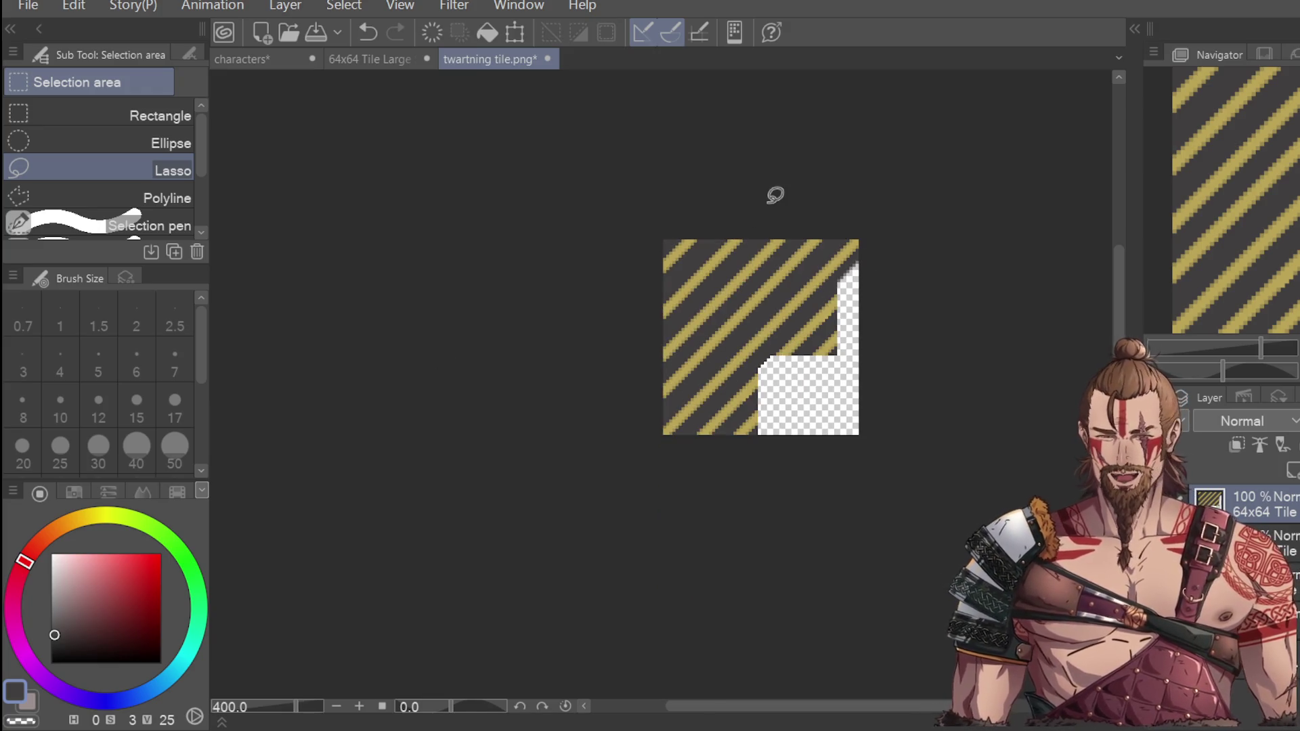
scroll(856, 237, up, 2)
mouse_move(870, 237)
mouse_down()
mouse_move(502, 601)
mouse_move(475, 558)
mouse_move(644, 386)
mouse_move(879, 180)
mouse_move(888, 187)
mouse_up()
scroll(897, 203, down, 2)
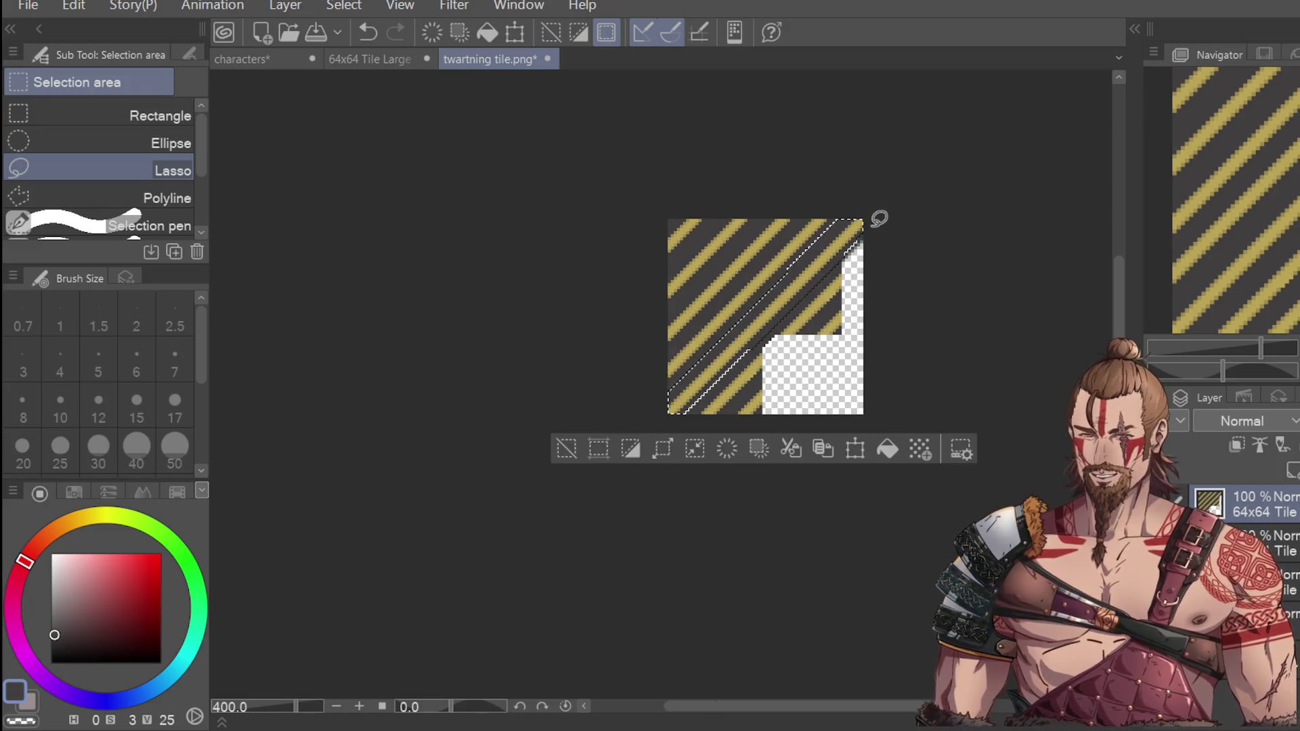
click(854, 450)
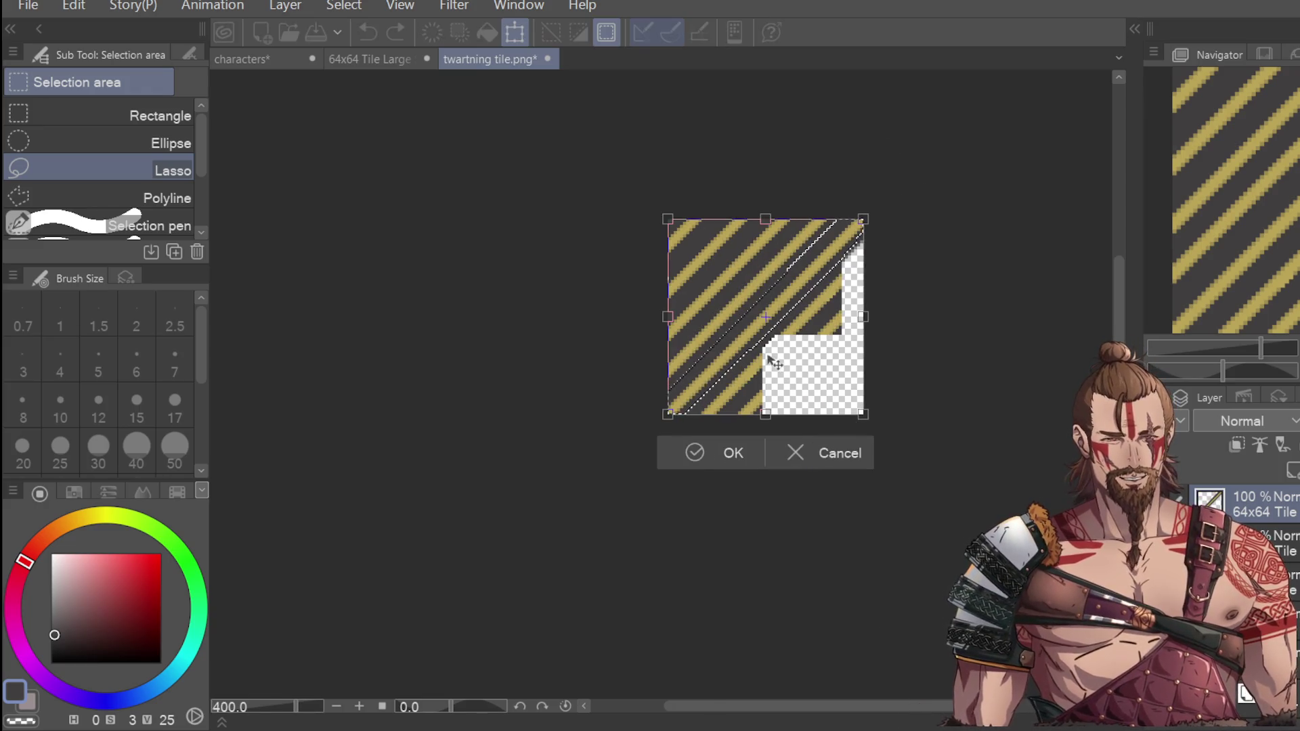
scroll(792, 377, up, 2)
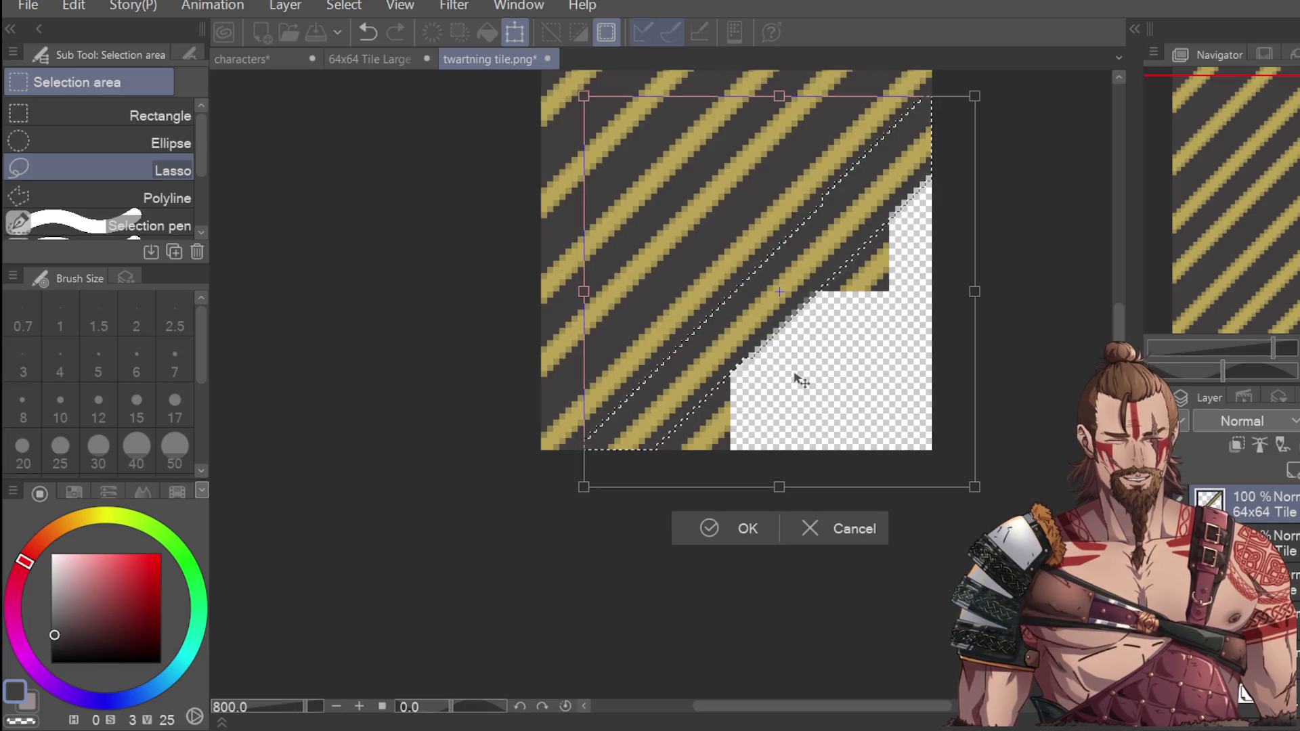
click(757, 527)
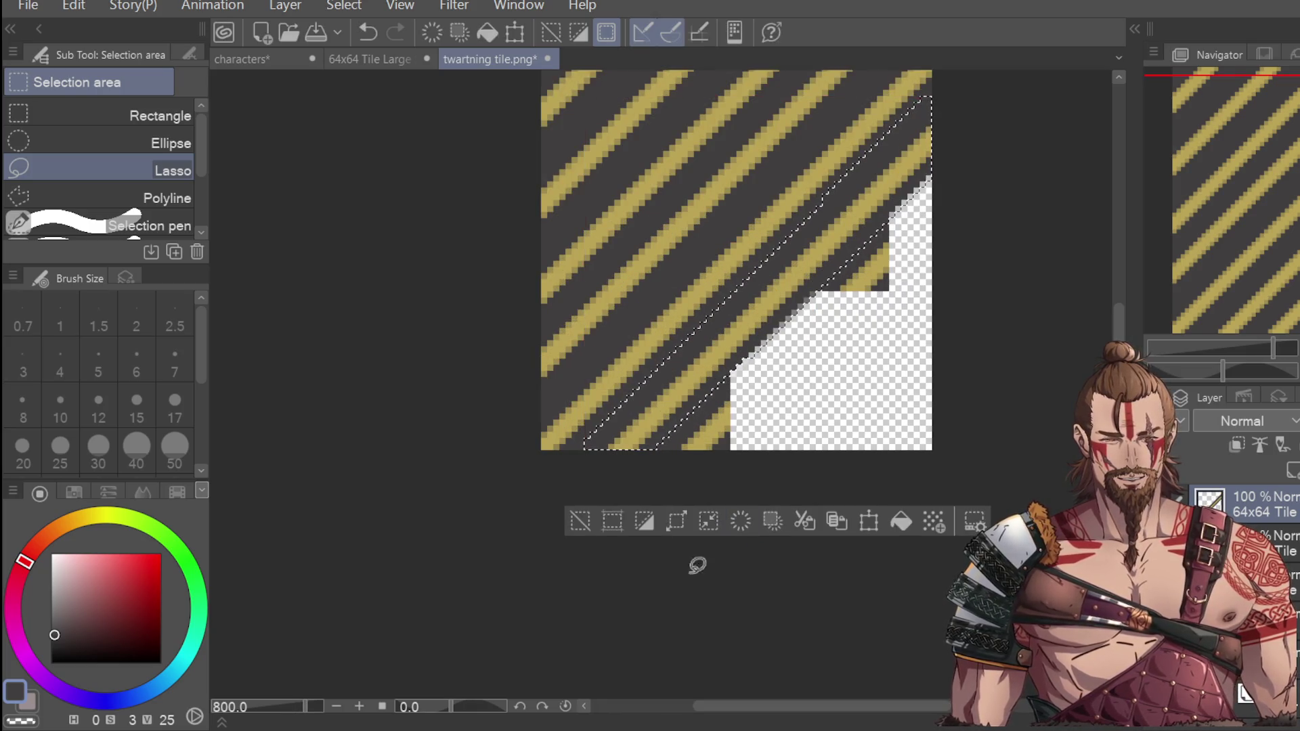
Step: Move the strip down-right over the notch, then pull it slightly back up-left
click(869, 522)
drag(766, 367, 802, 403)
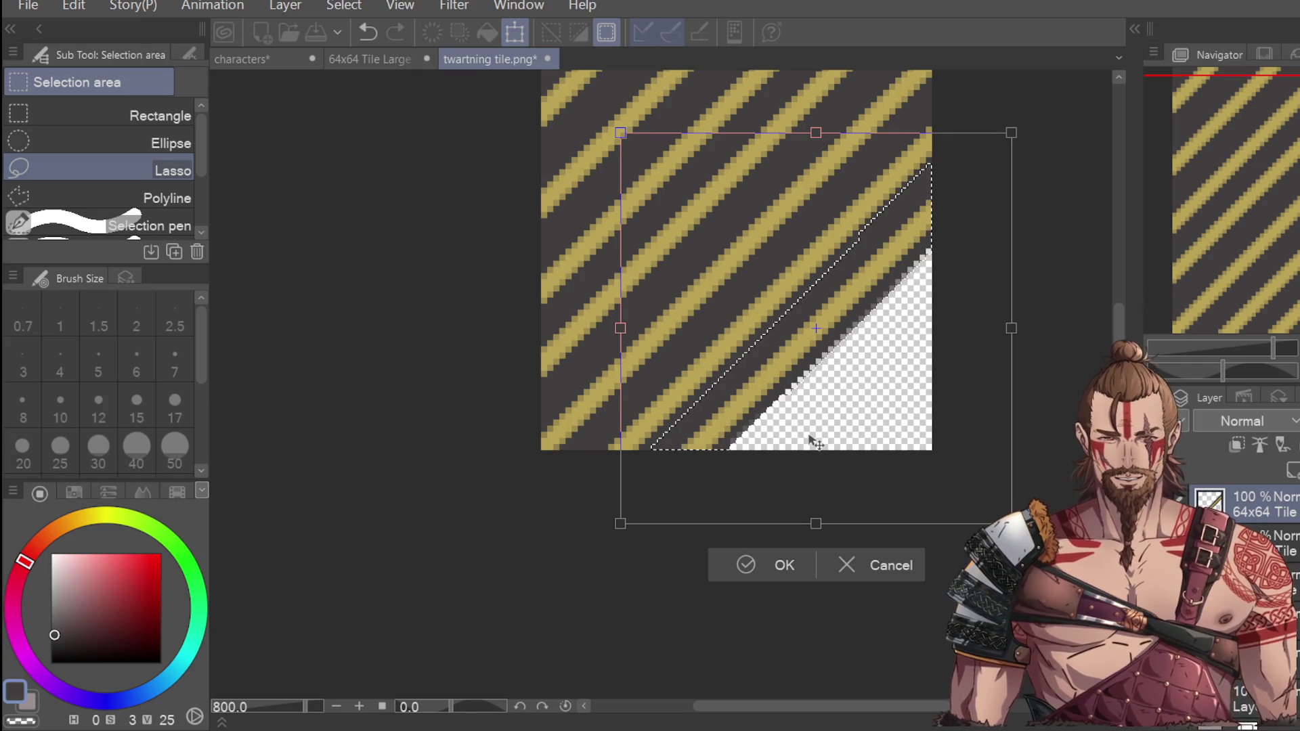
click(788, 562)
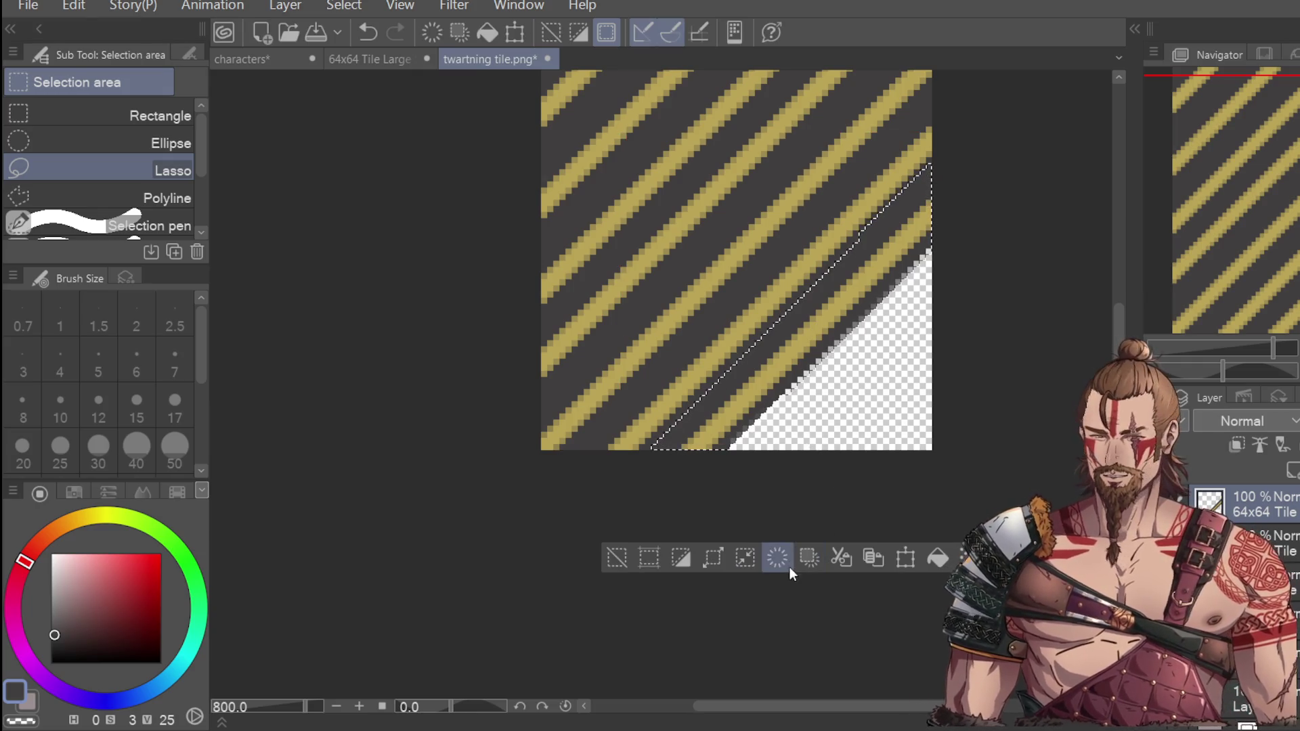
click(906, 558)
drag(896, 493, 877, 475)
click(788, 596)
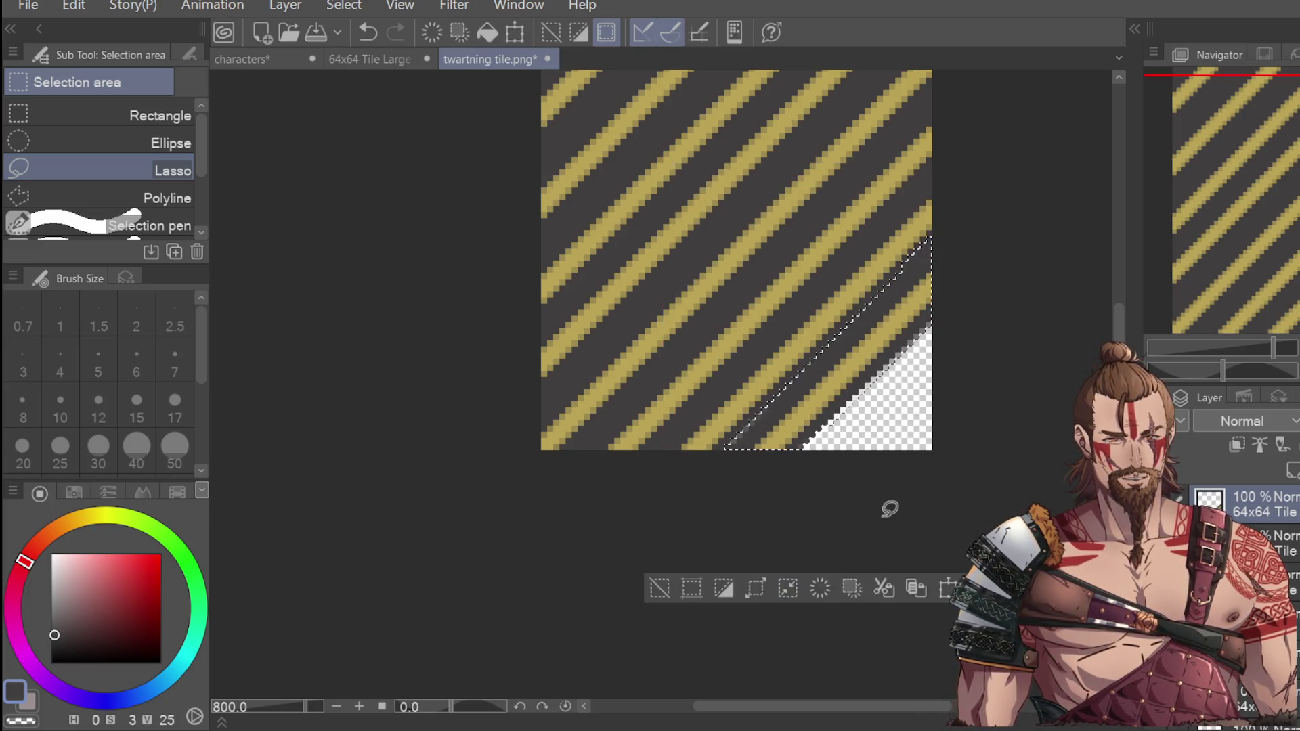
scroll(901, 461, down, 4)
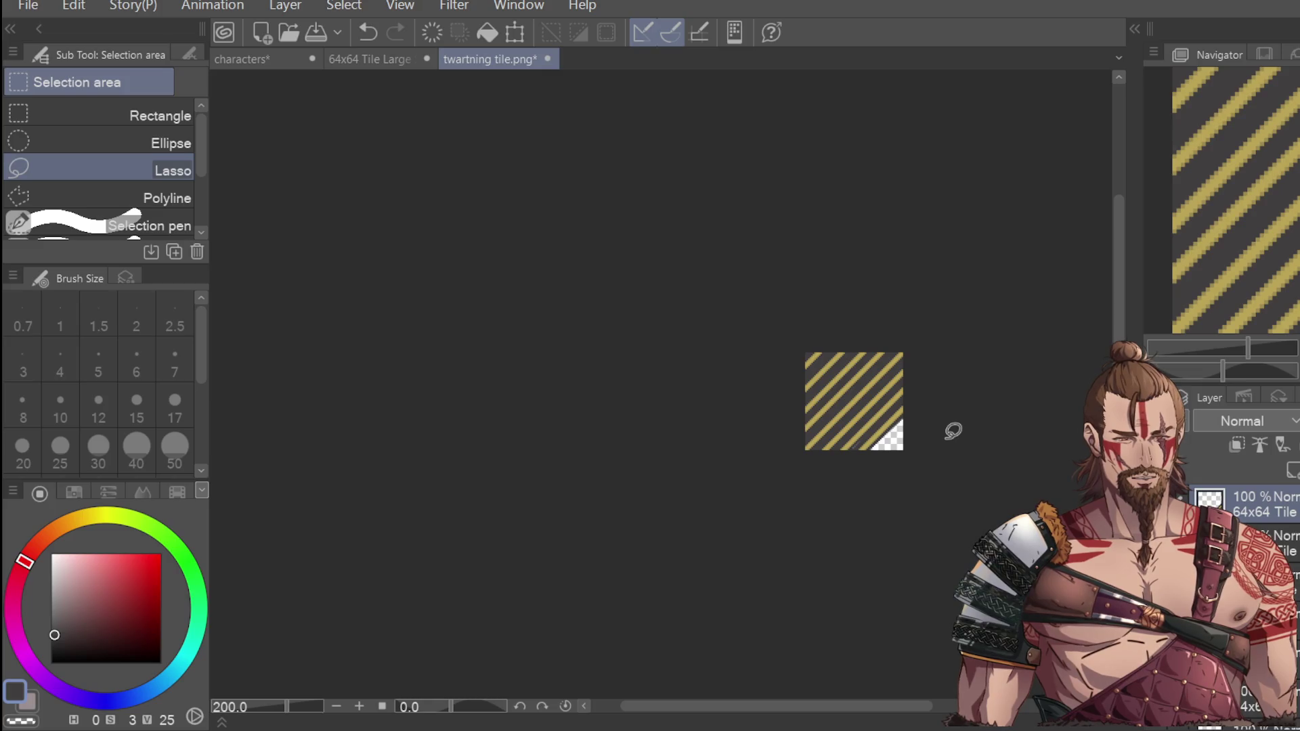
Step: Undo the corner cut to restore the striped tile, then delete the contents of the layer below Layer 2
scroll(951, 431, up, 2)
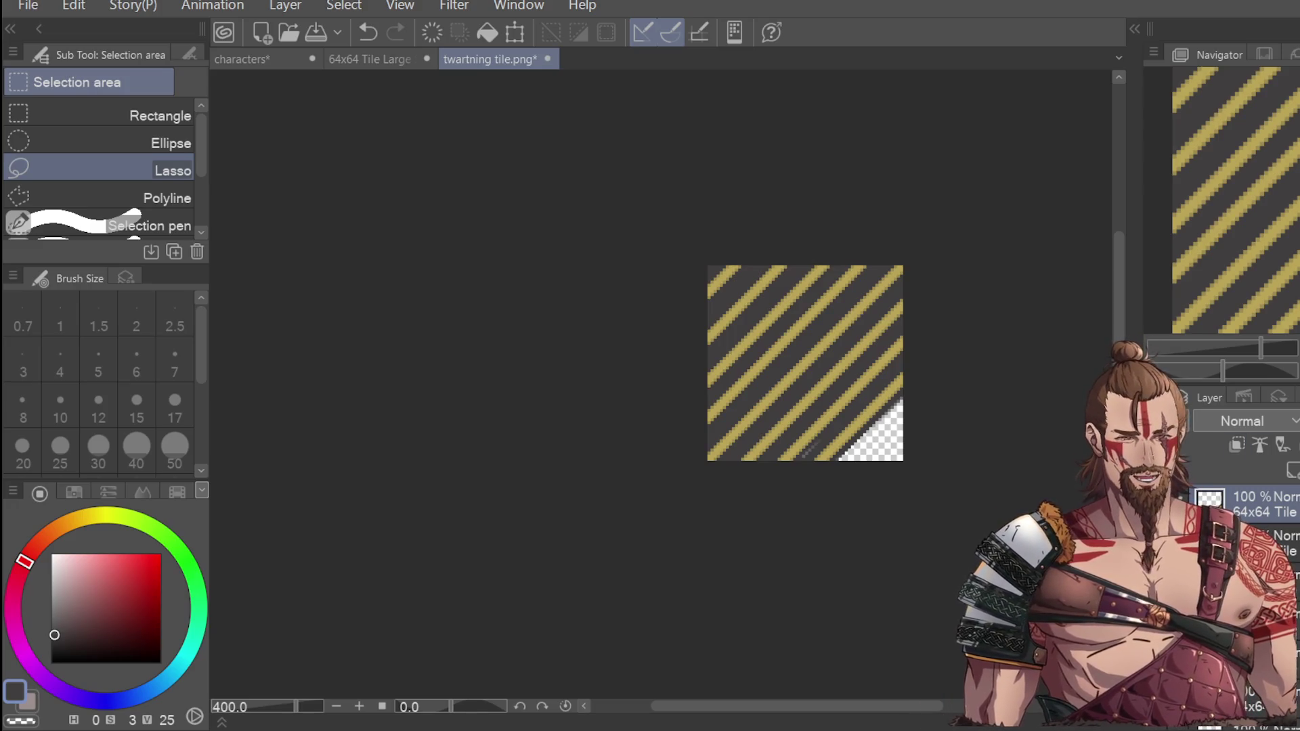
key(ctrl+z)
key(ctrl+z)
key(ctrl+z)
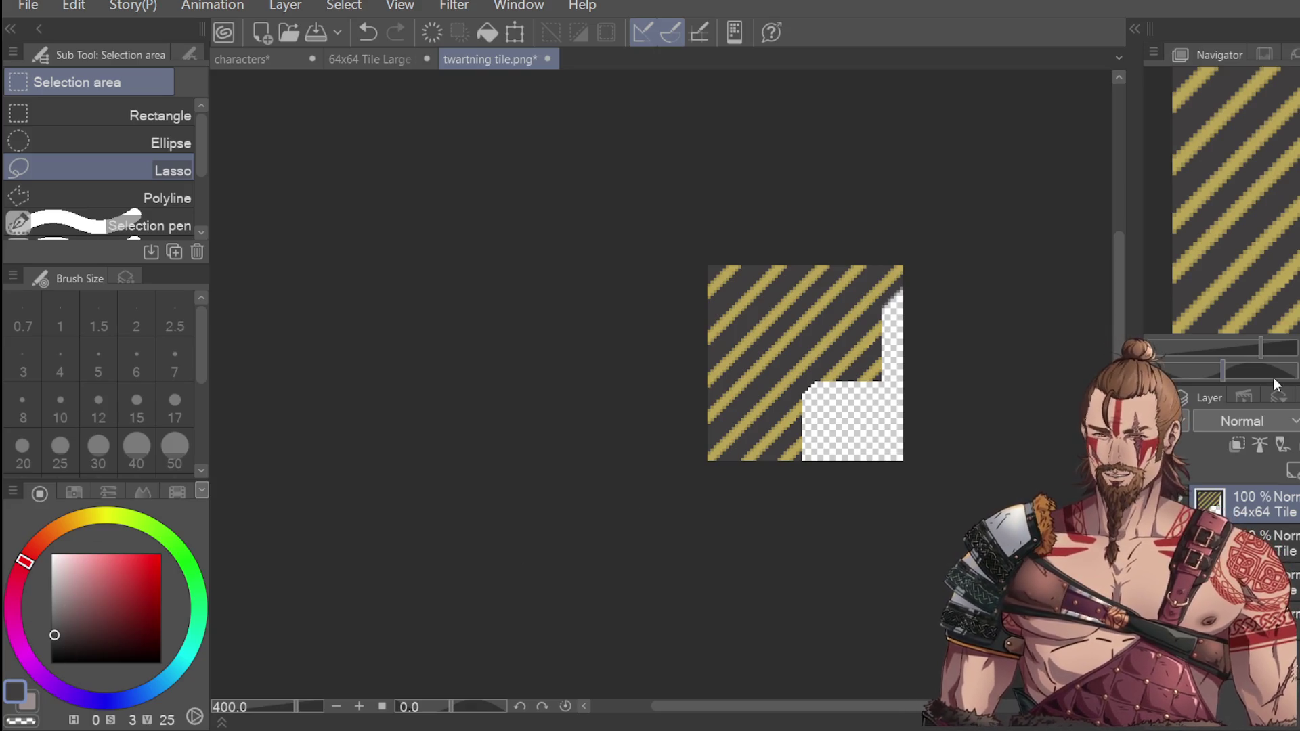
key(ctrl+z)
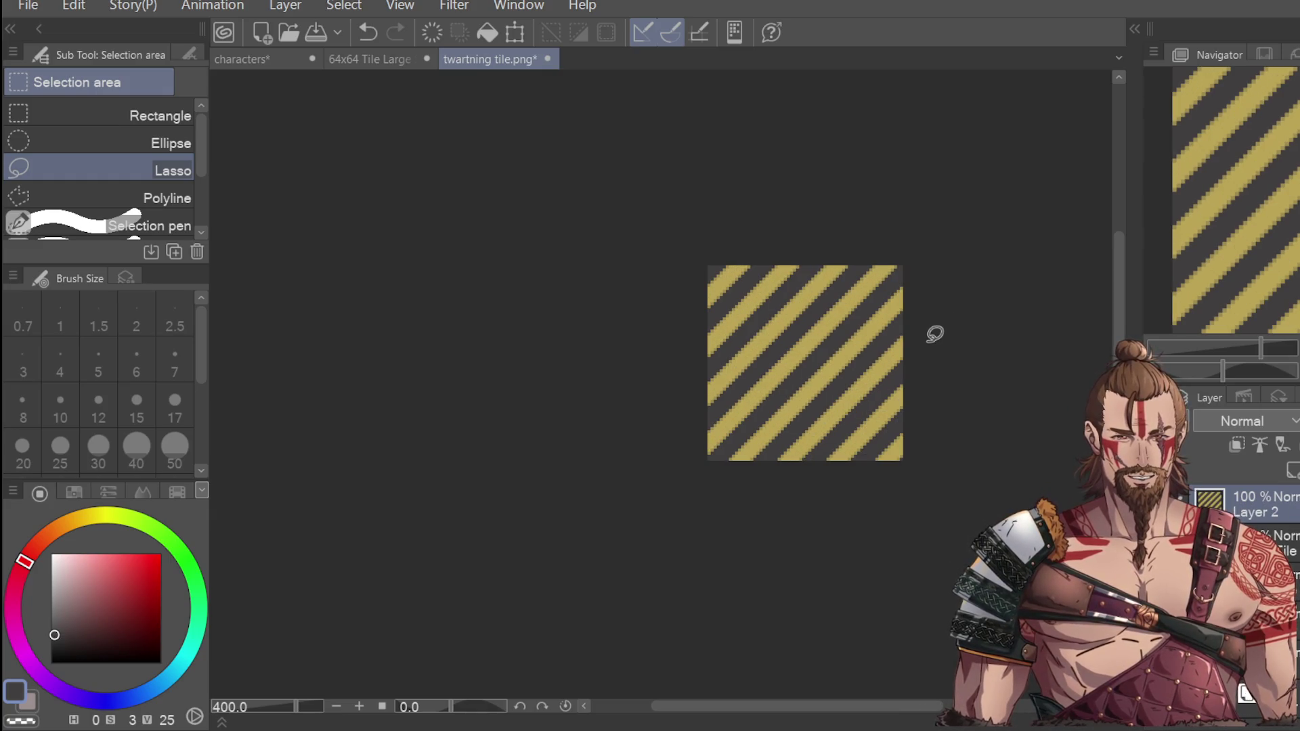
click(1287, 542)
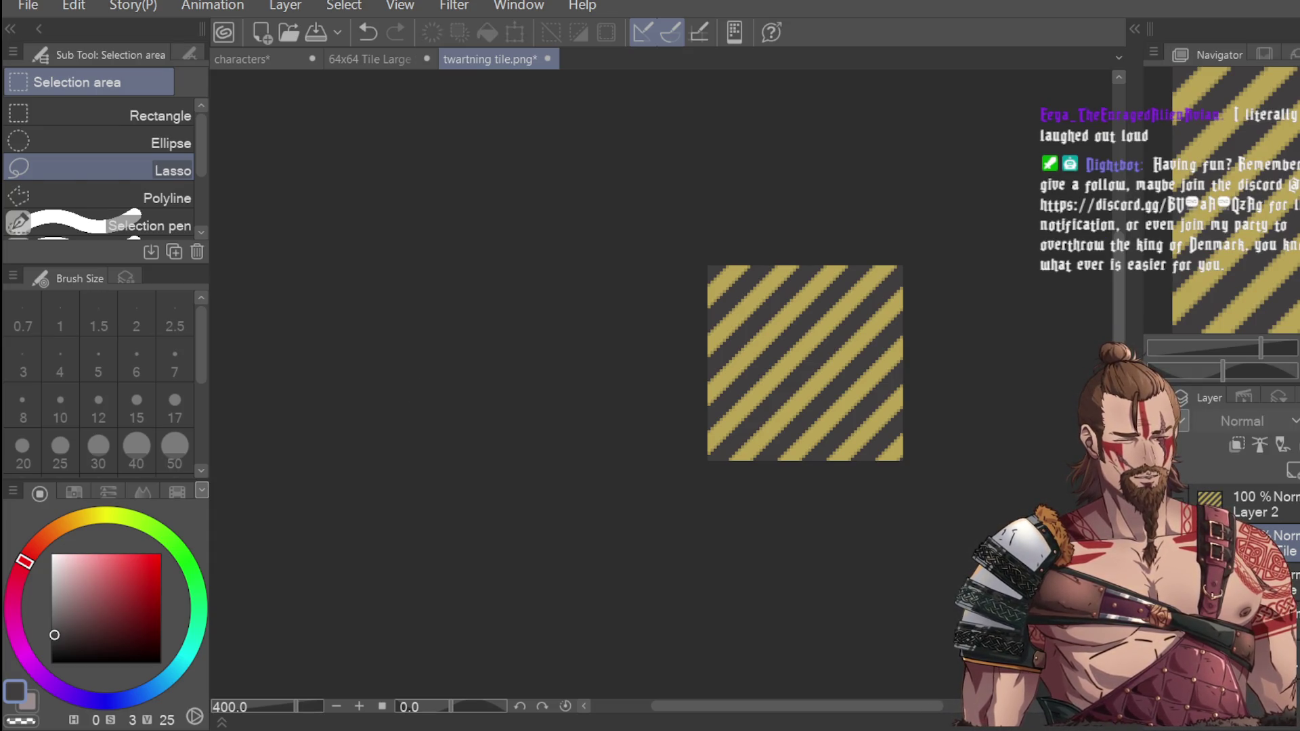
key(Delete)
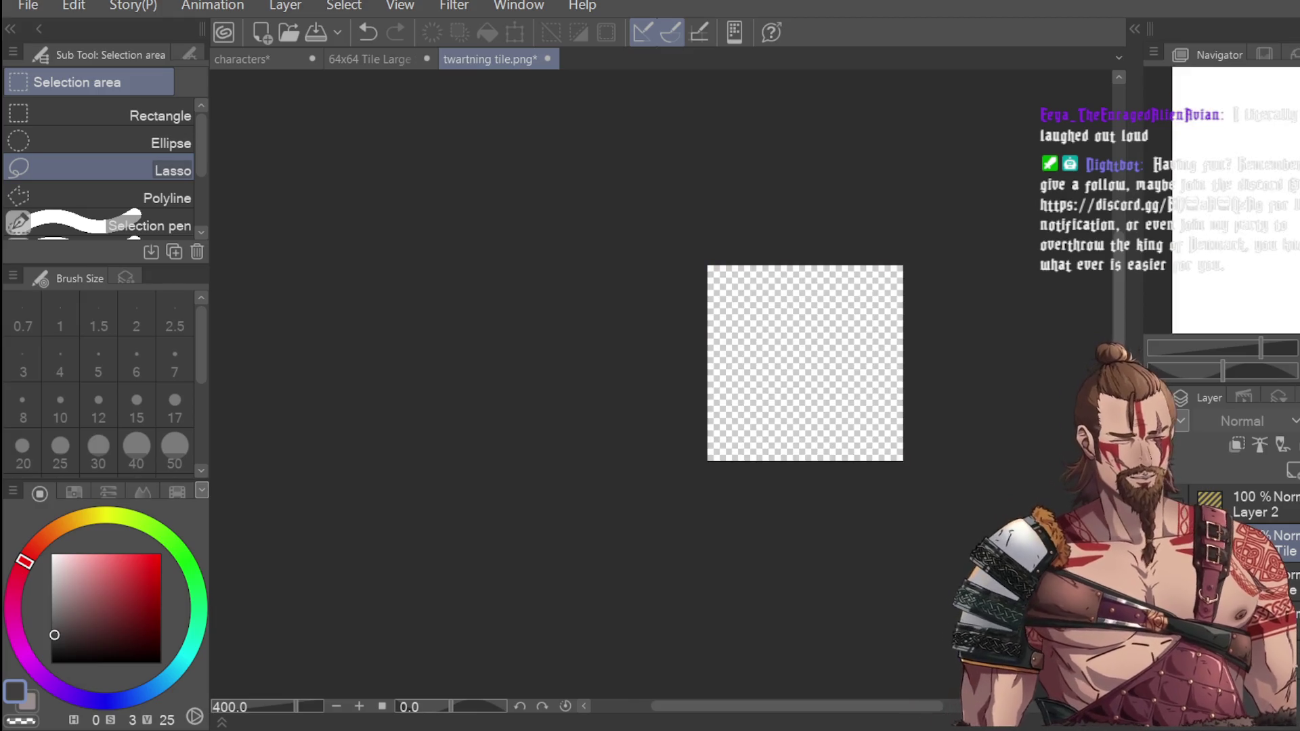
Step: Restore the deleted stripes, sample the dark purple border colour with the Eyedropper, and return to the Pen
key(ctrl+z)
key(i)
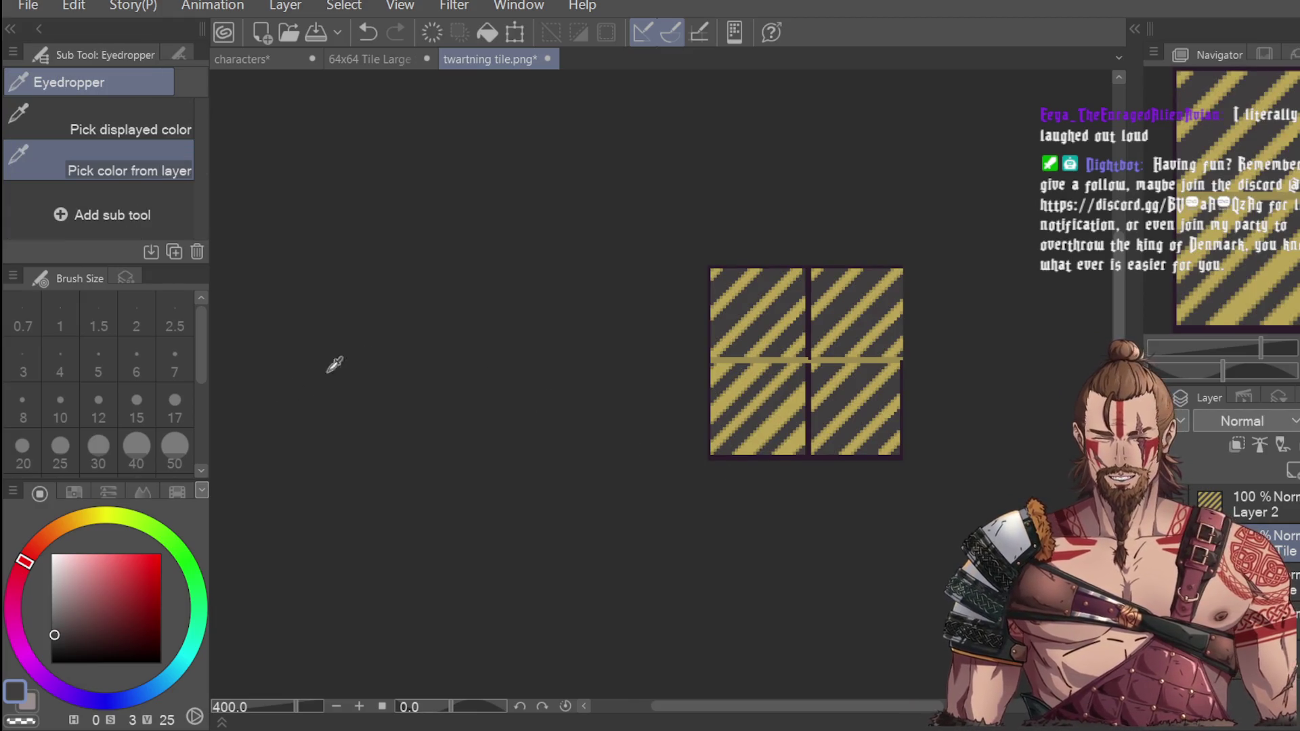
scroll(816, 260, up, 4)
click(811, 267)
scroll(937, 180, down, 4)
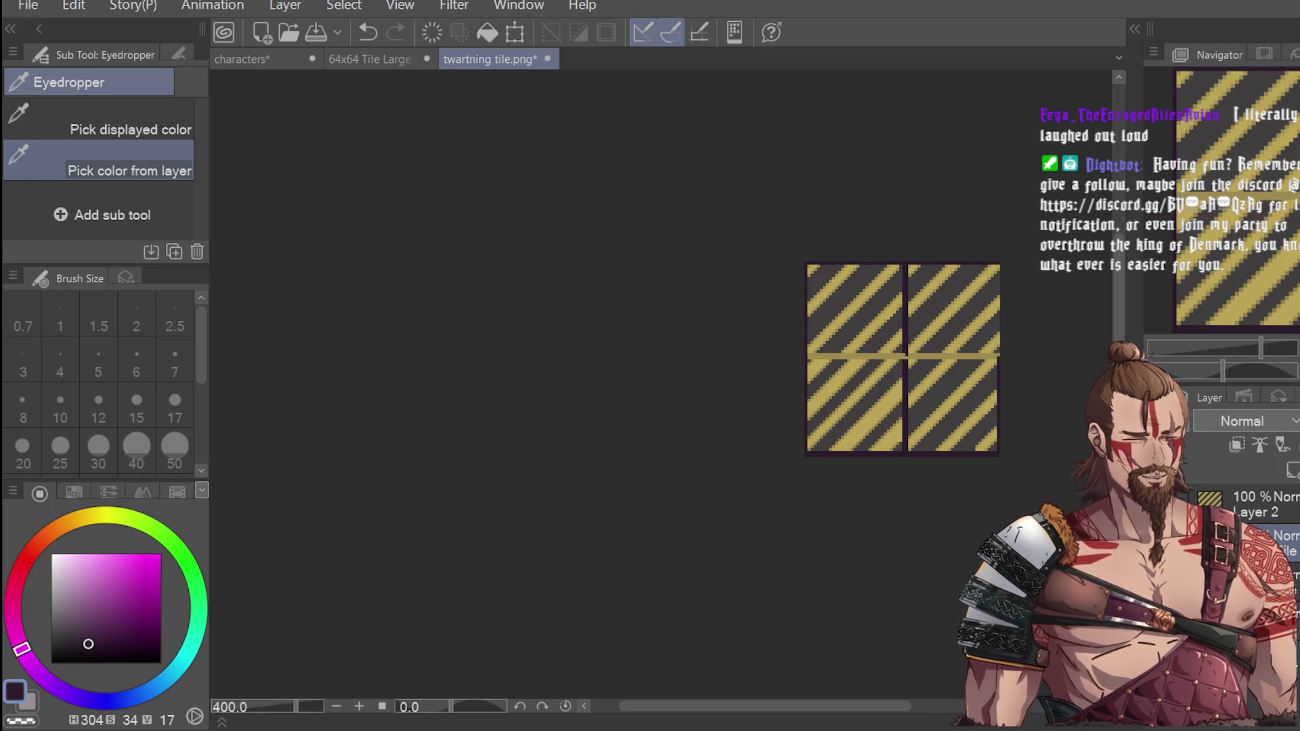
key(ctrl+z)
key(p)
scroll(825, 268, up, 2)
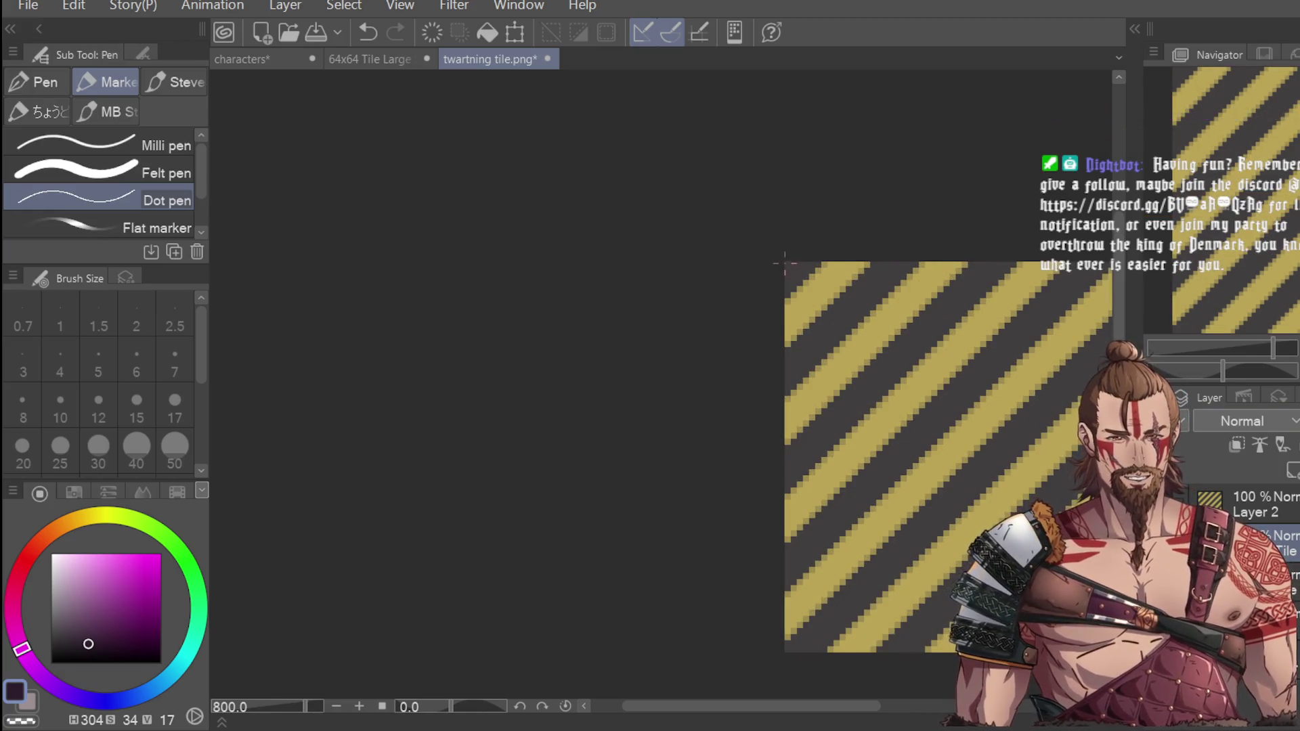
scroll(842, 269, down, 2)
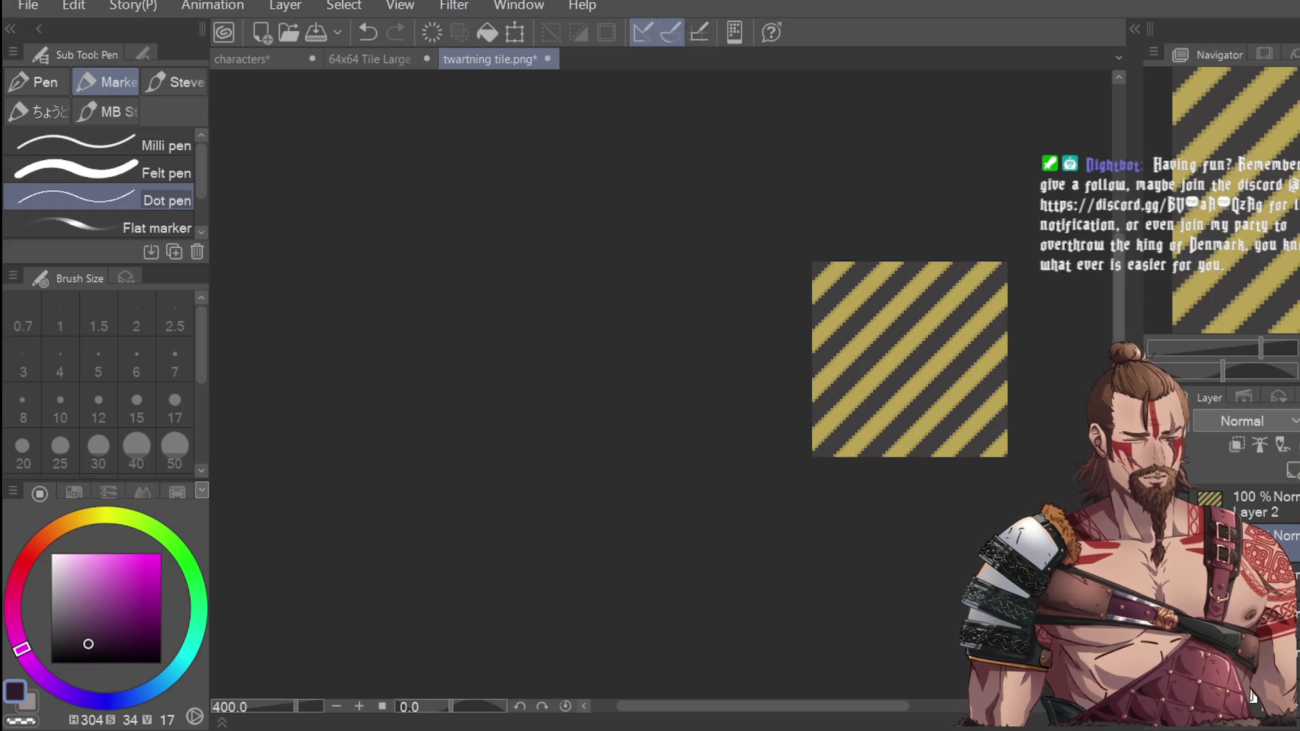
Step: Add a new empty raster layer above Layer 2 for the border
click(1252, 696)
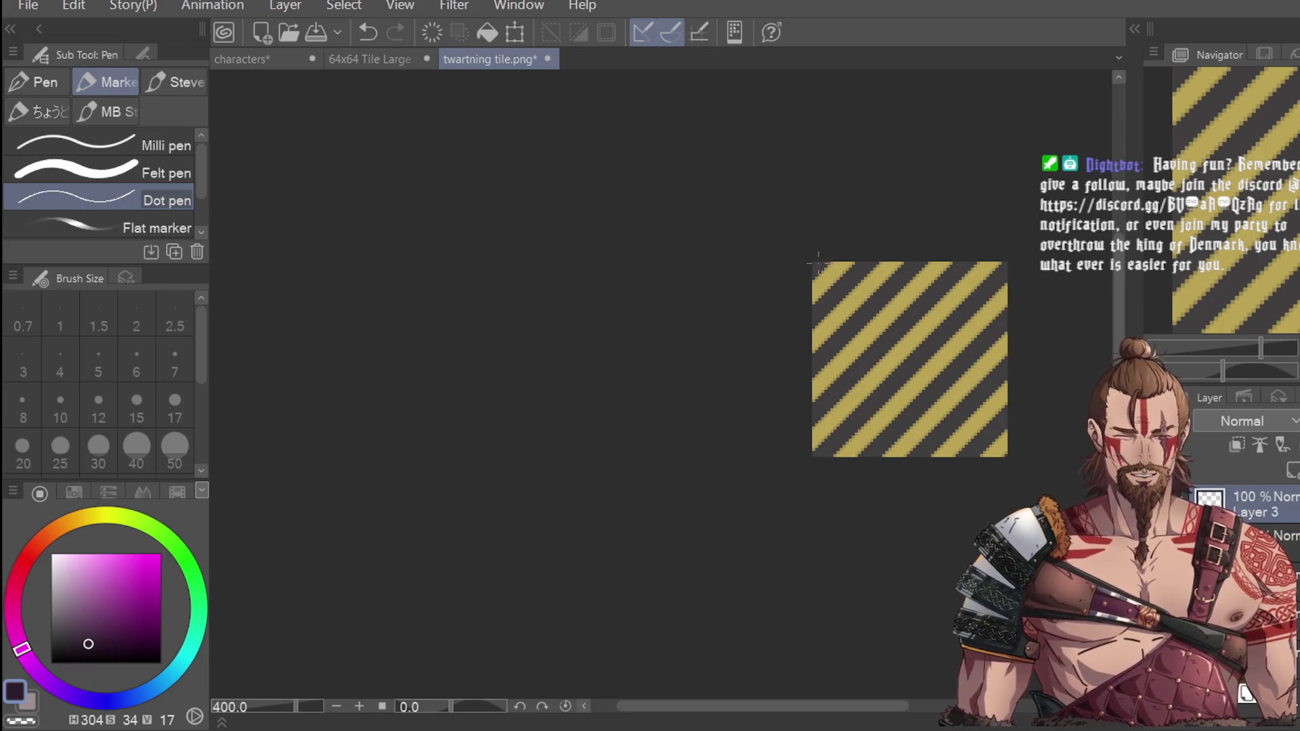
scroll(827, 265, up, 2)
drag(861, 709, 930, 707)
mouse_move(574, 262)
mouse_down()
mouse_move(1007, 261)
mouse_move(960, 286)
mouse_move(961, 503)
mouse_up()
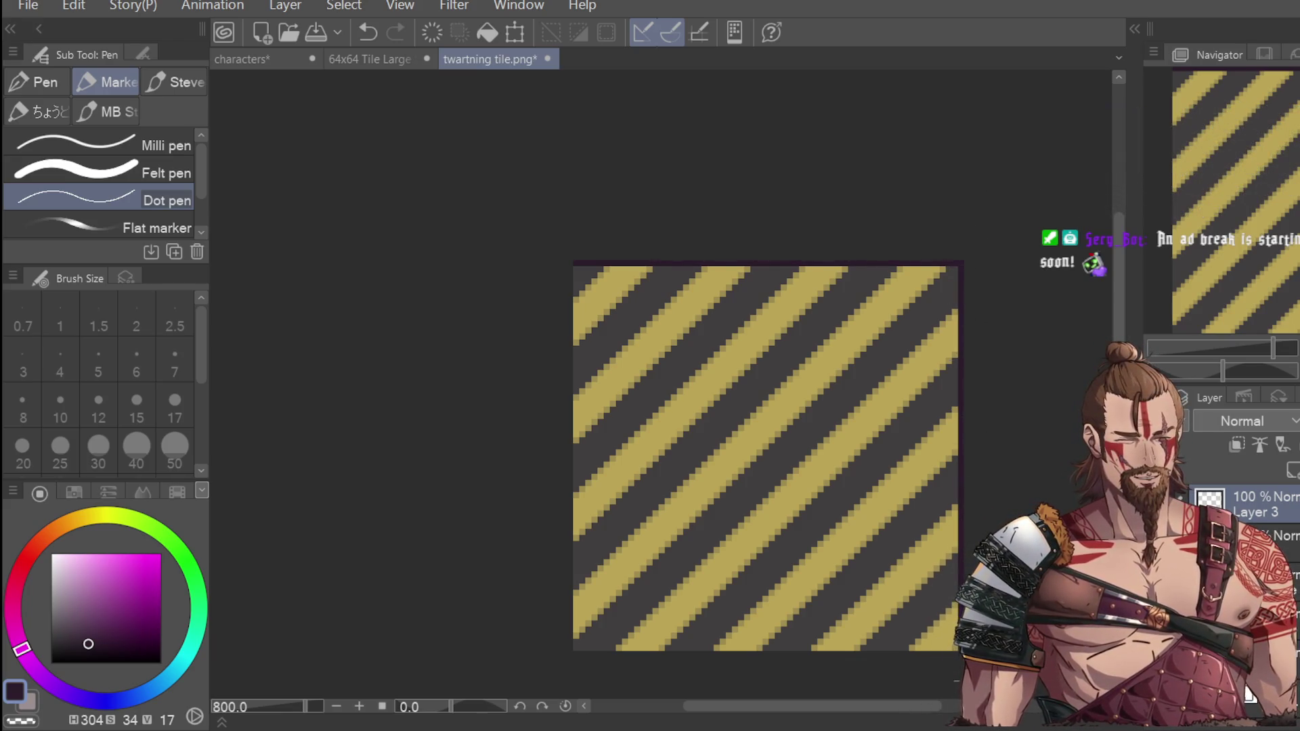
Step: Draw dark purple lines along the tile's left and bottom edges, redoing crooked strokes
drag(575, 266, 590, 535)
key(ctrl+z)
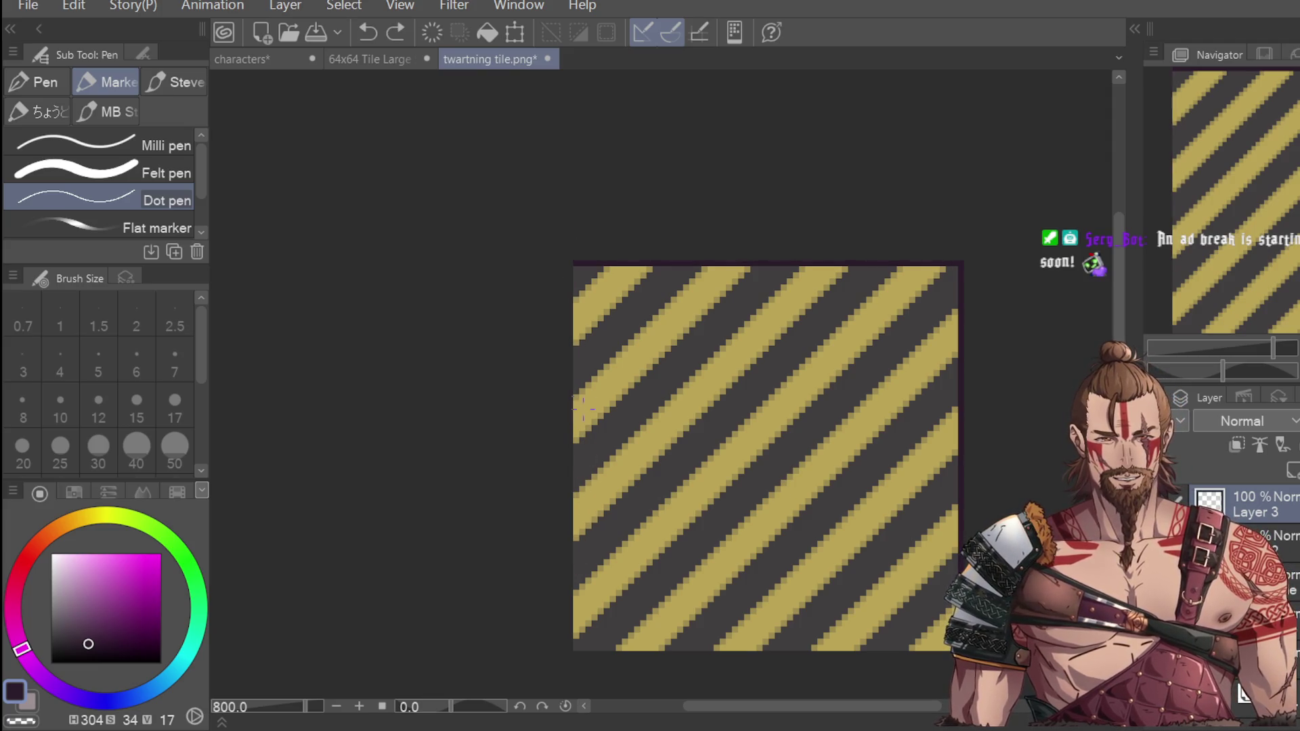
mouse_move(575, 267)
mouse_down()
mouse_move(575, 648)
mouse_move(947, 639)
mouse_up()
key(ctrl+z)
drag(580, 648, 948, 643)
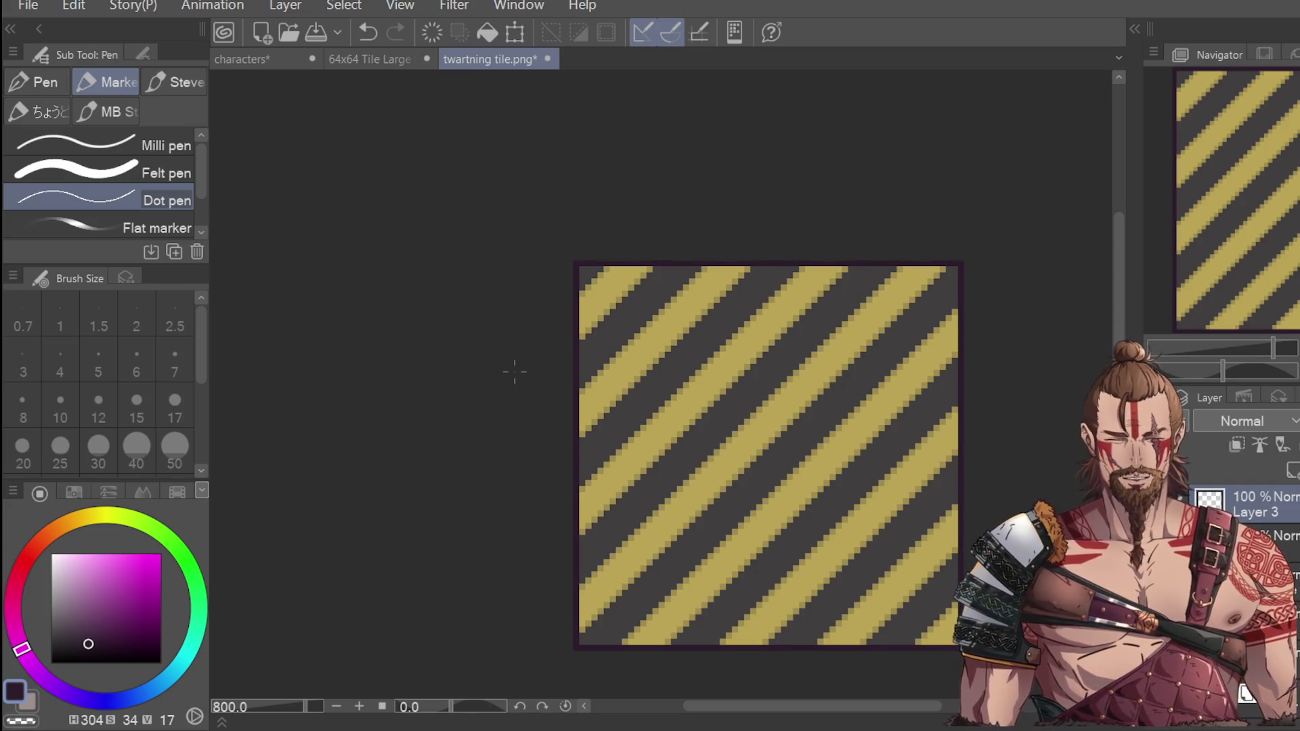
mouse_move(582, 267)
mouse_down()
mouse_move(580, 645)
mouse_move(757, 629)
mouse_move(721, 642)
mouse_move(954, 644)
mouse_up()
key(ctrl+z)
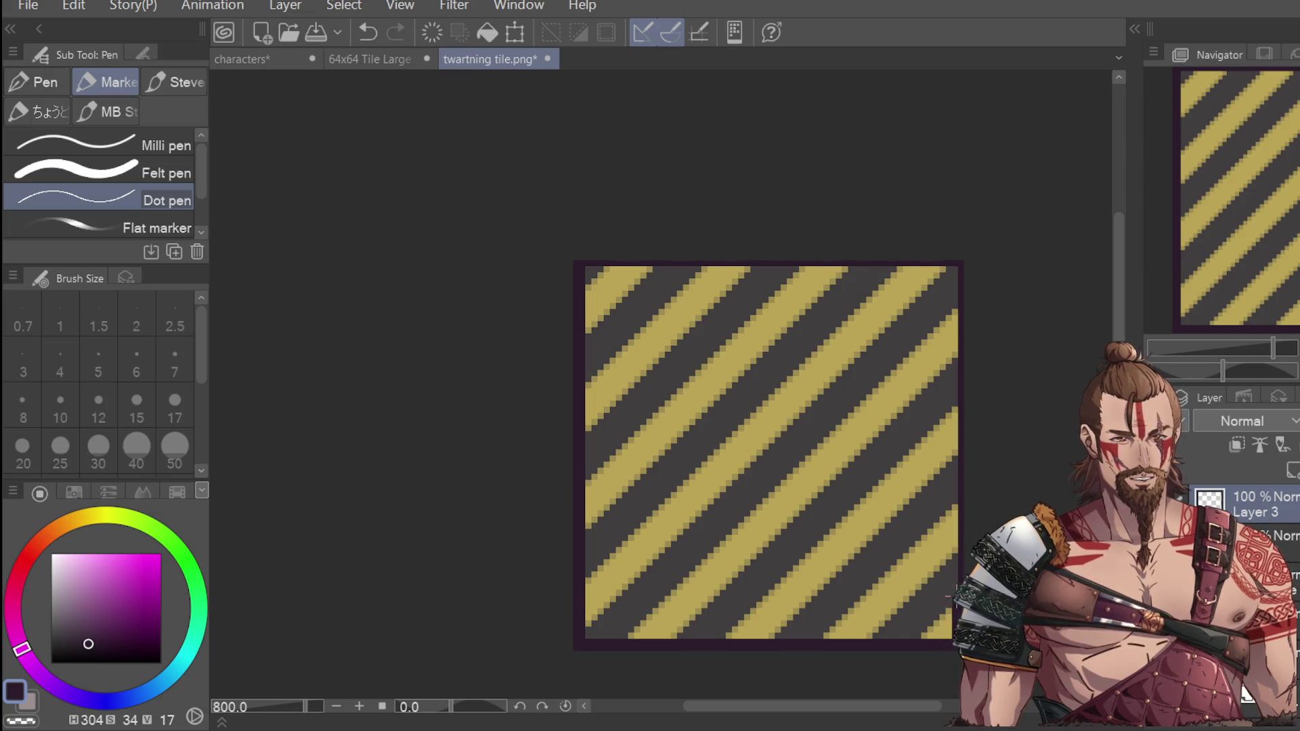
Step: Finish the border along the right and top edges, redrawing the top line until straight
mouse_move(955, 494)
mouse_down()
mouse_move(955, 265)
mouse_move(855, 265)
mouse_up()
key(ctrl+z)
mouse_move(949, 270)
mouse_down()
mouse_move(587, 272)
mouse_move(965, 275)
mouse_up()
key(ctrl+z)
key(ctrl+z)
key(ctrl+z)
key(ctrl+z)
drag(749, 270, 953, 270)
key(ctrl+z)
drag(707, 274, 953, 270)
key(ctrl+z)
key(ctrl+z)
drag(762, 270, 965, 271)
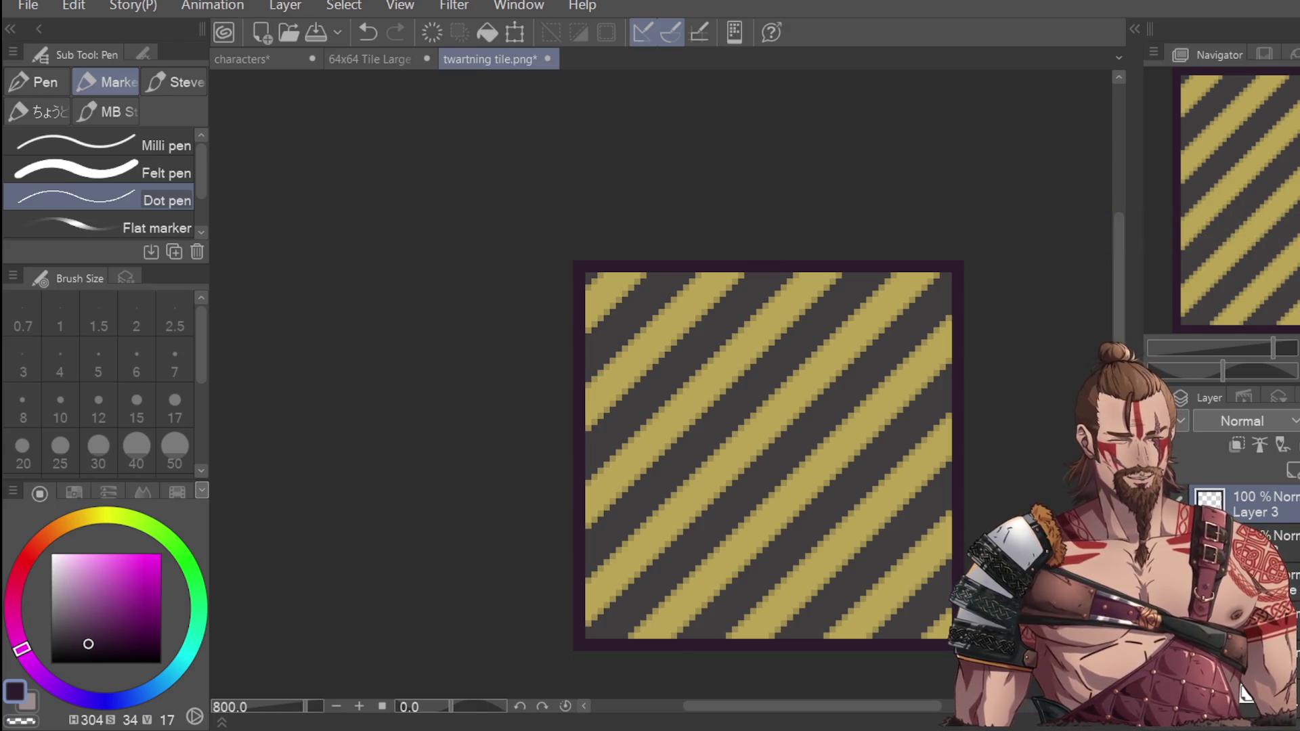
key(ctrl+z)
key(ctrl+y)
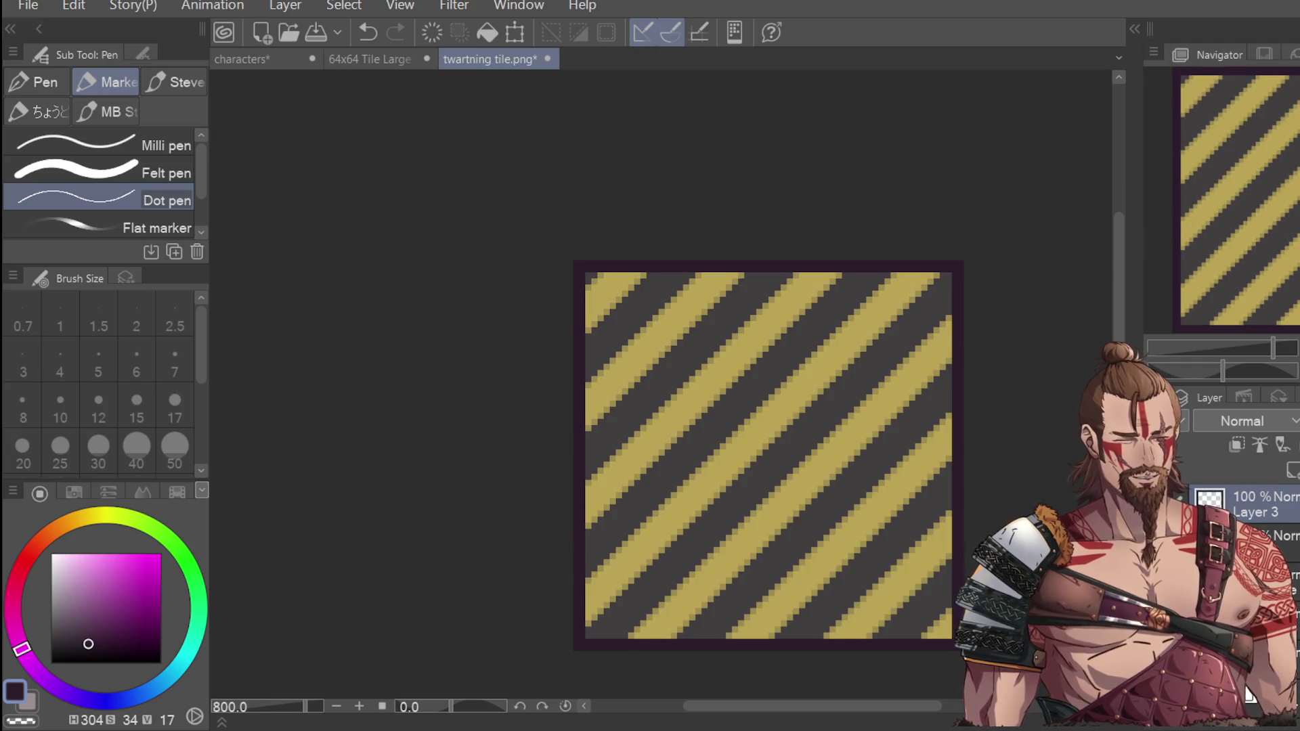
click(1276, 515)
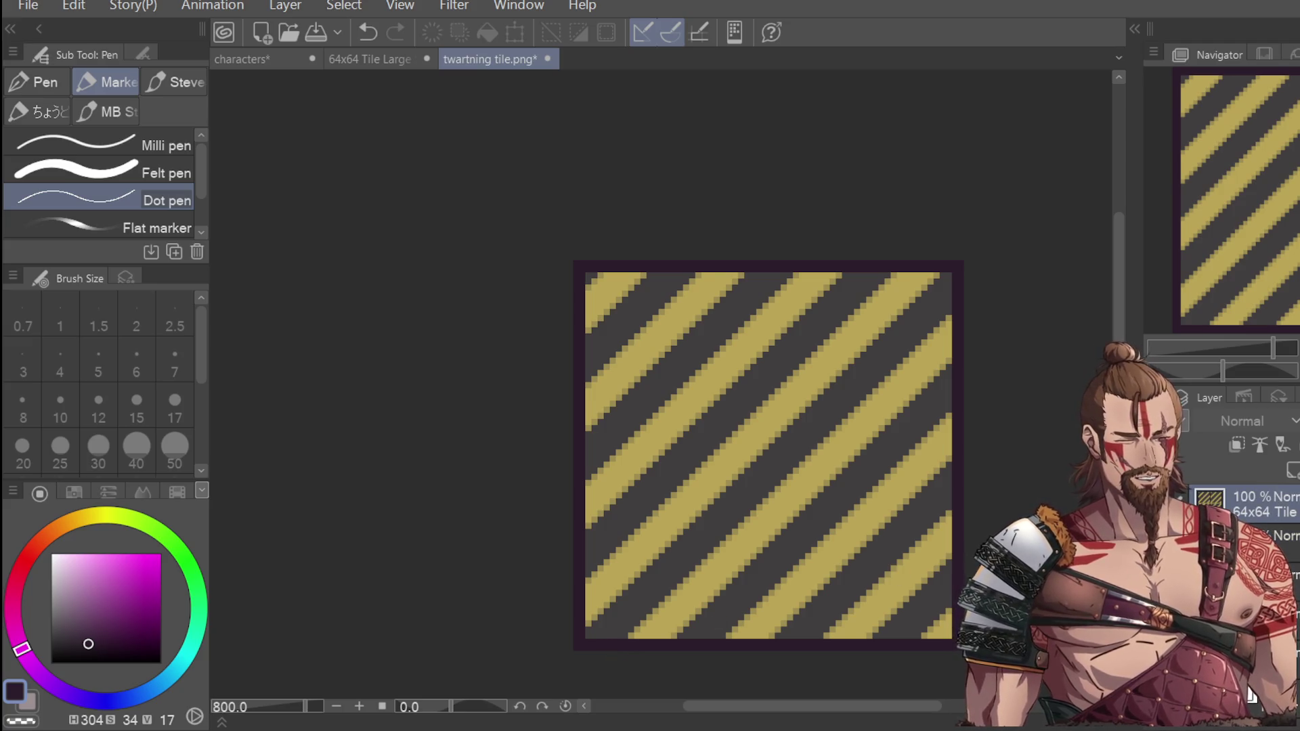
Step: Return to the single full striped tile and select the whole canvas, with the pen ready
key(ctrl+z)
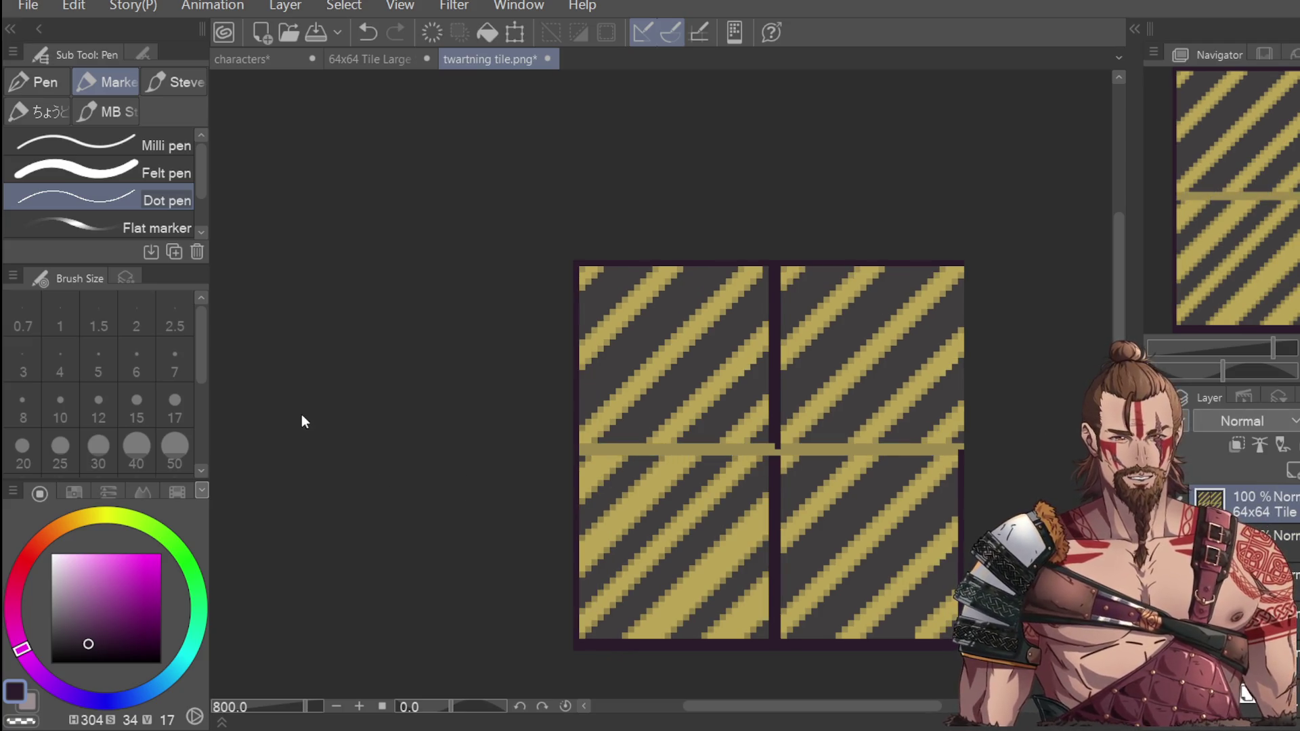
key(i)
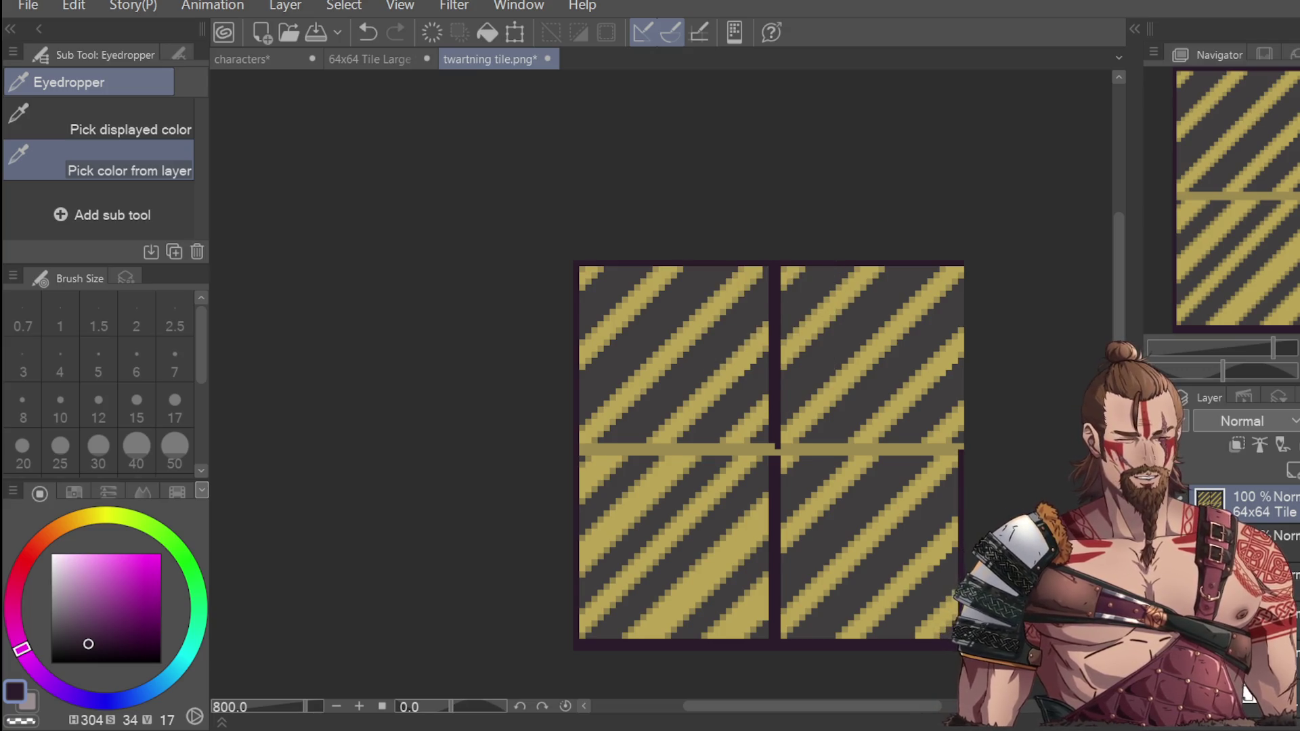
key(ctrl+y)
key(p)
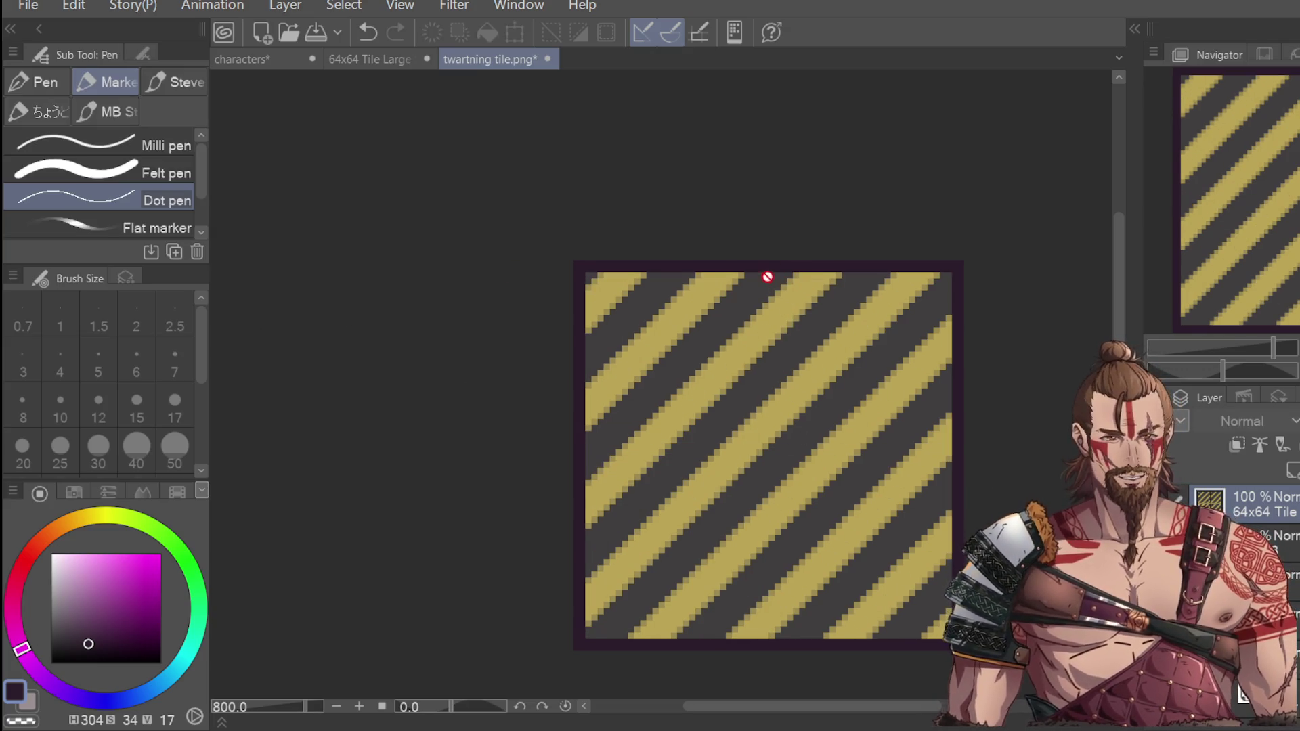
key(ctrl+a)
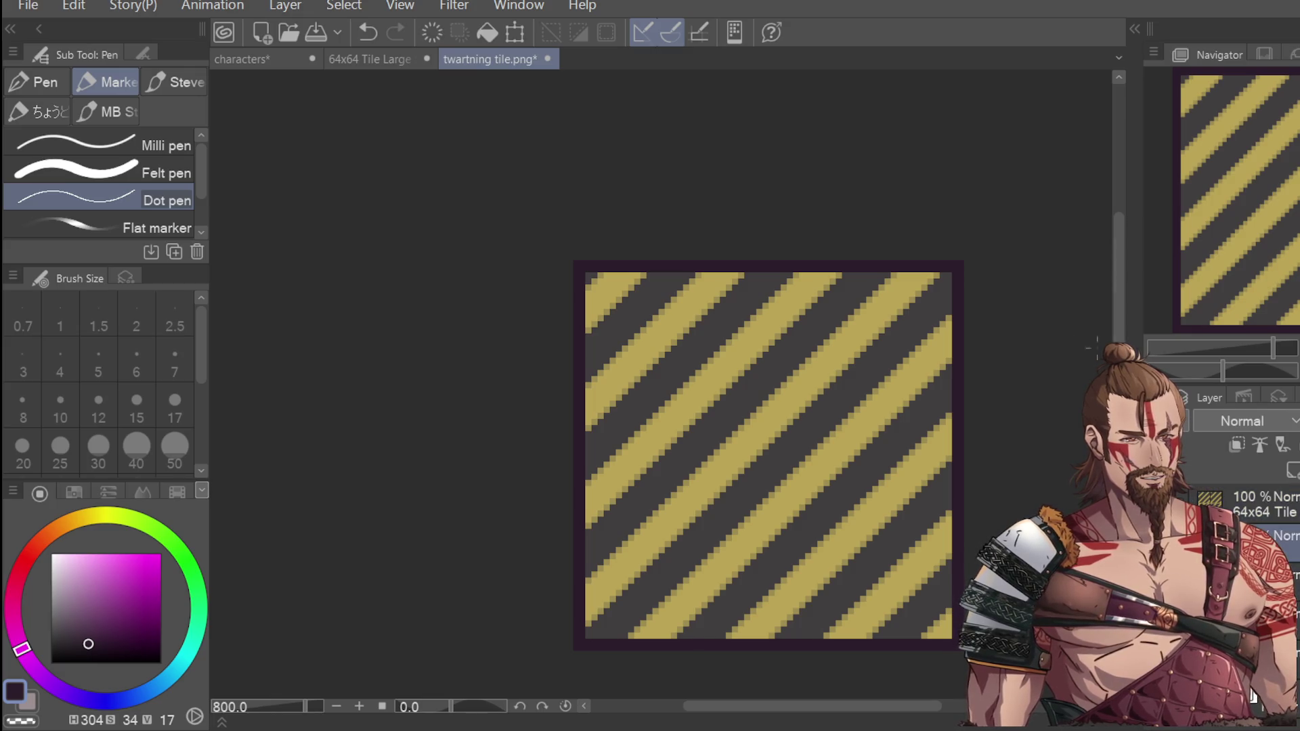
Step: Draw a straight dark vertical seam down the middle of the tile, redoing the lower part
drag(758, 273, 758, 320)
drag(766, 270, 766, 333)
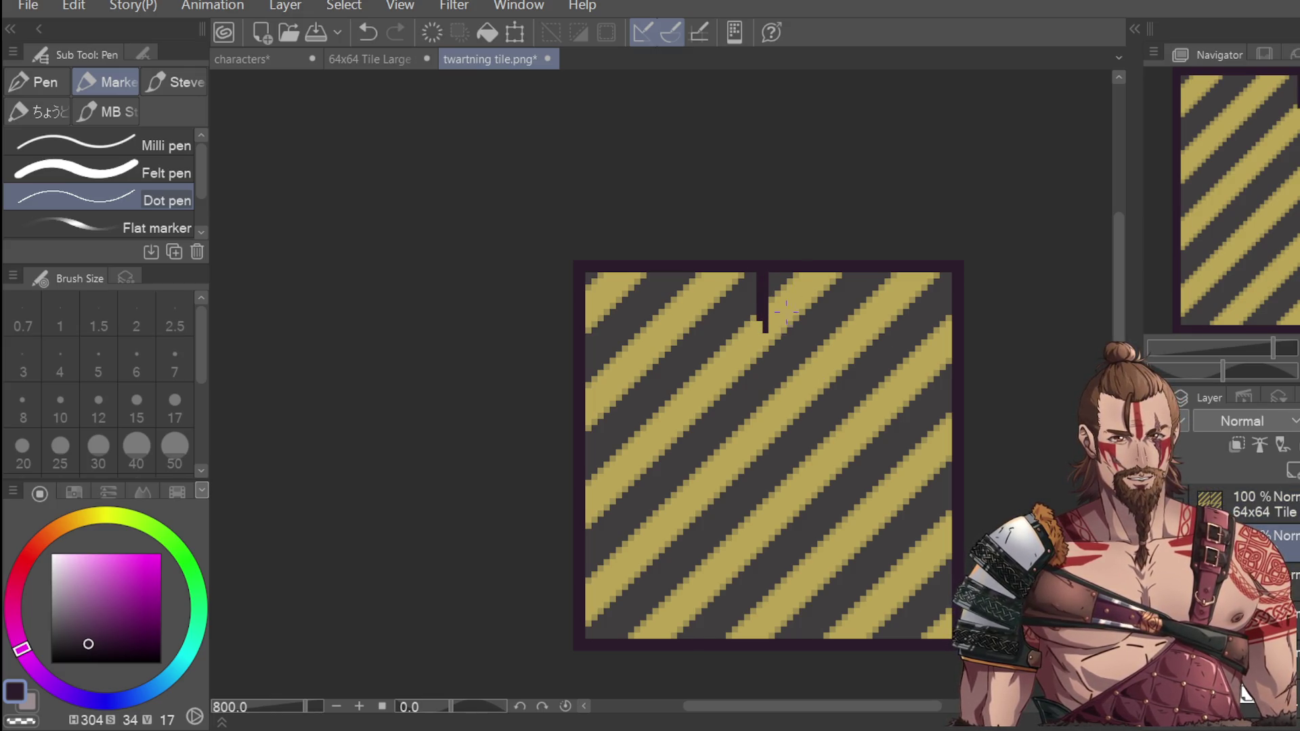
key(ctrl+z)
key(ctrl+z)
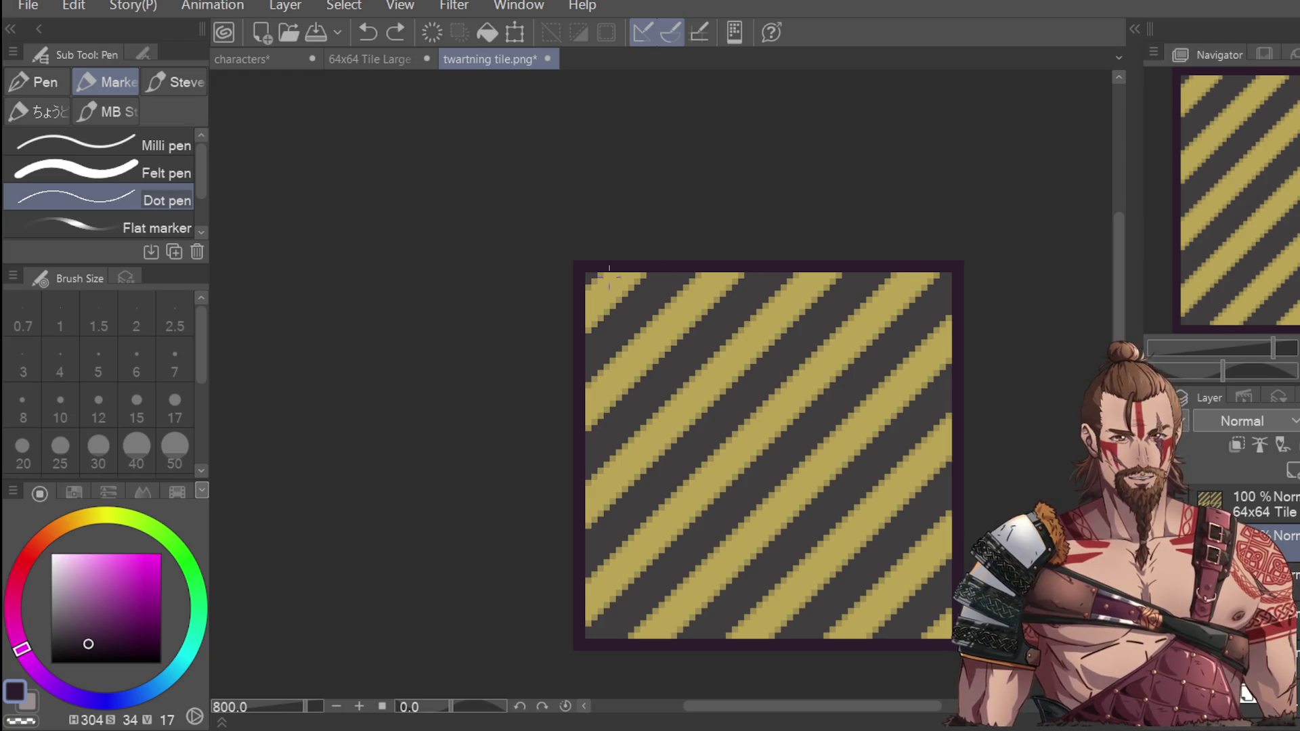
drag(587, 274, 726, 276)
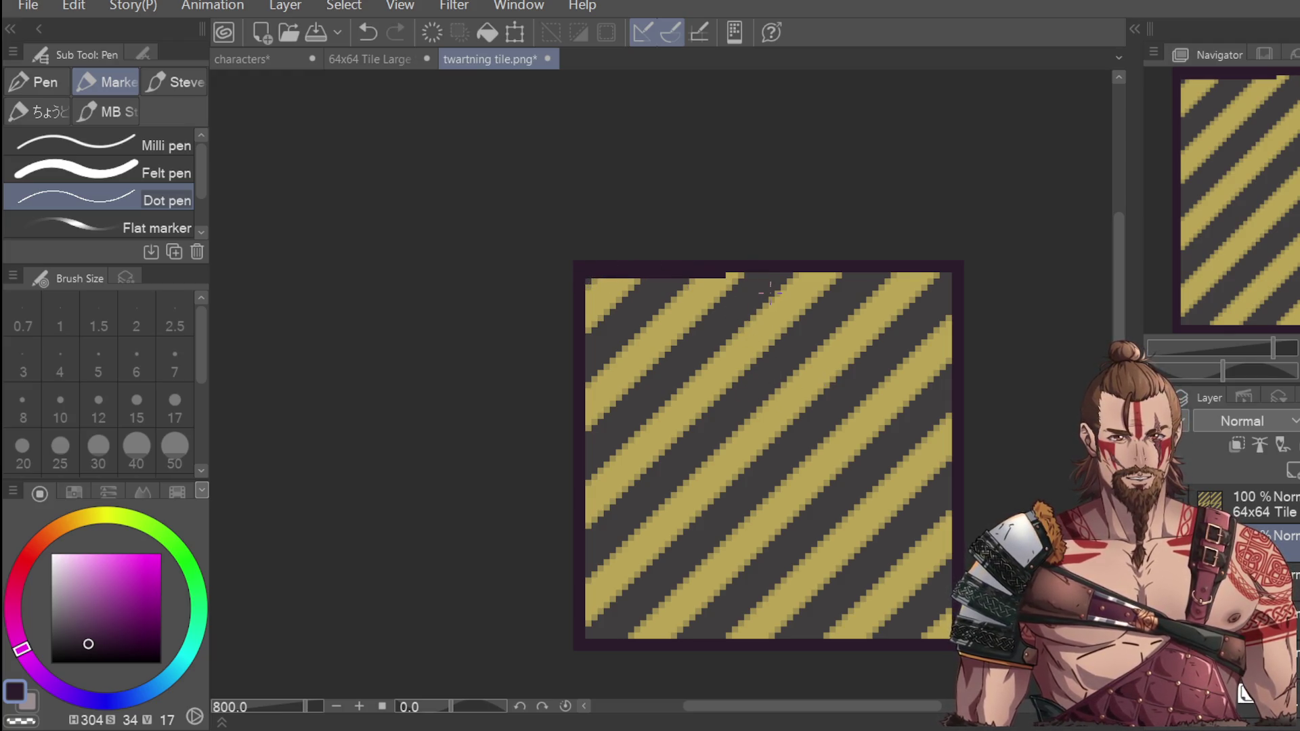
key(ctrl+z)
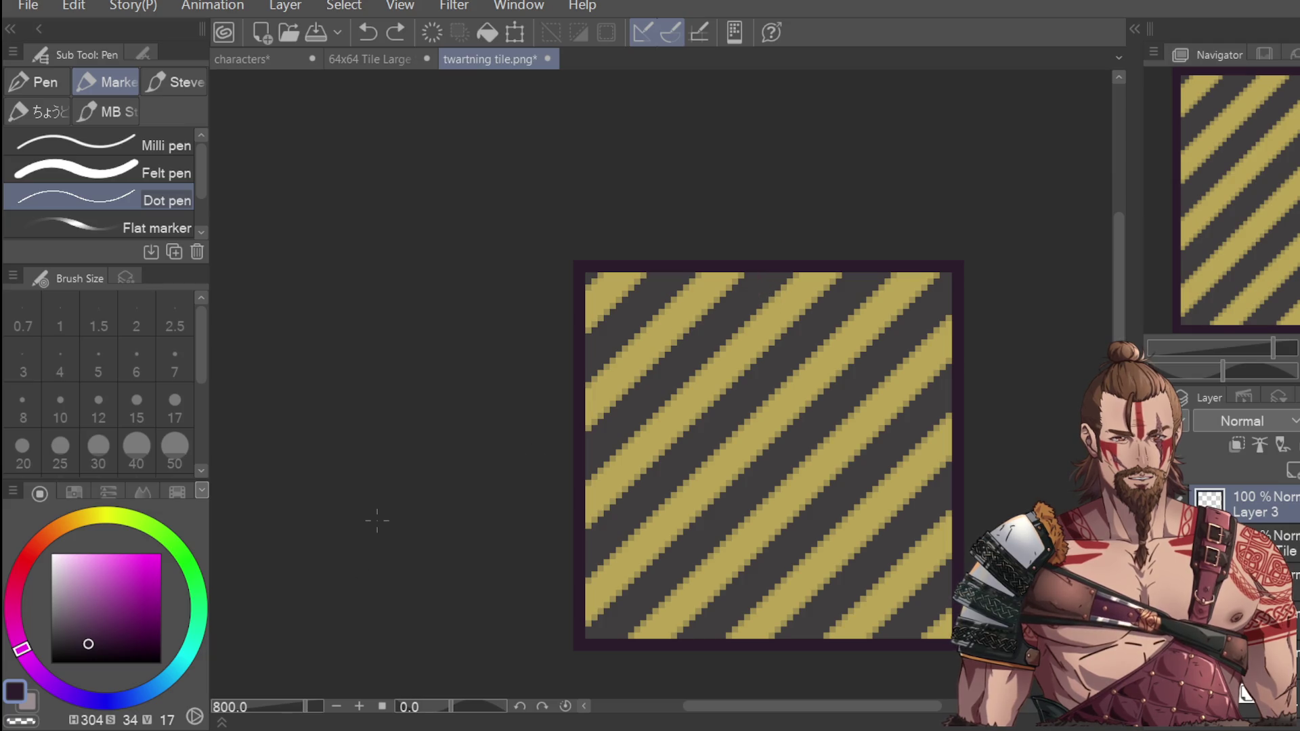
drag(768, 270, 776, 562)
key(ctrl+z)
mouse_move(767, 376)
mouse_down()
mouse_move(770, 635)
mouse_move(775, 535)
mouse_up()
key(ctrl+z)
key(ctrl+y)
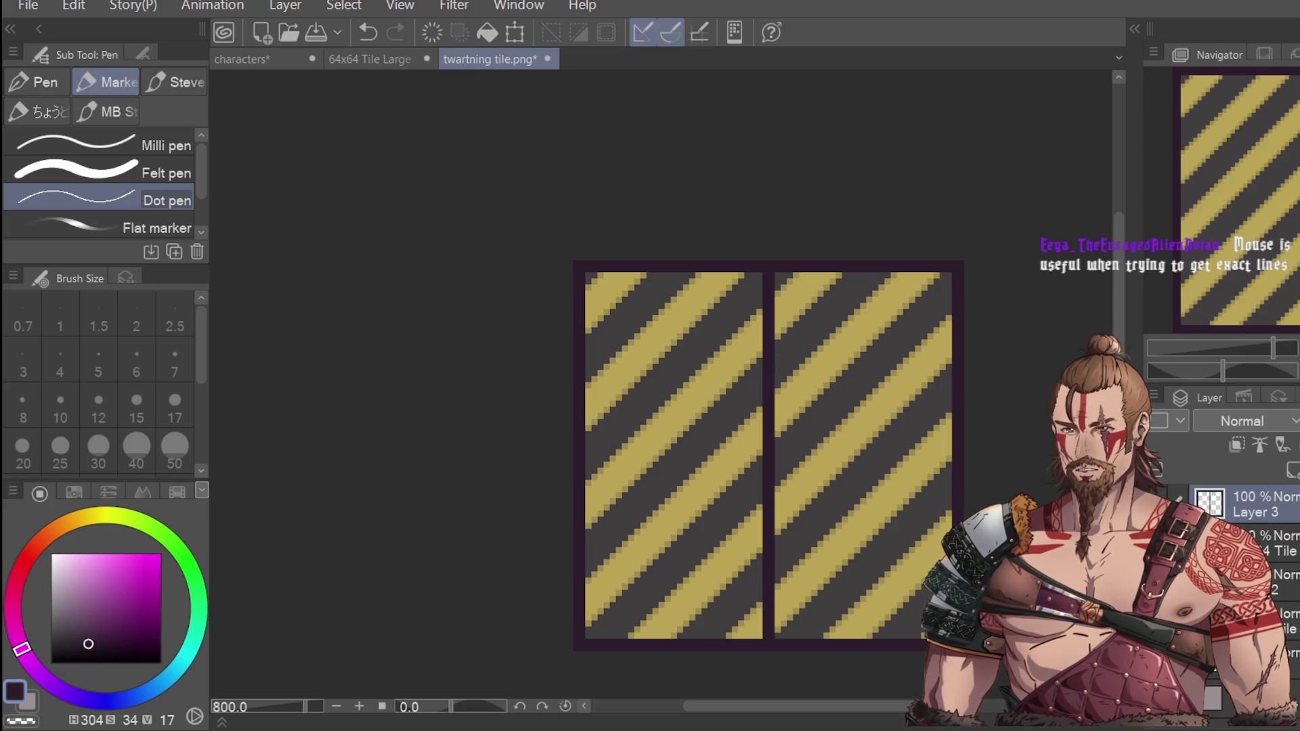
Step: Draw a horizontal seam across both halves of the tile, then save the tile image
drag(575, 453, 951, 455)
key(ctrl+z)
key(ctrl+y)
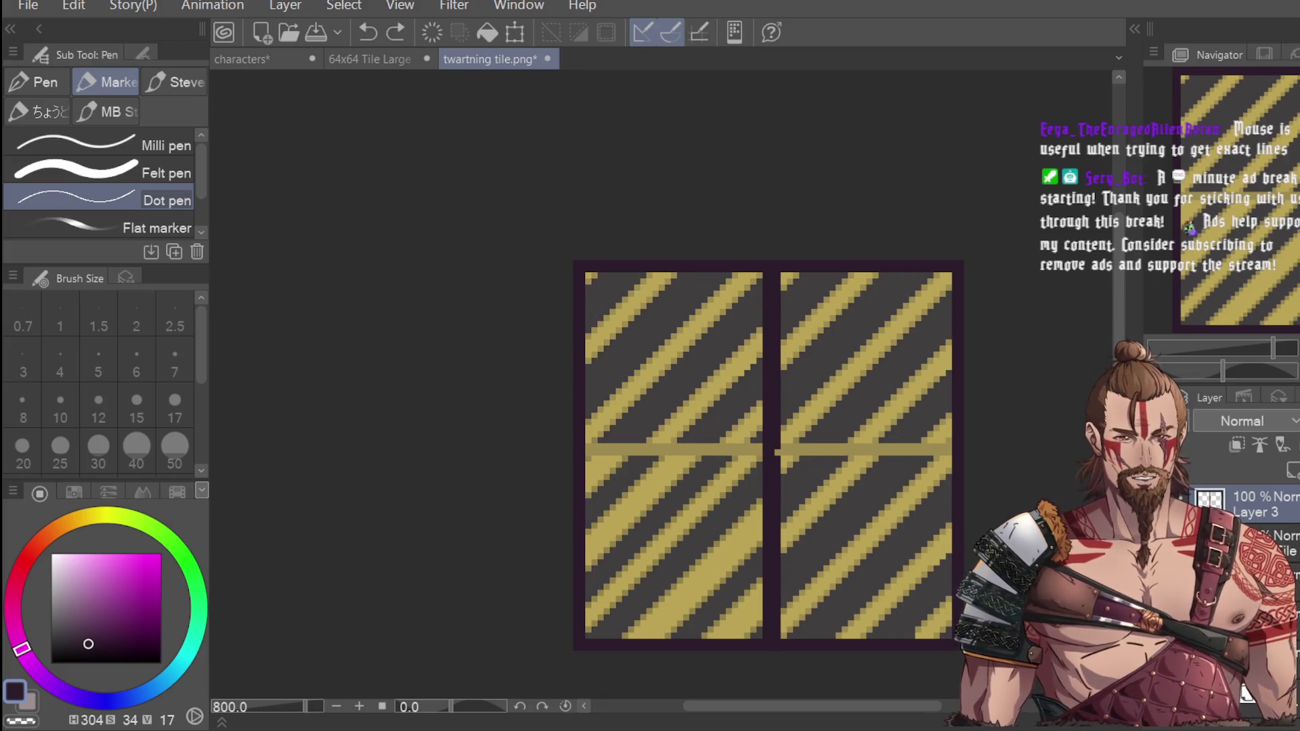
key(ctrl+z)
key(ctrl+y)
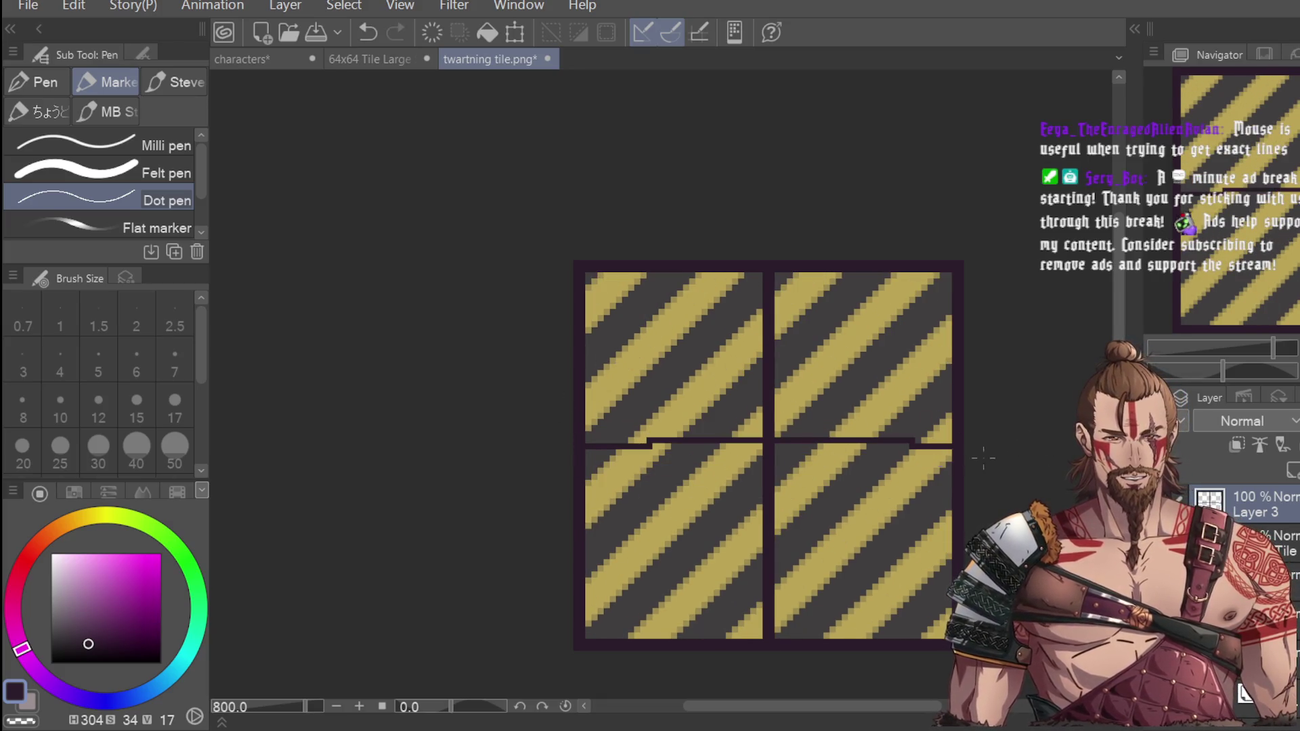
key(ctrl+z)
drag(587, 447, 951, 440)
key(ctrl+z)
key(ctrl+z)
key(ctrl+y)
key(ctrl+z)
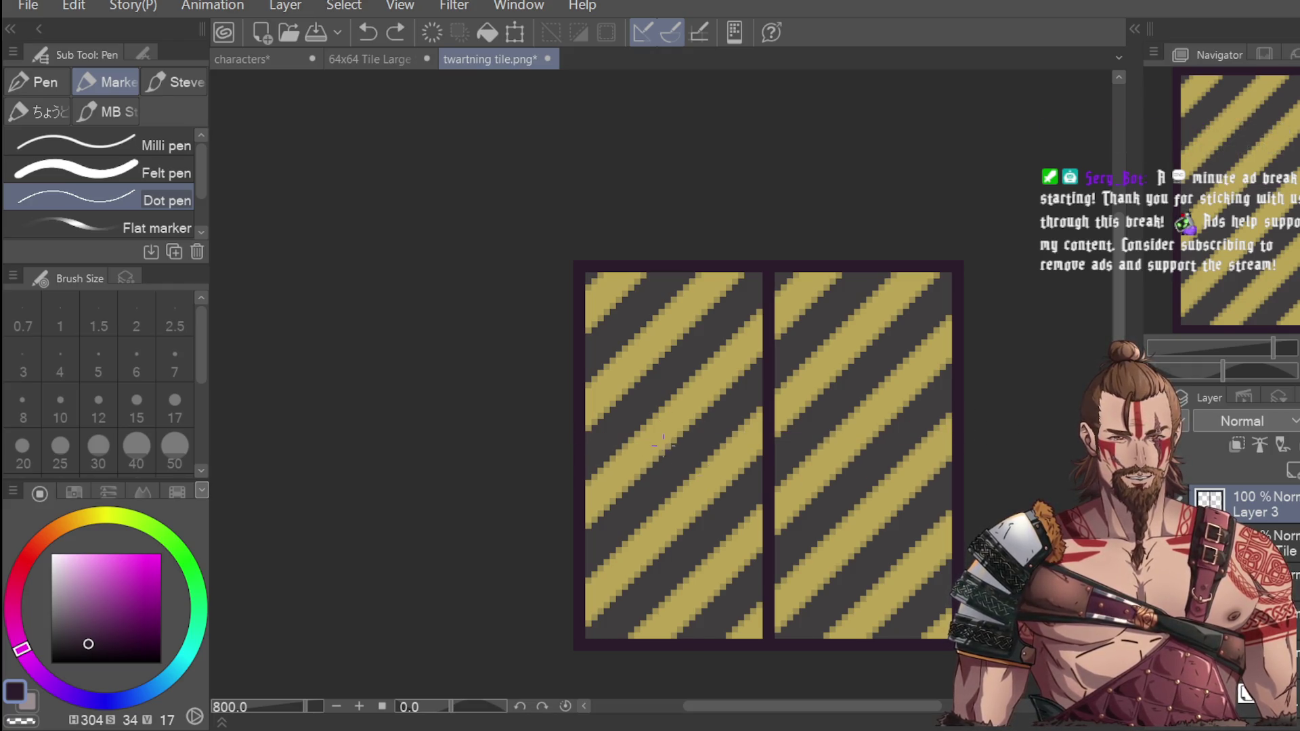
drag(587, 453, 952, 453)
key(ctrl+minus)
key(ctrl+s)
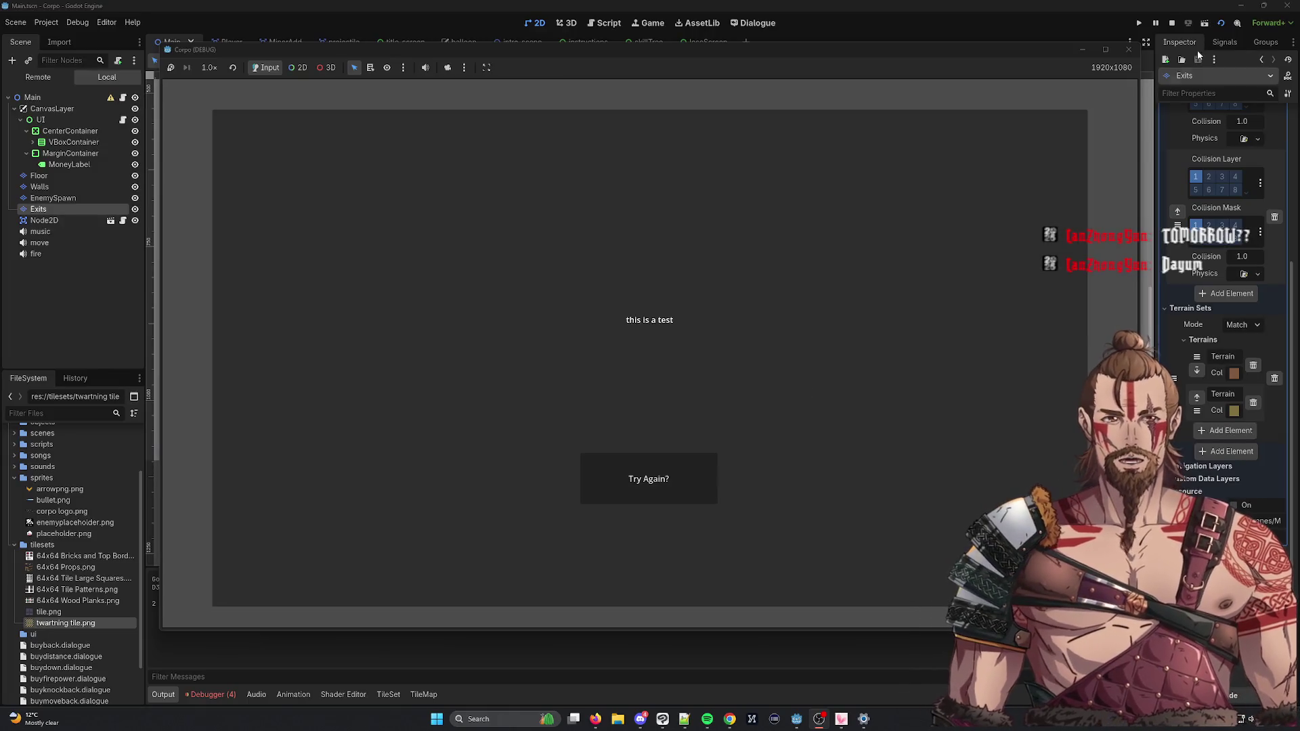
click(1128, 49)
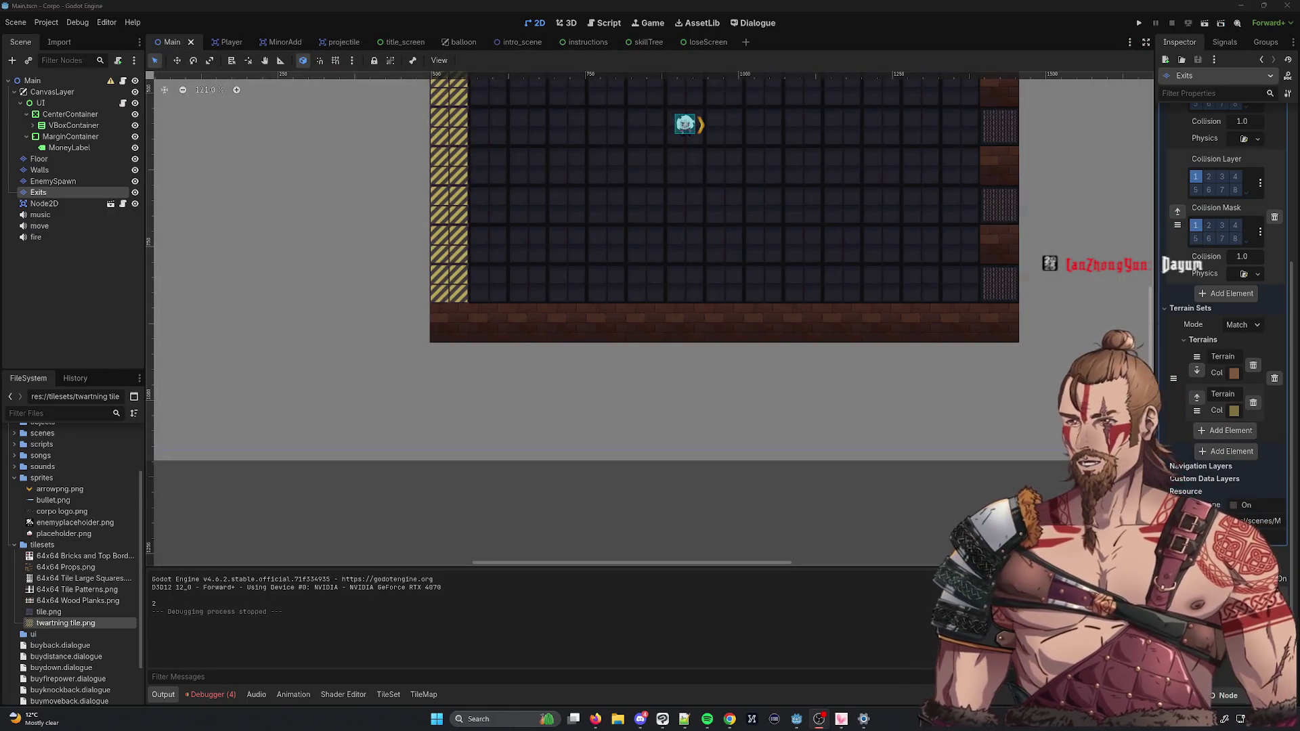
click(1221, 23)
click(541, 246)
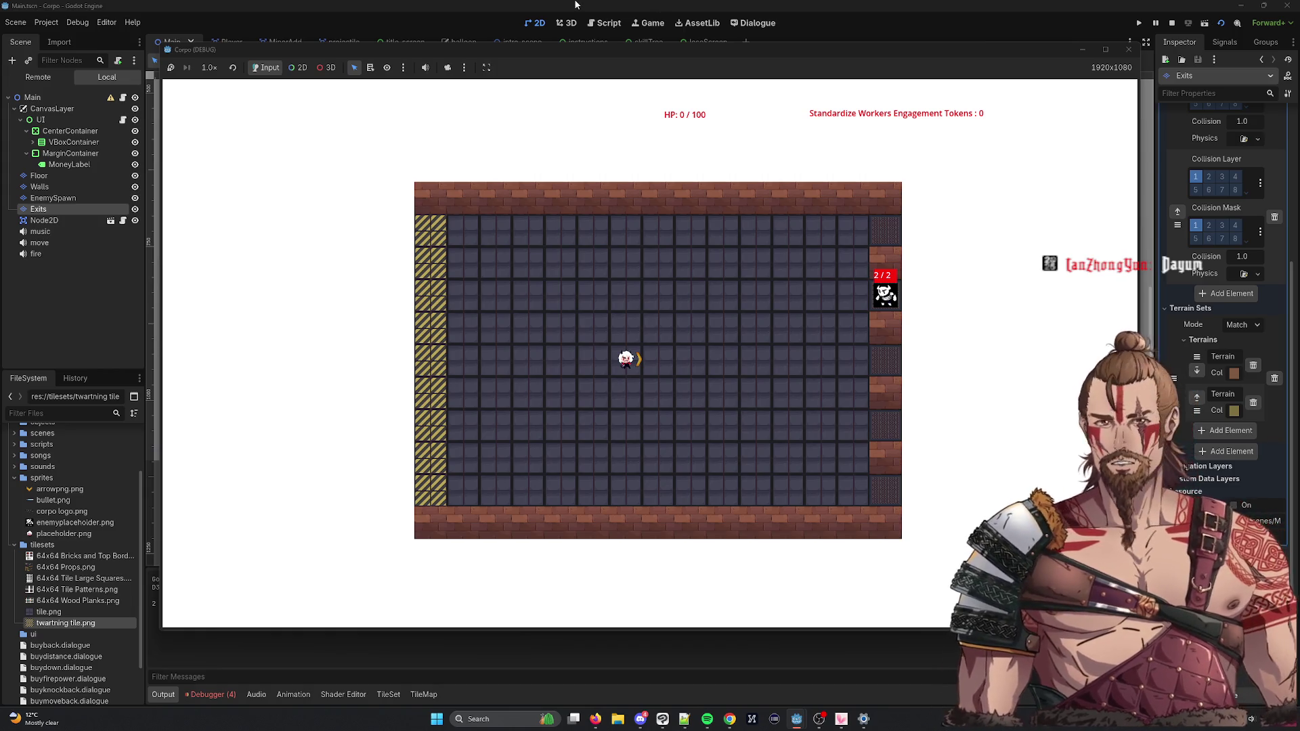
key(w)
key(d)
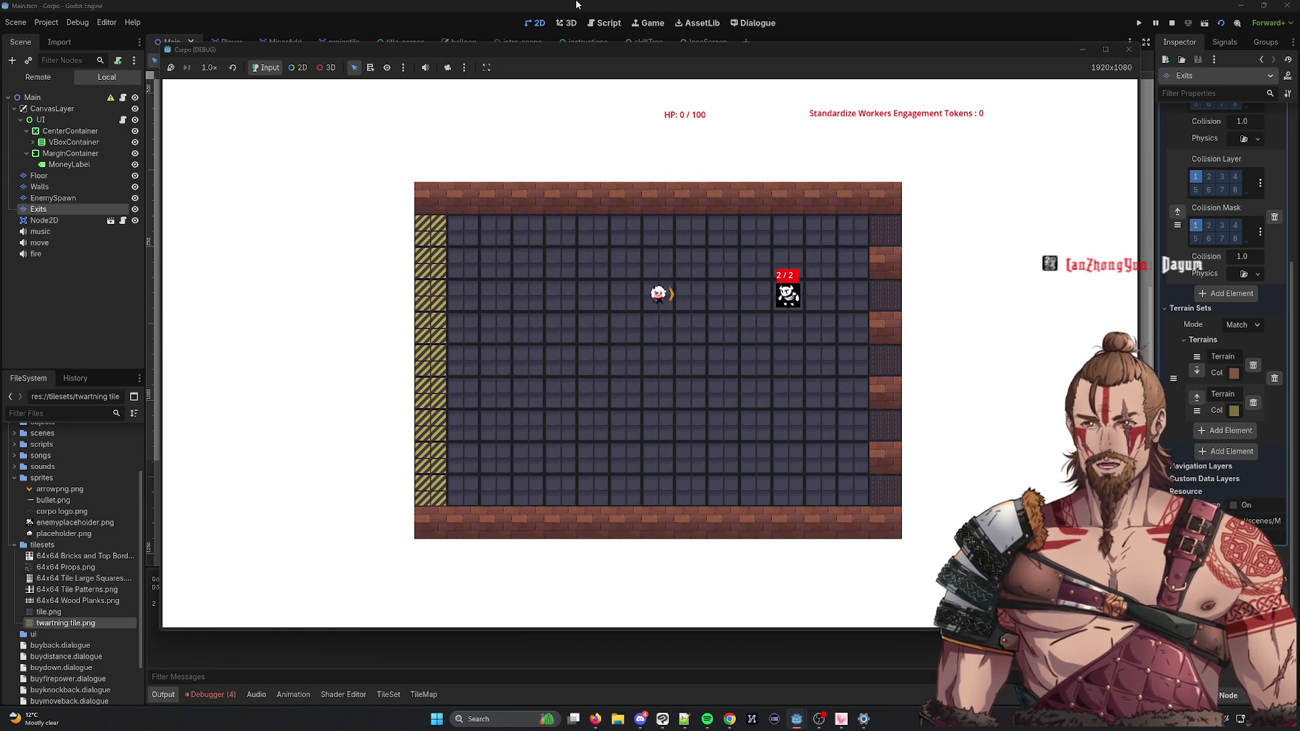
key(d)
key(space)
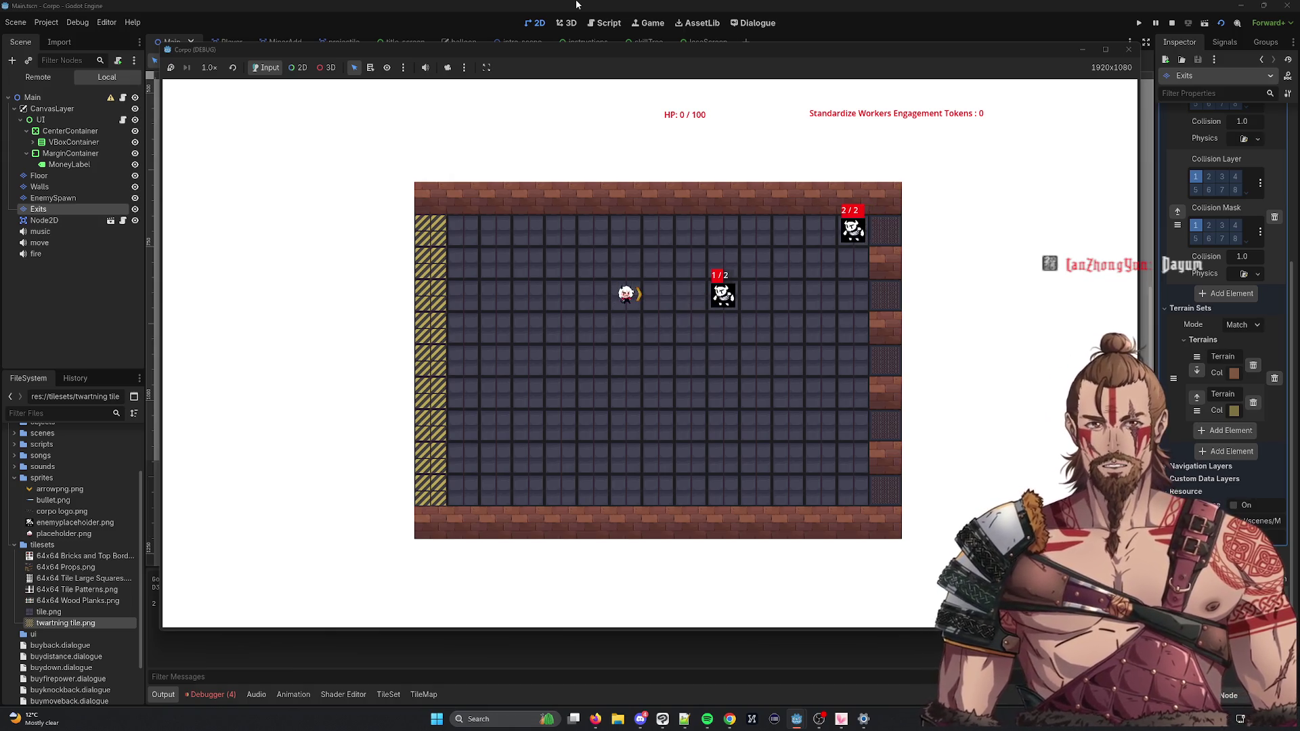
key(a)
key(d)
key(space)
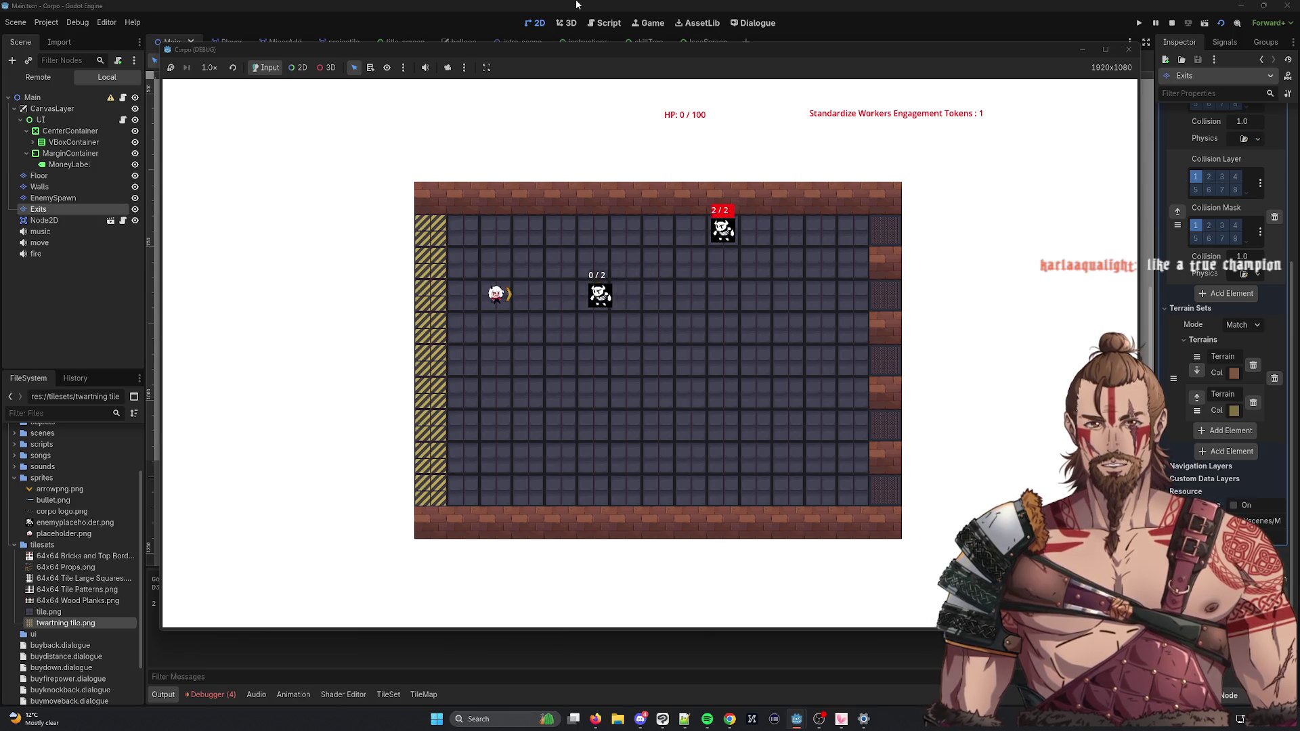
key(w)
key(d)
key(w)
key(d)
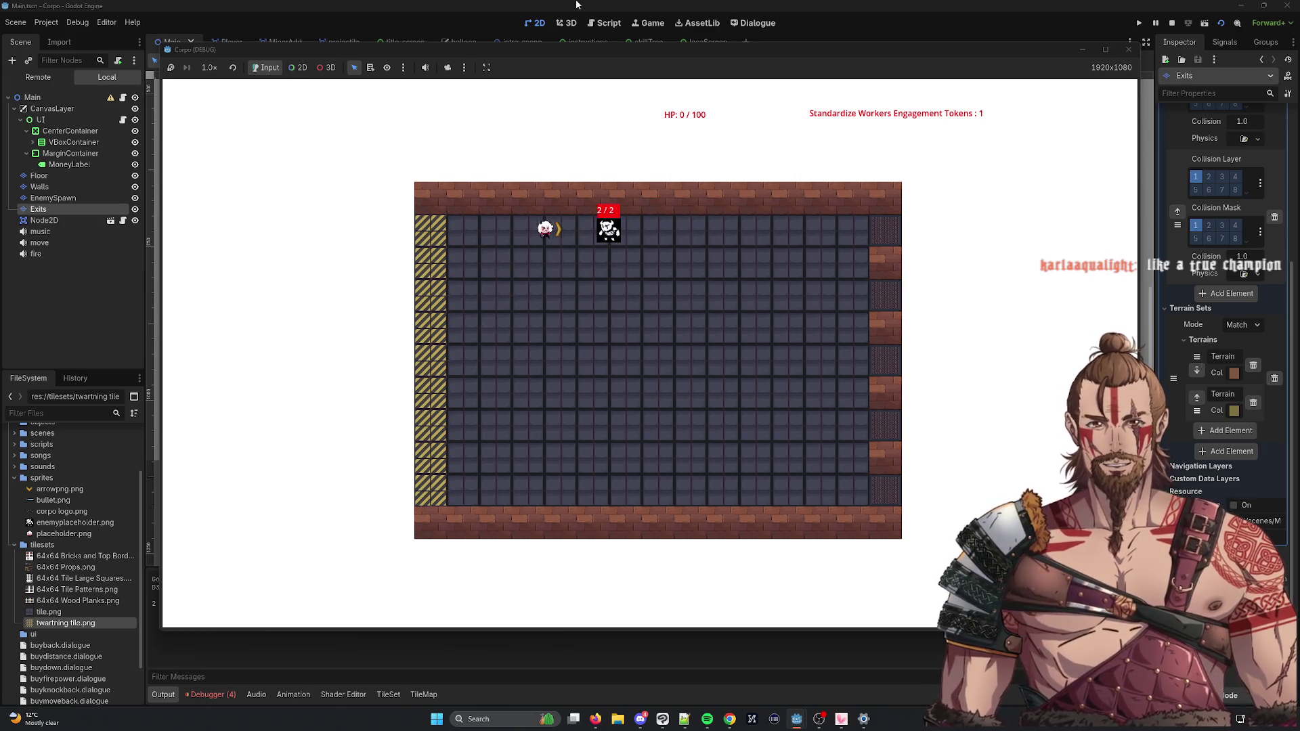
key(space)
key(d)
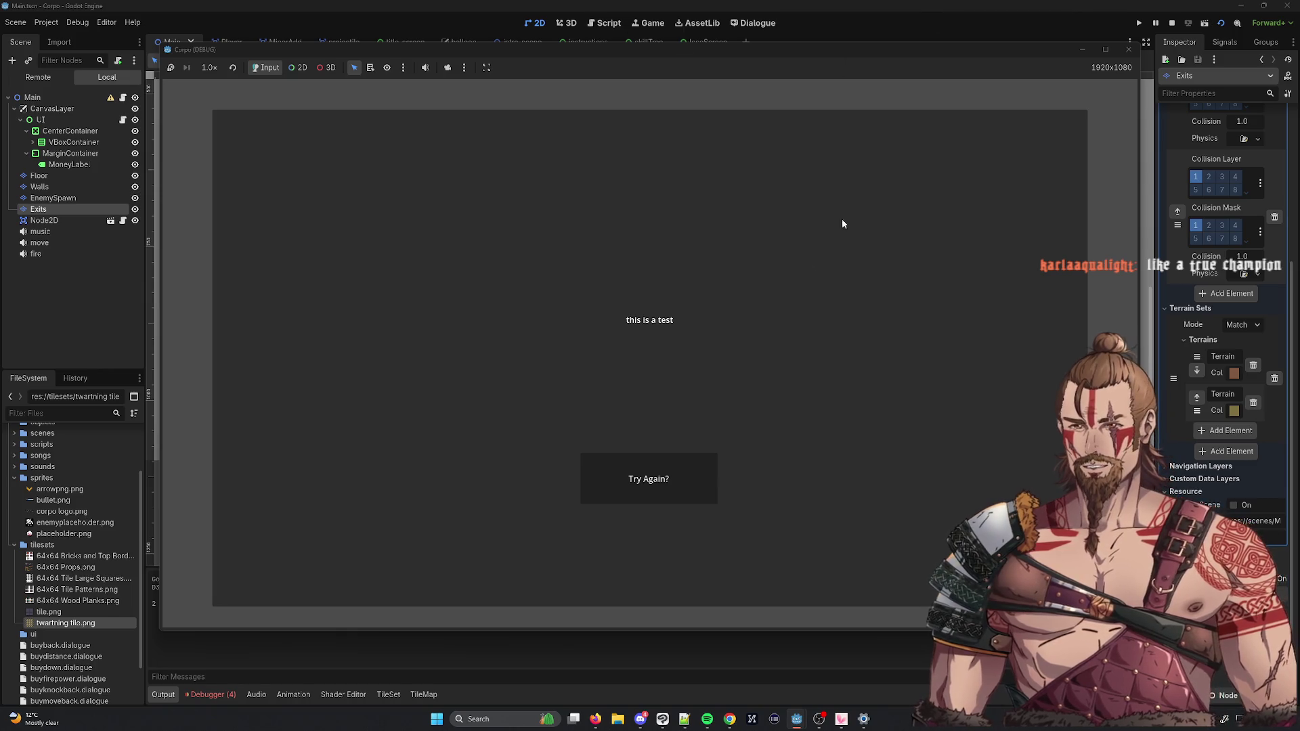
click(655, 484)
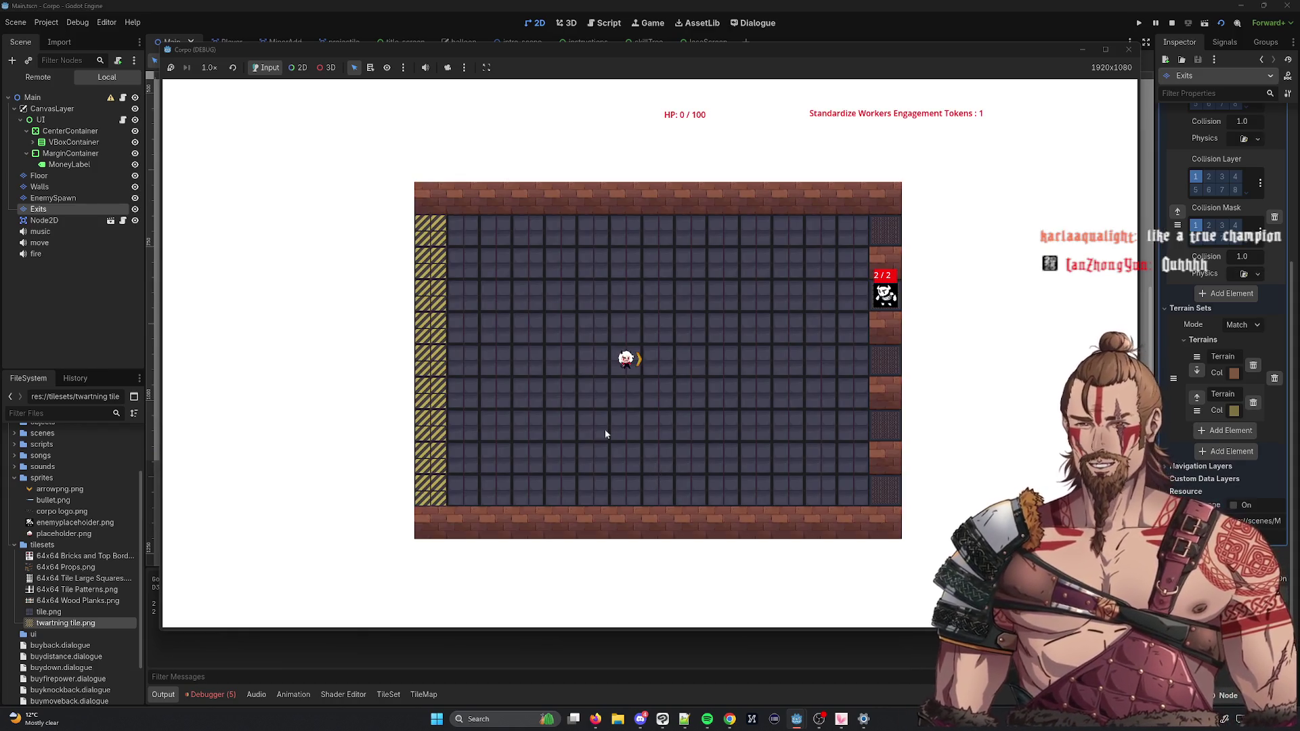
click(1128, 50)
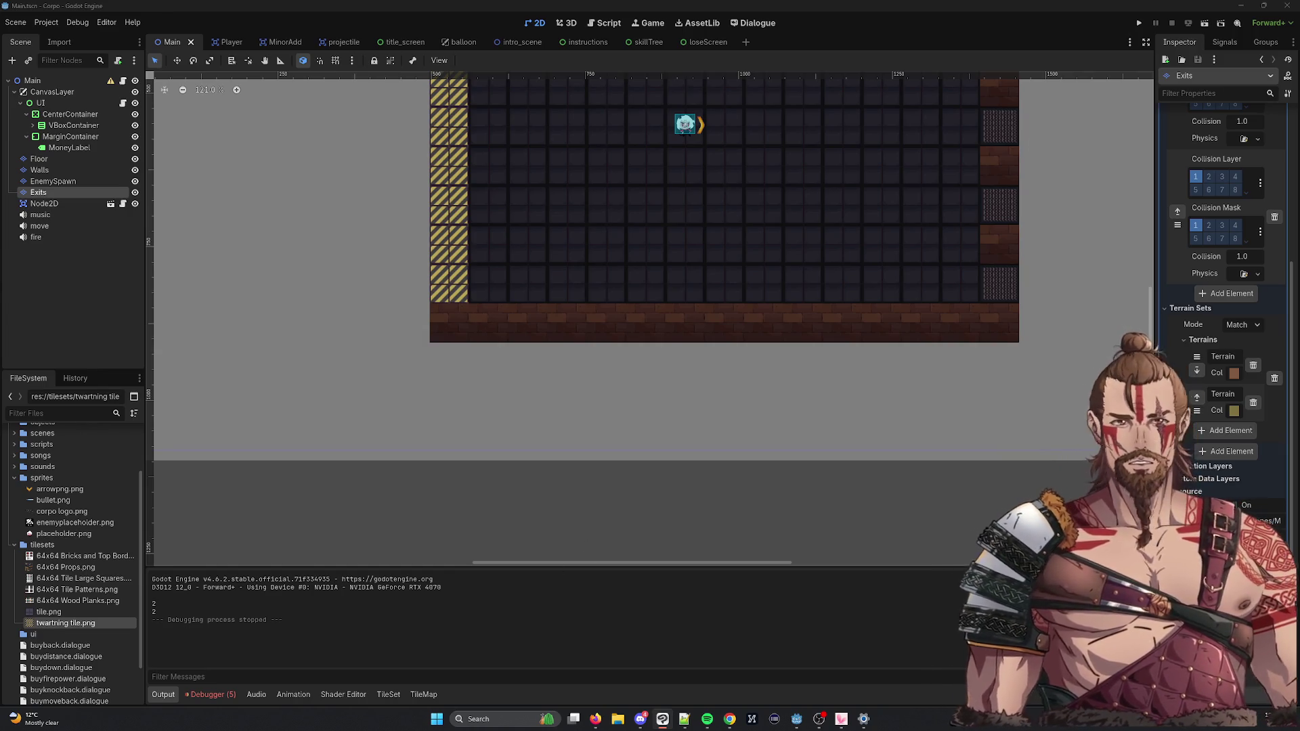
Step: Browse the Scene menu's Open Recent list of scenes
click(20, 23)
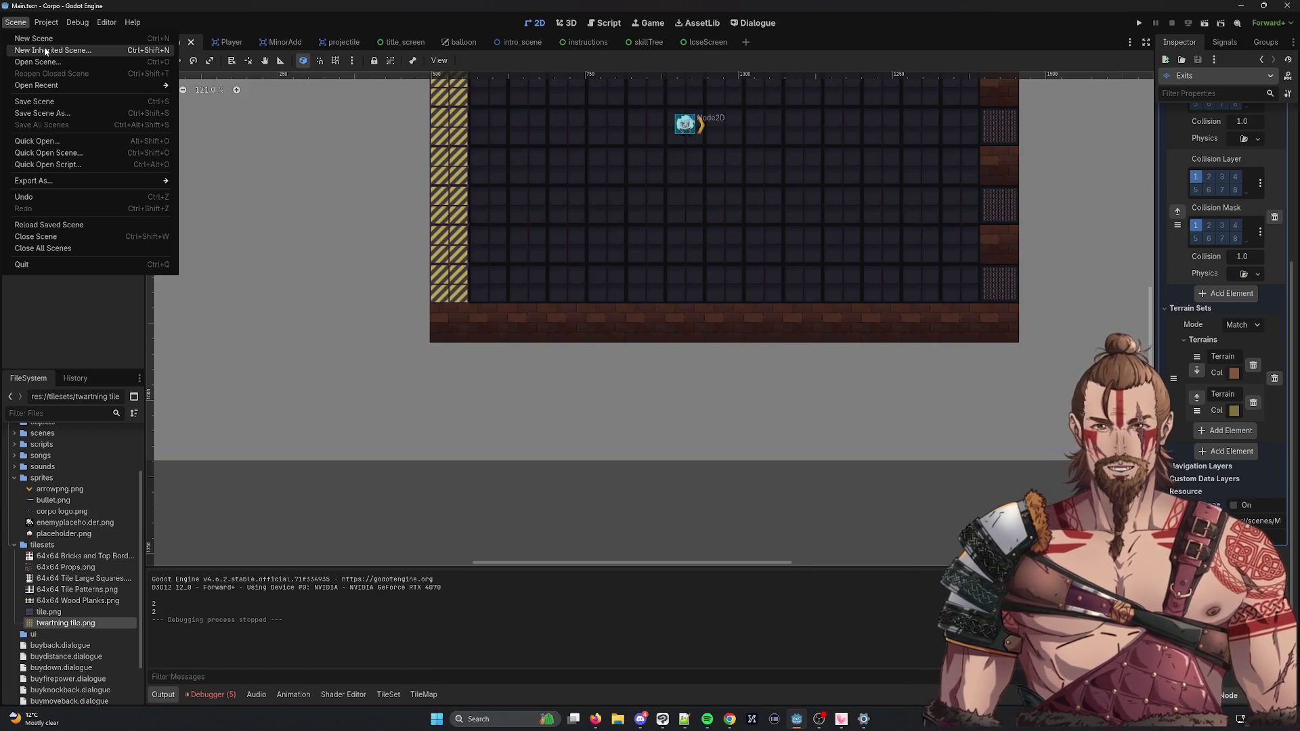
mouse_move(55, 86)
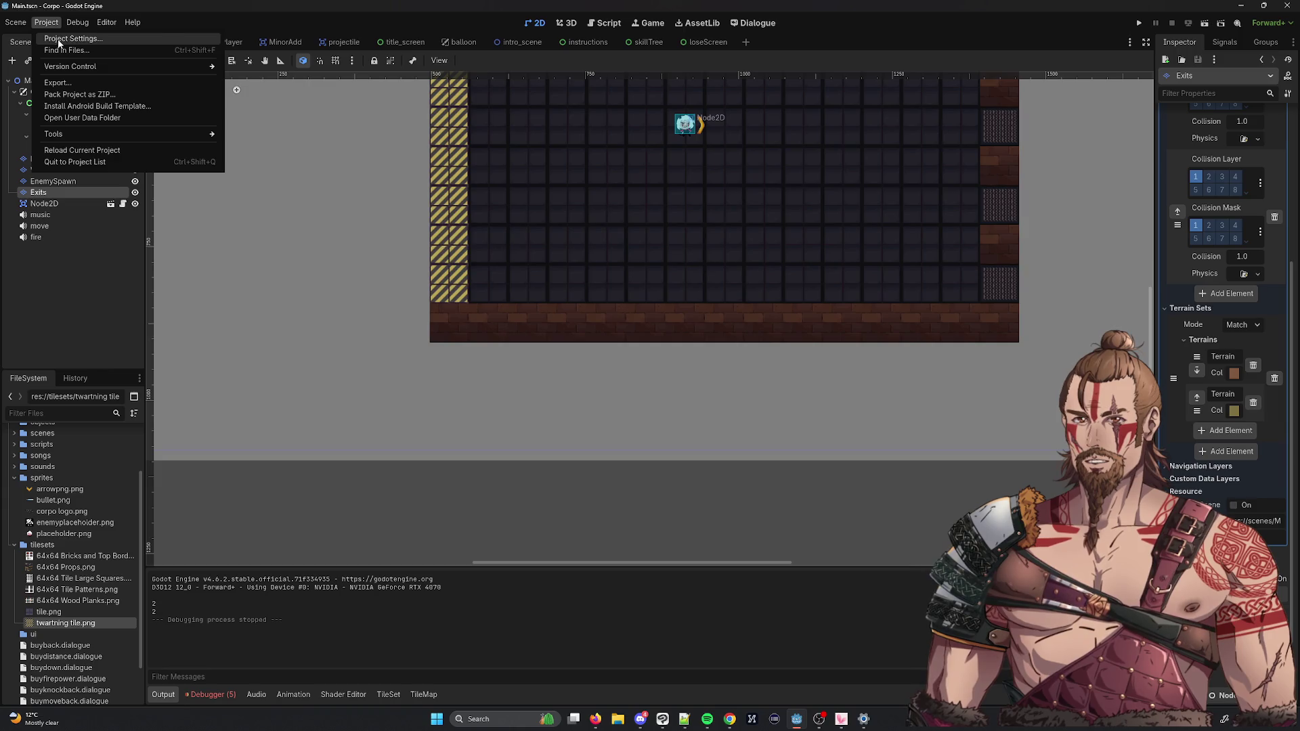
Step: Review the Input Map, then the Run main scene and Display Window size in Project Settings
click(61, 38)
click(400, 200)
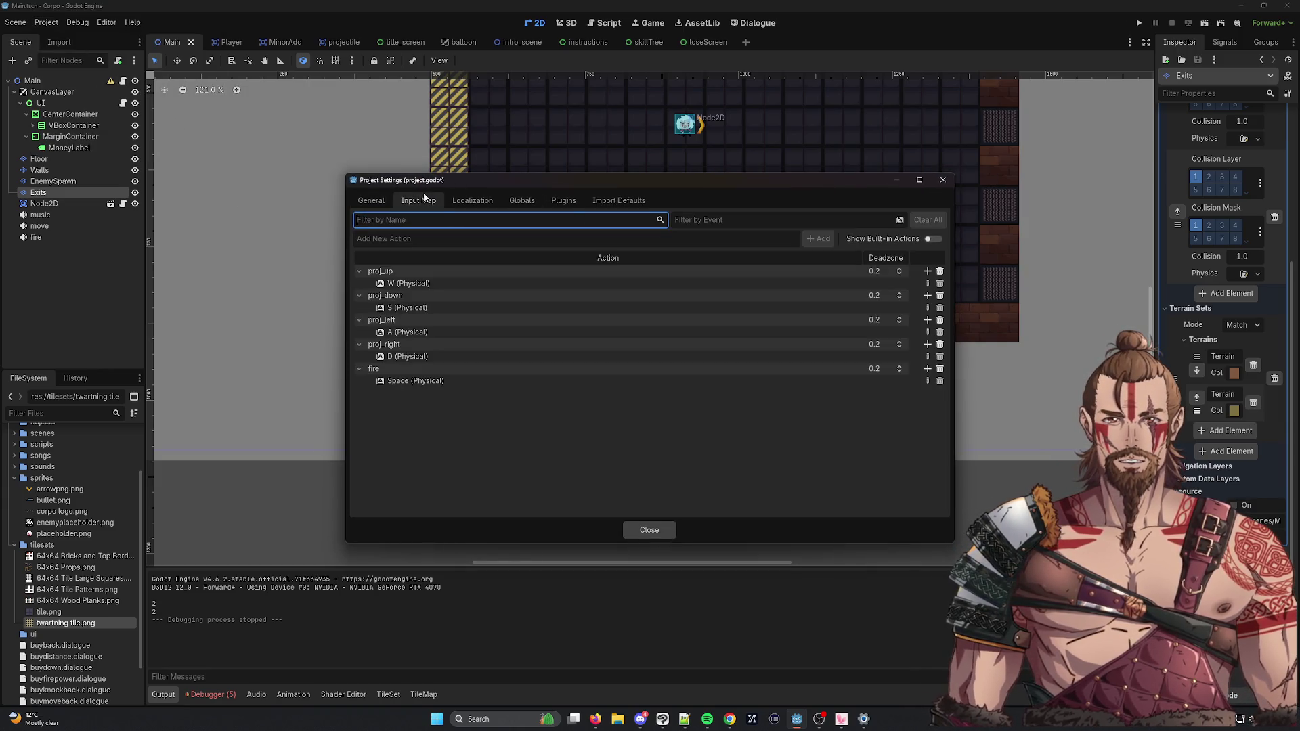
click(369, 197)
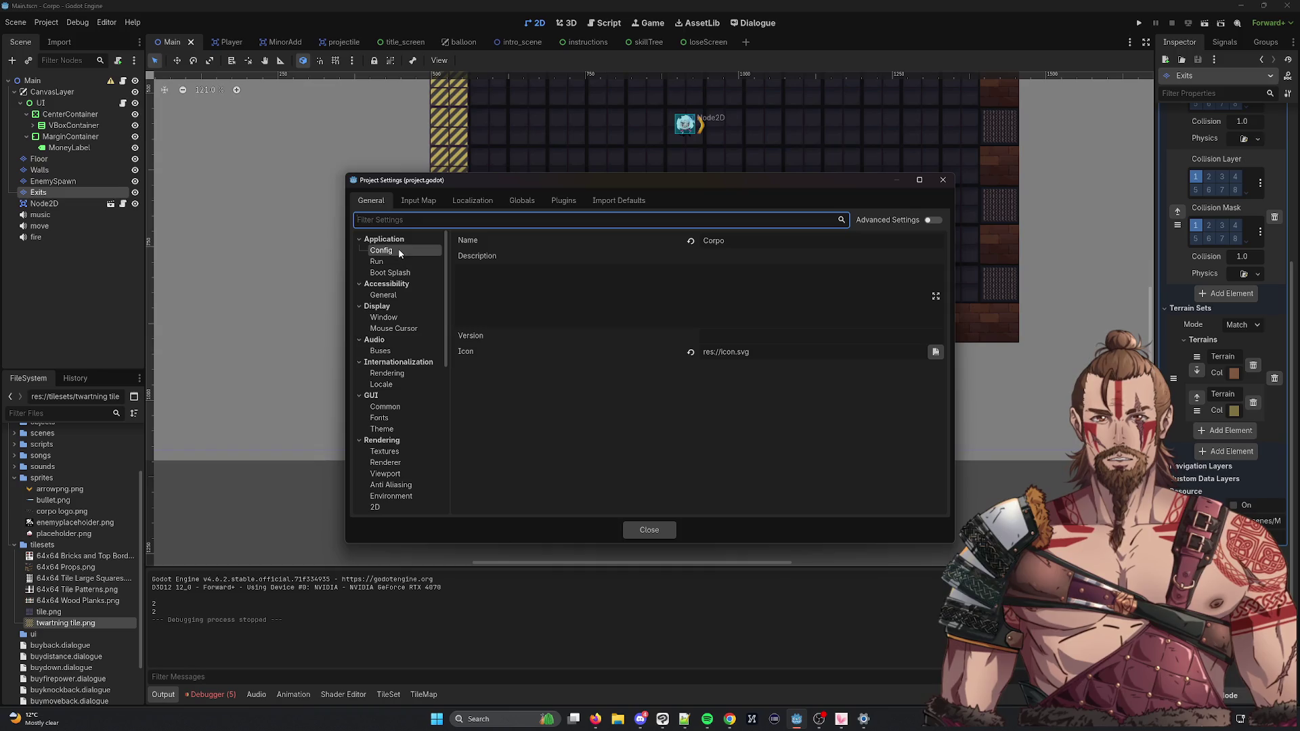
click(396, 261)
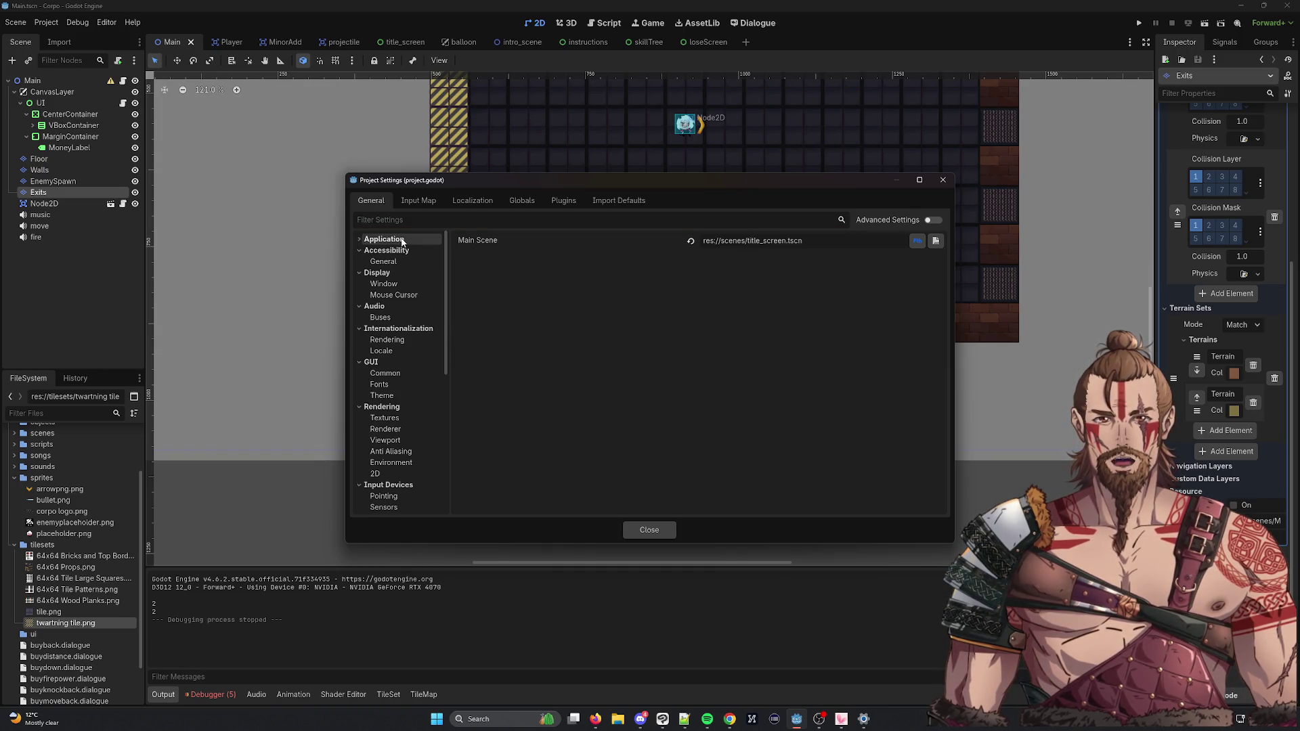
click(390, 295)
click(390, 318)
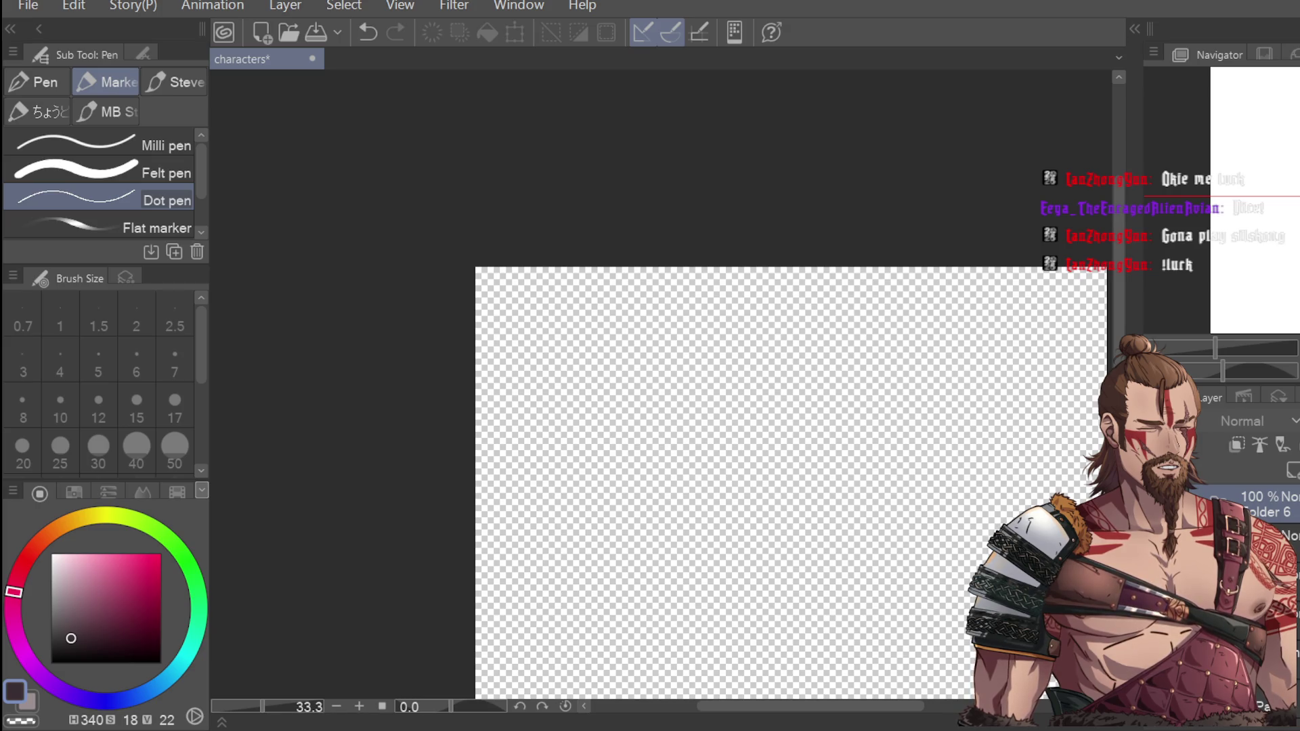
Step: Create a new Illustration canvas and set up black ink with the Real G-Pen
key(ctrl+n)
key(Return)
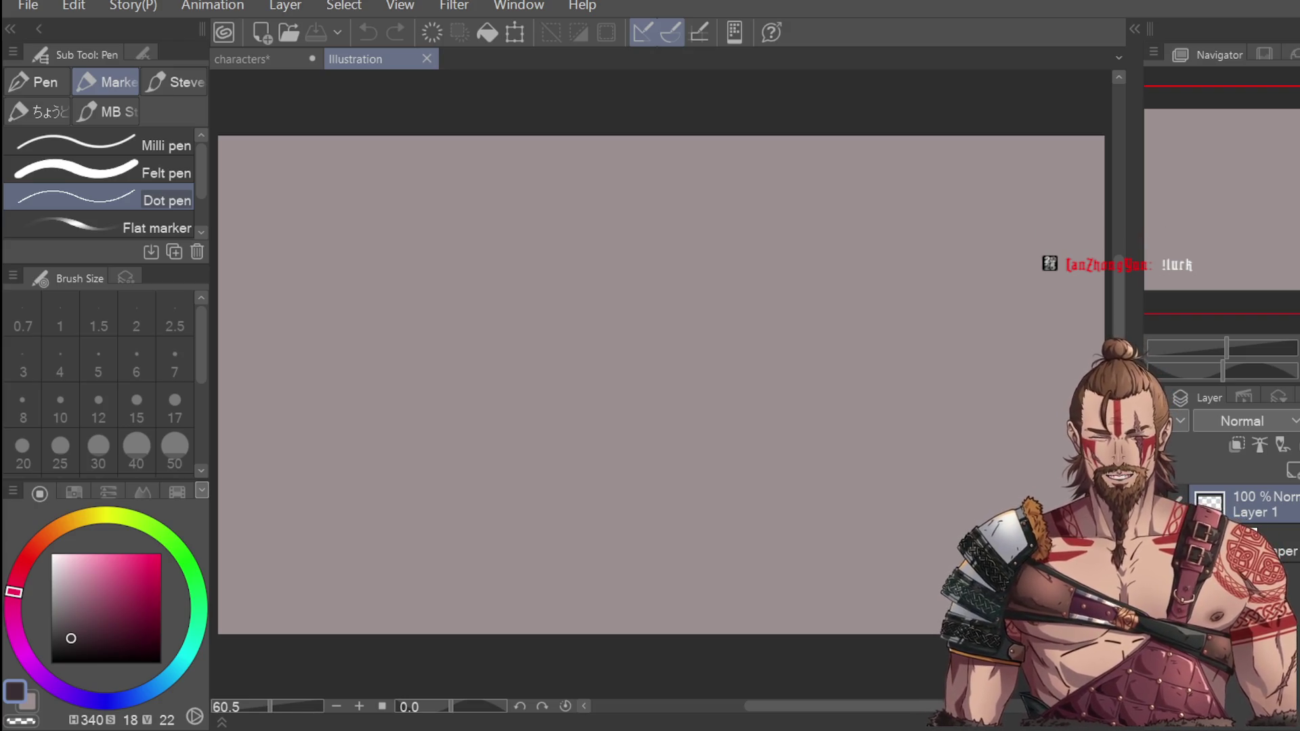
drag(50, 649, 51, 663)
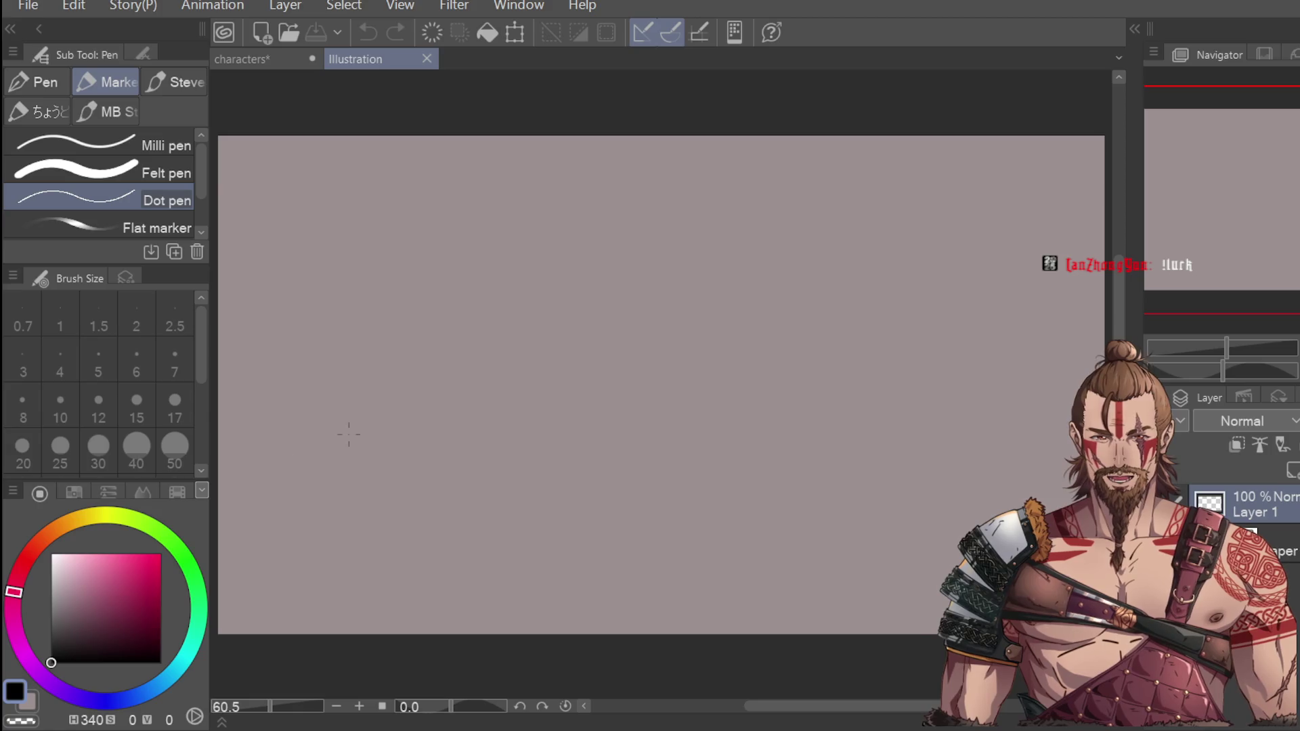
click(54, 82)
click(108, 172)
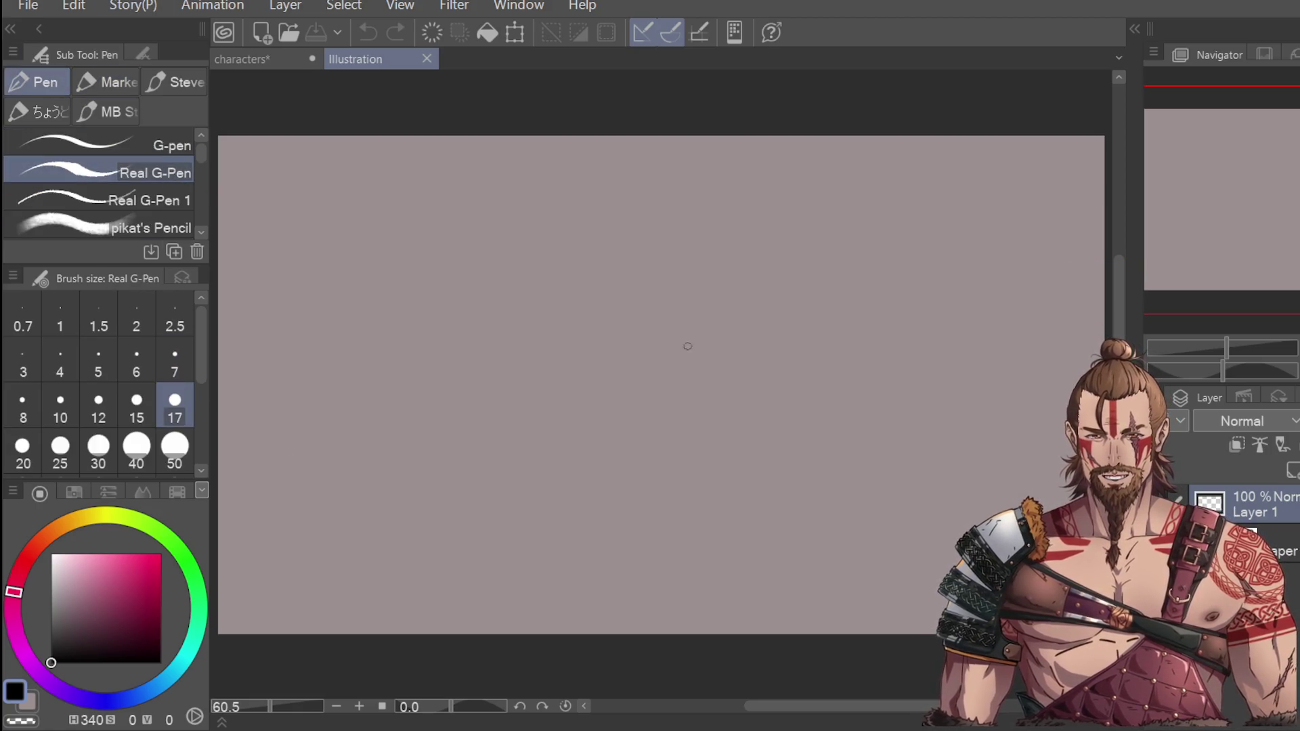
Step: Draw vertical test lines on the canvas and undo them, leaving it empty
drag(550, 317, 545, 507)
key(ctrl+z)
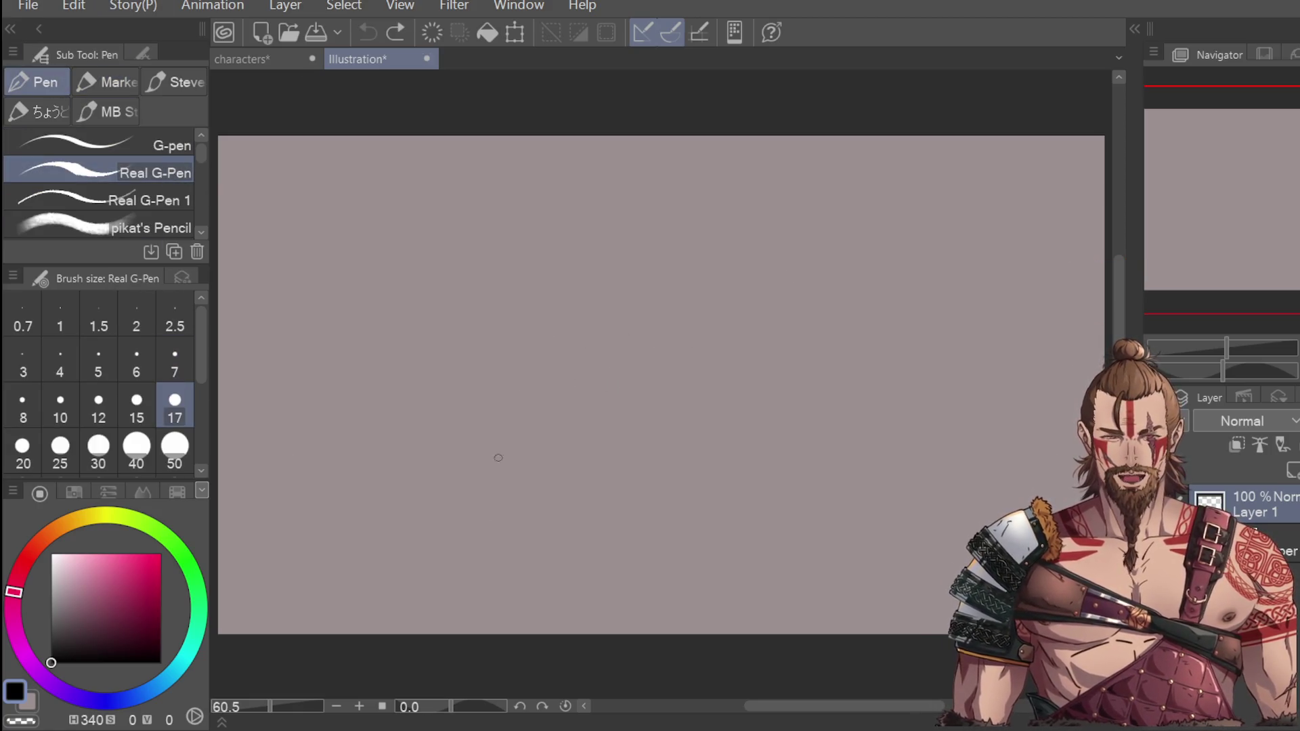
drag(538, 310, 548, 511)
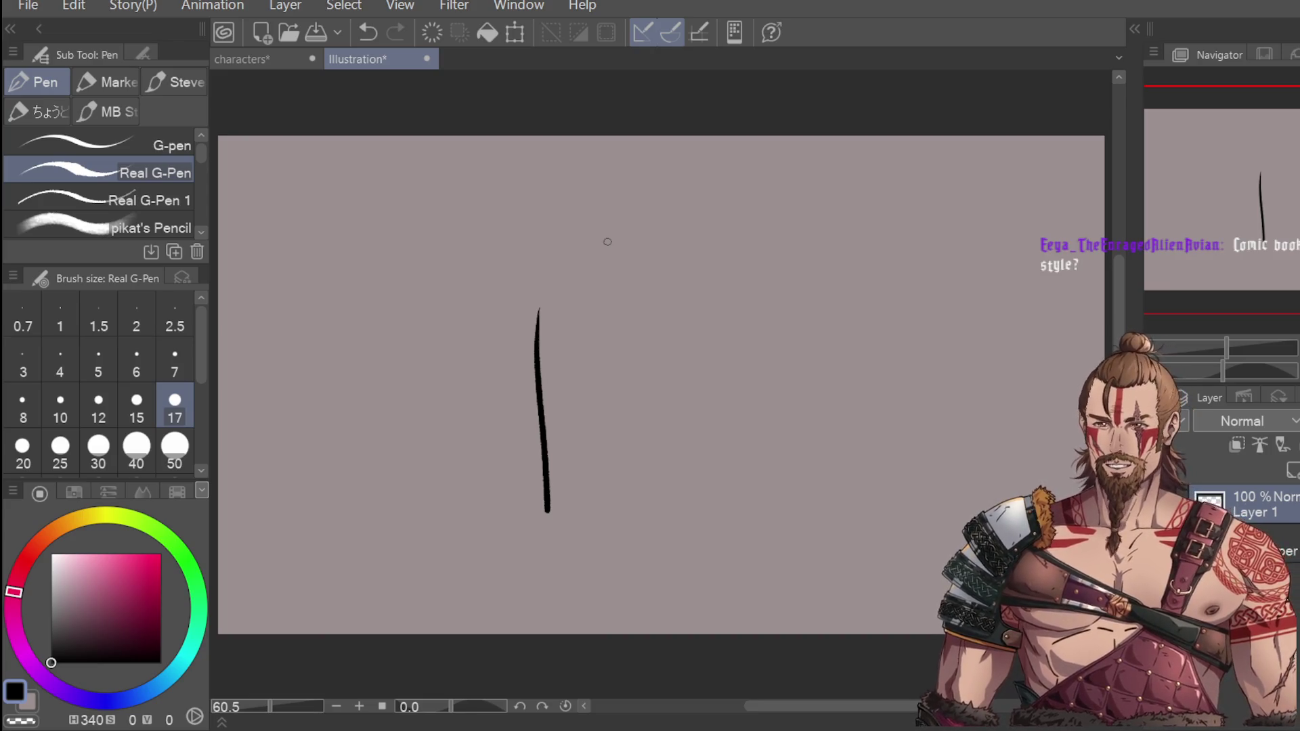
scroll(612, 447, down, 1)
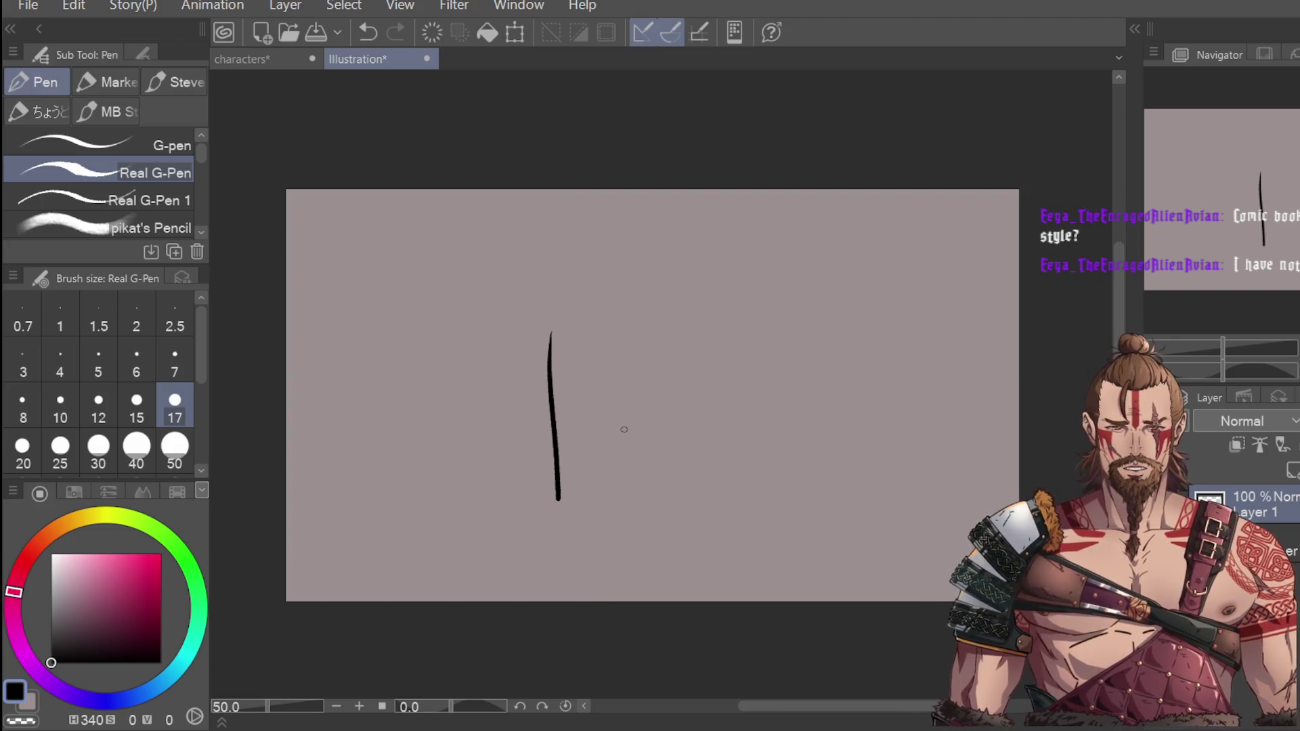
key(ctrl+z)
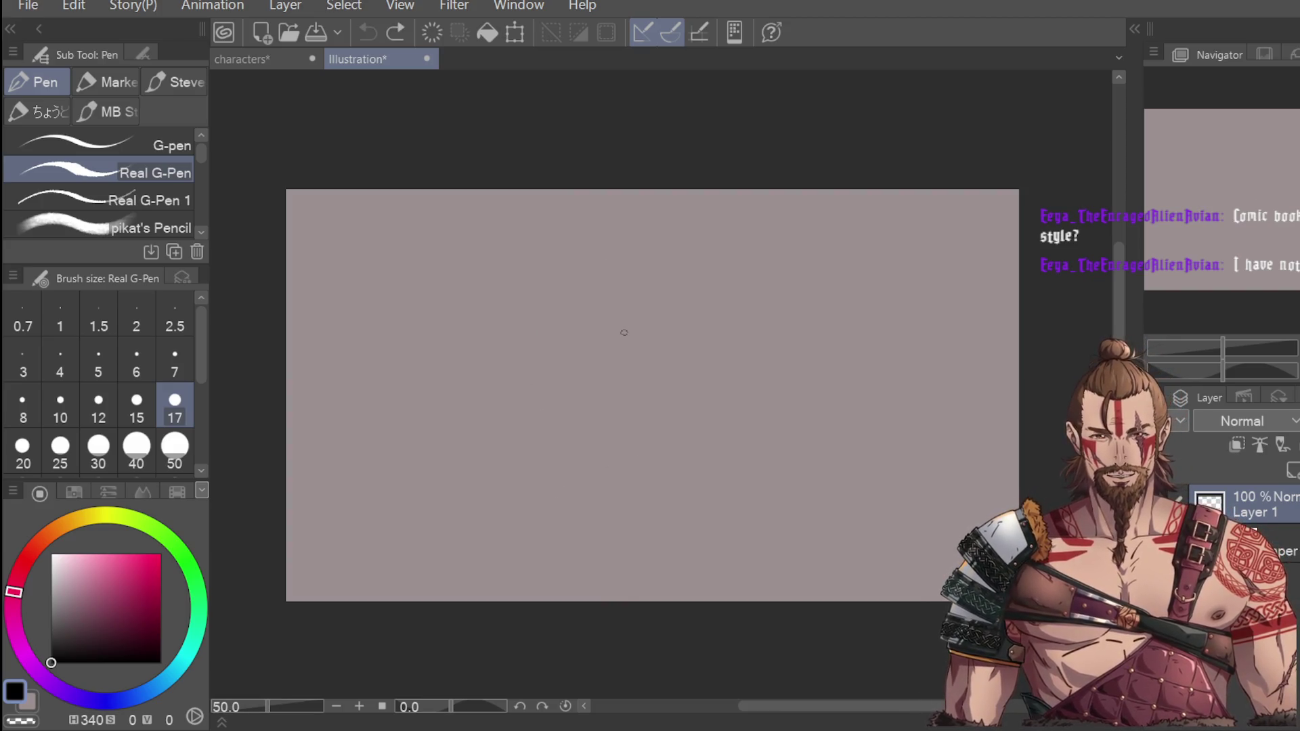
scroll(624, 333, up, 1)
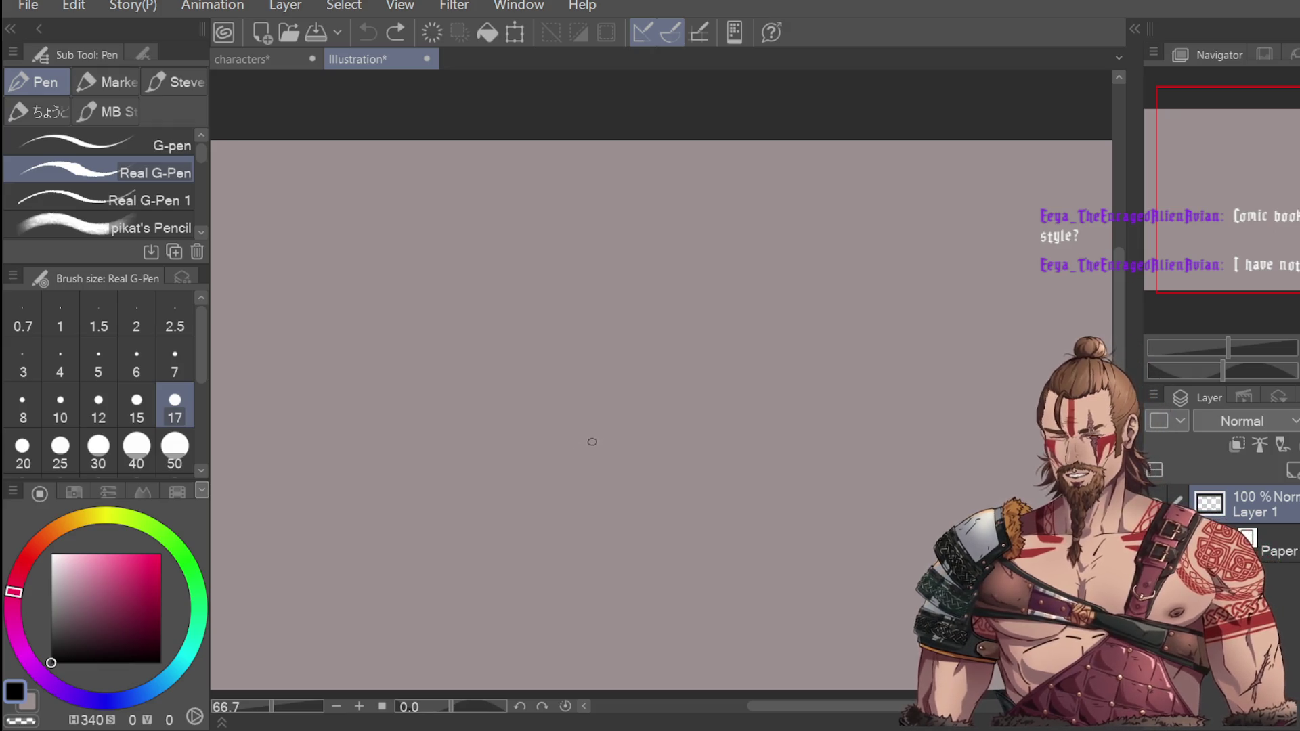
Step: Set the pen size to 12 and draw the head outline with an ear, hair tuft and spike
click(76, 405)
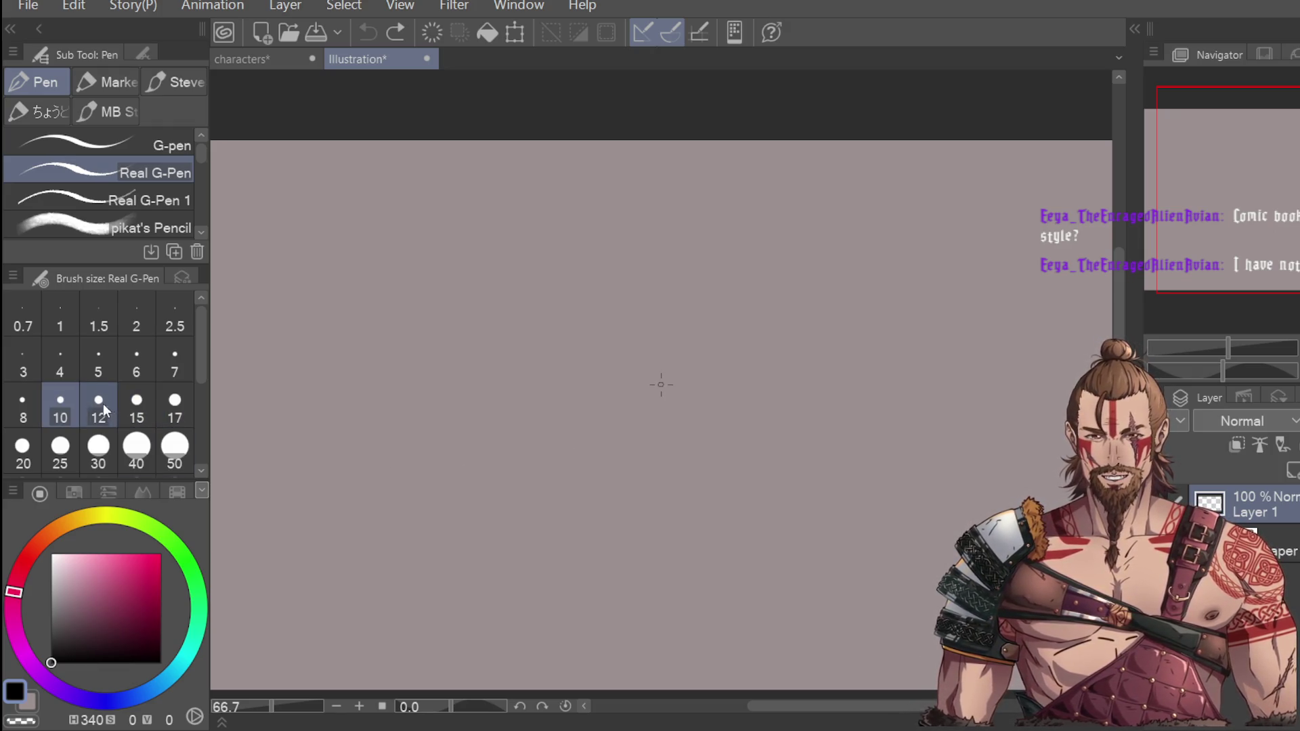
click(103, 404)
mouse_move(688, 268)
mouse_down()
mouse_move(692, 376)
mouse_move(758, 250)
mouse_move(782, 315)
mouse_move(781, 361)
mouse_up()
key(ctrl+z)
mouse_move(761, 251)
mouse_down()
mouse_move(843, 357)
mouse_move(834, 399)
mouse_up()
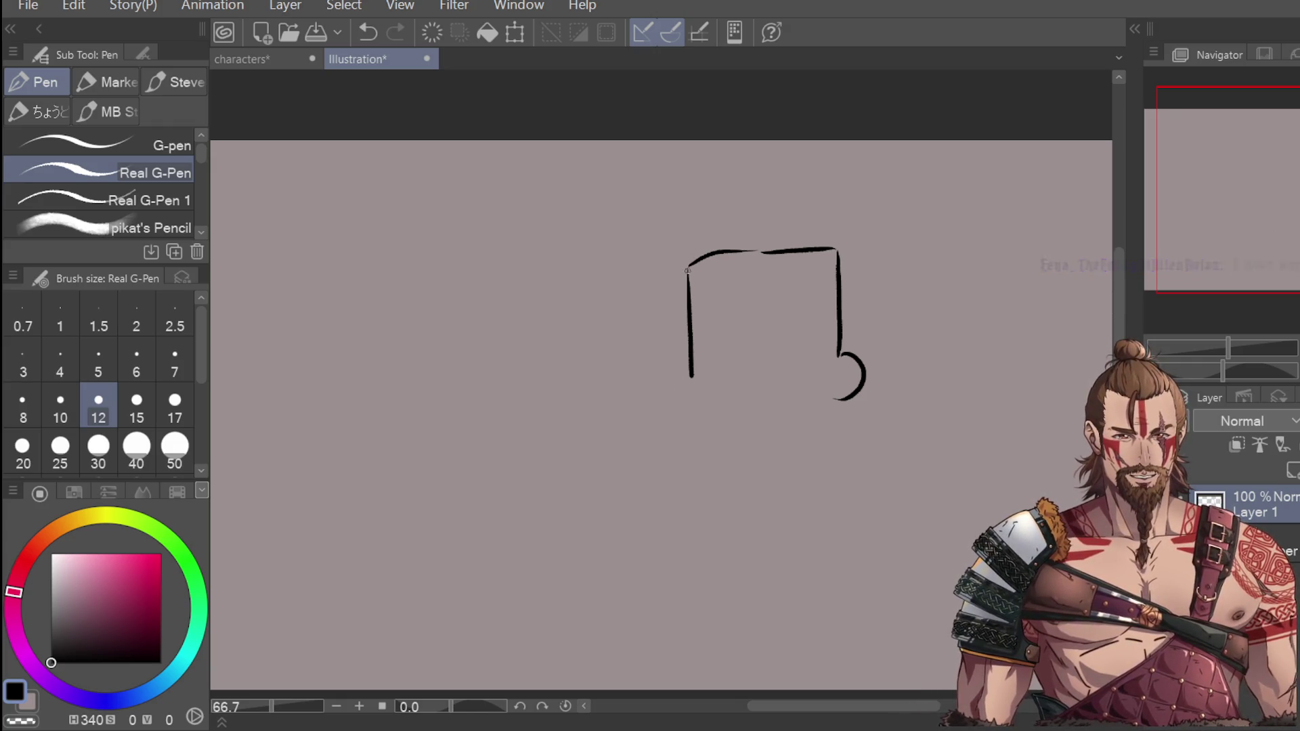
mouse_move(678, 265)
mouse_down()
mouse_move(670, 195)
mouse_move(679, 214)
mouse_up()
mouse_move(686, 208)
mouse_down()
mouse_move(746, 191)
mouse_move(889, 190)
mouse_up()
mouse_move(884, 215)
mouse_down()
mouse_move(867, 363)
mouse_move(901, 421)
mouse_move(849, 434)
mouse_up()
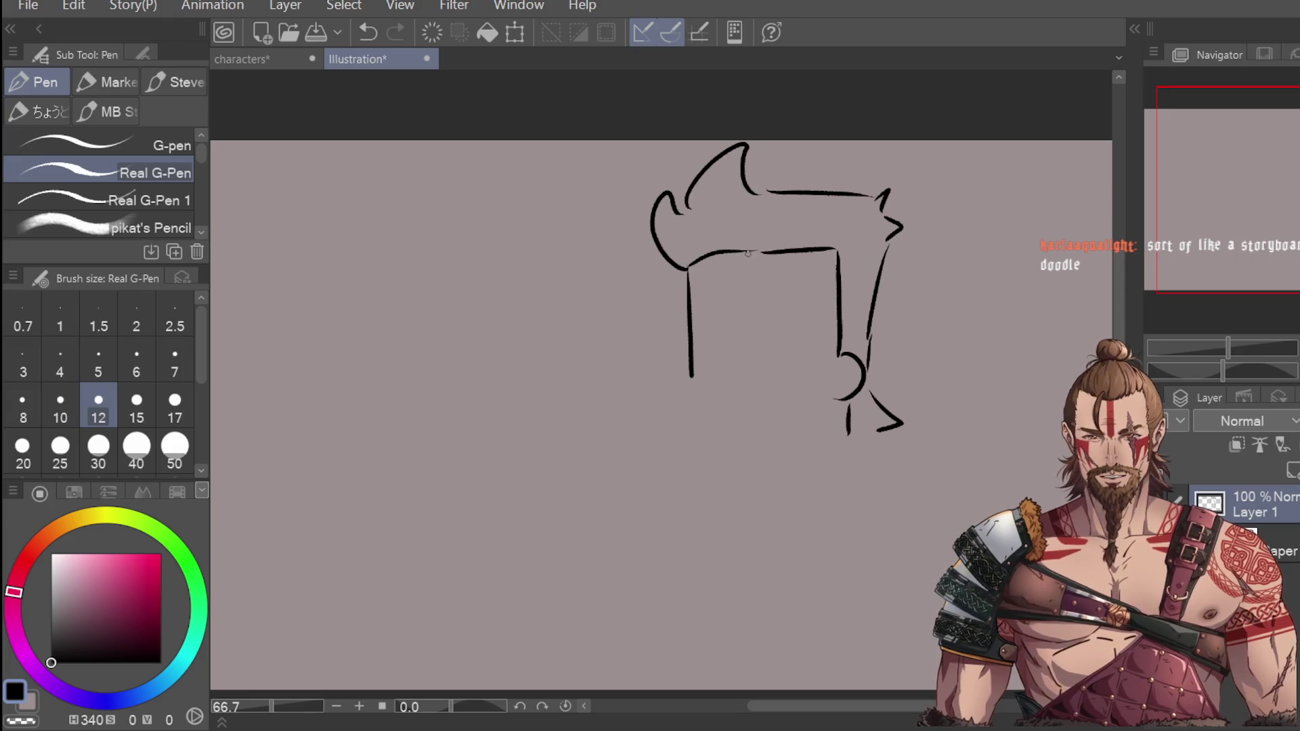
Step: Draw the eyes, eyebrows, jaw and chin lines, and the mouth
drag(742, 355, 756, 398)
drag(705, 363, 807, 367)
key(ctrl+z)
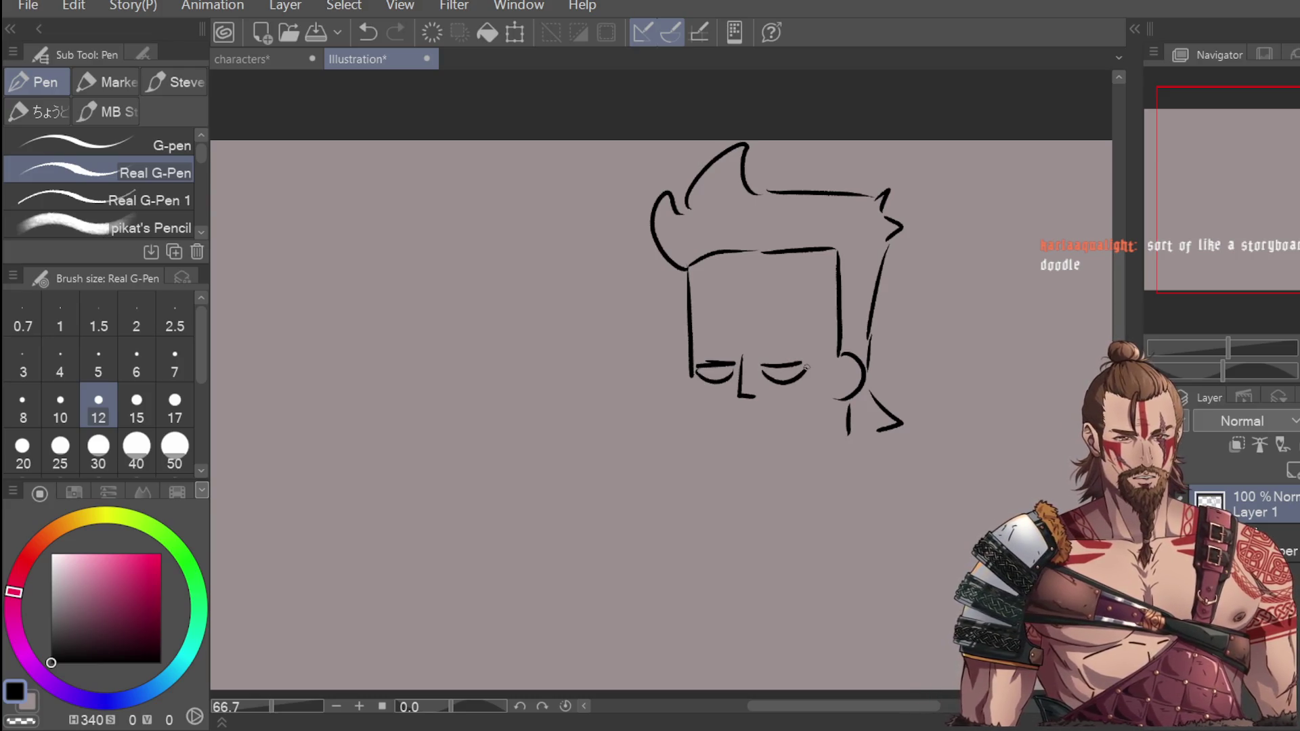
mouse_move(738, 332)
mouse_down()
mouse_move(737, 350)
mouse_move(784, 340)
mouse_move(765, 350)
mouse_up()
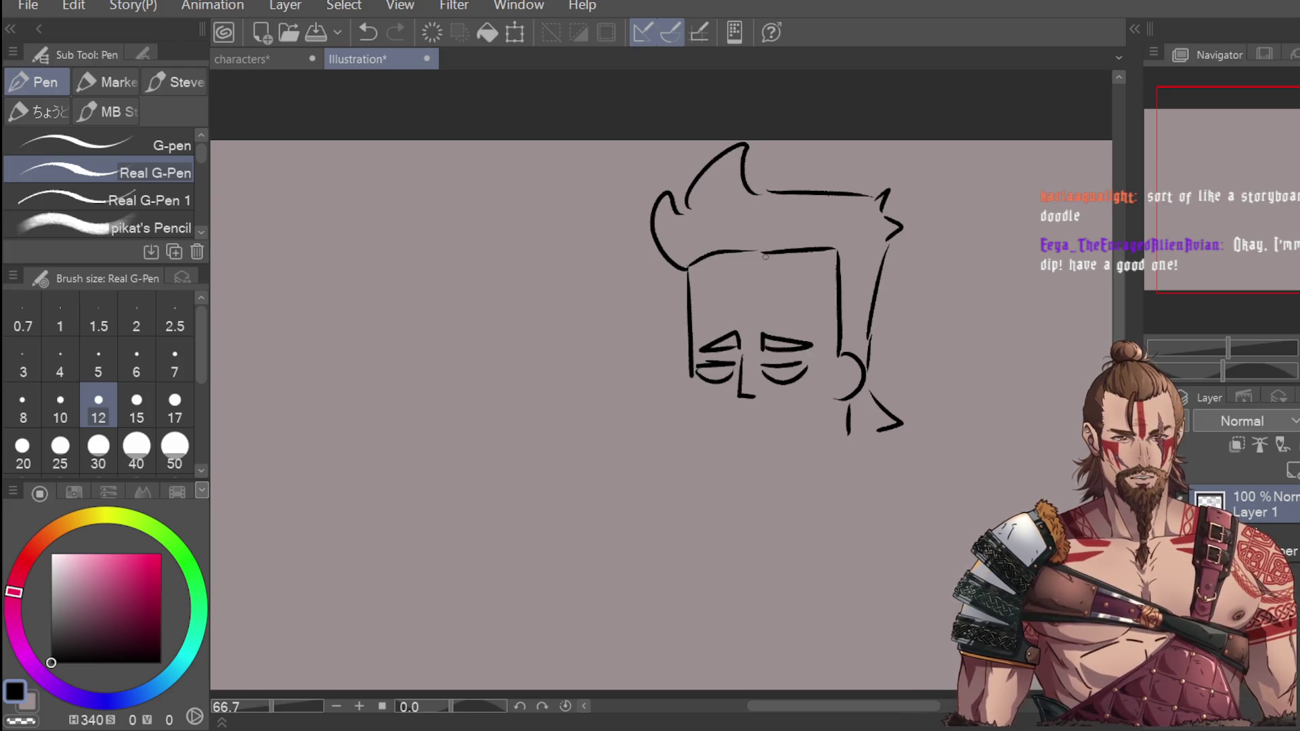
mouse_move(691, 385)
mouse_down()
mouse_move(702, 438)
mouse_move(798, 468)
mouse_move(830, 462)
mouse_up()
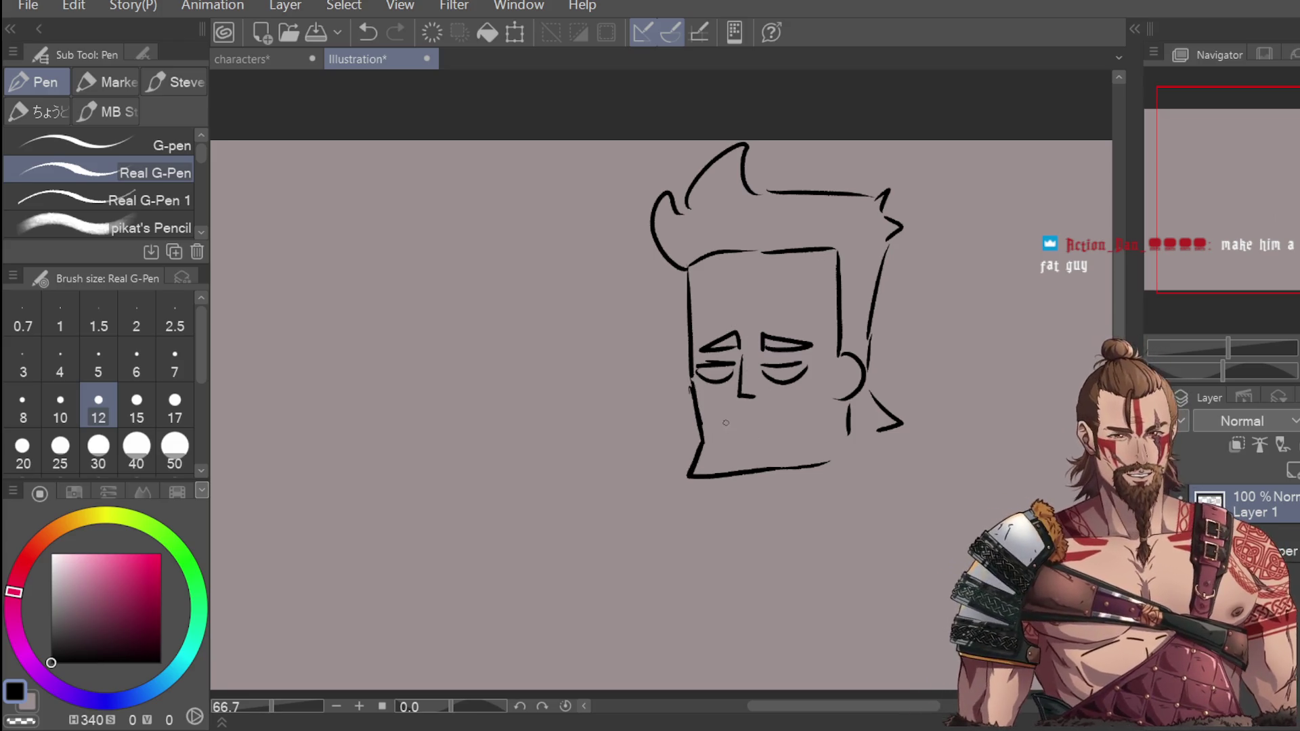
mouse_move(723, 421)
mouse_down()
mouse_move(802, 403)
mouse_move(777, 440)
mouse_move(719, 413)
mouse_move(786, 398)
mouse_up()
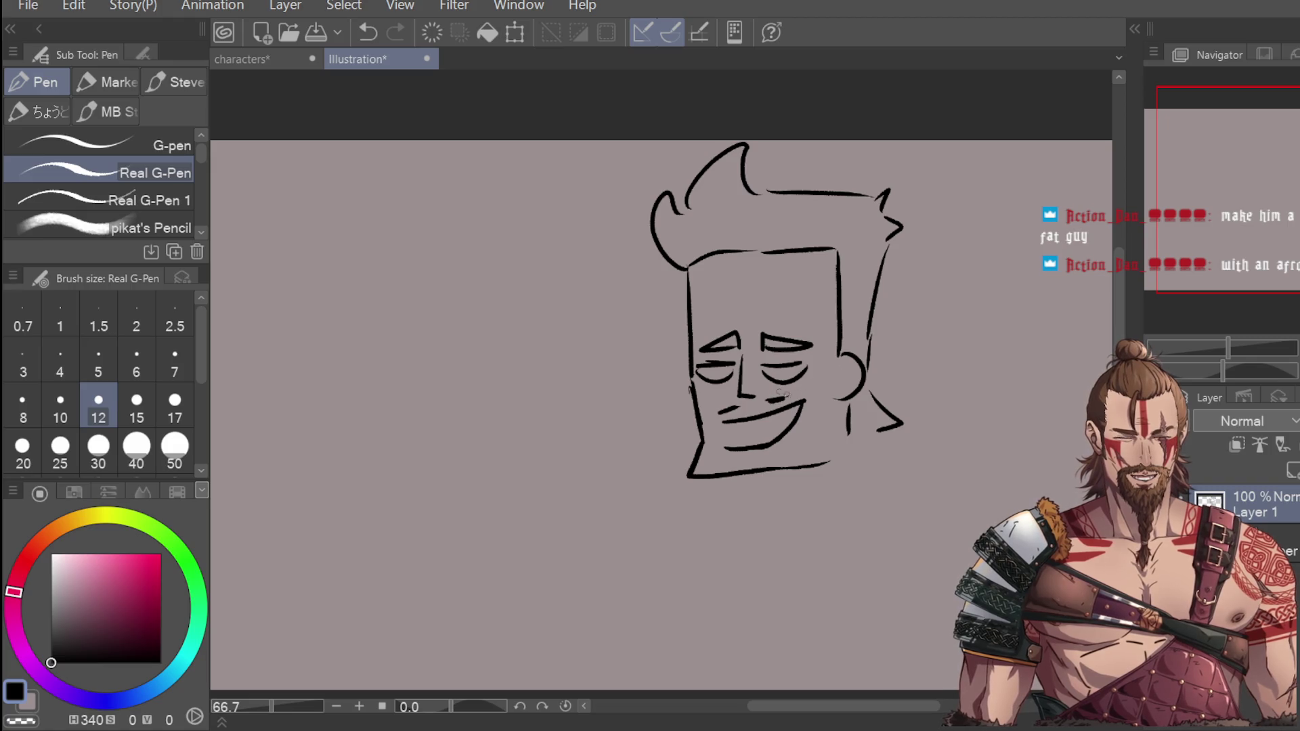
Step: Re-ink the hair spike, eyebrows, eyes, lips and smile boldly, then start a neck line
mouse_move(696, 218)
mouse_down()
mouse_move(681, 208)
mouse_move(694, 216)
mouse_move(745, 147)
mouse_move(778, 192)
mouse_up()
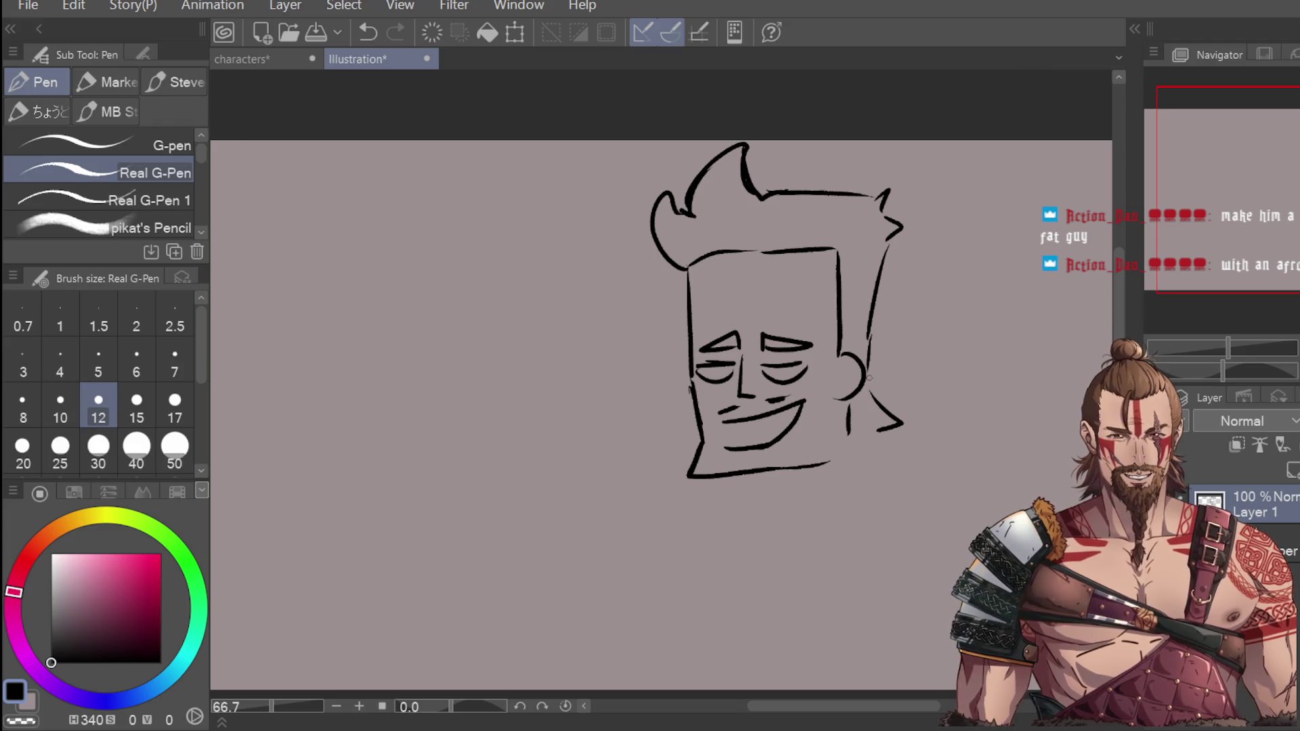
drag(709, 348, 738, 337)
drag(760, 342, 791, 344)
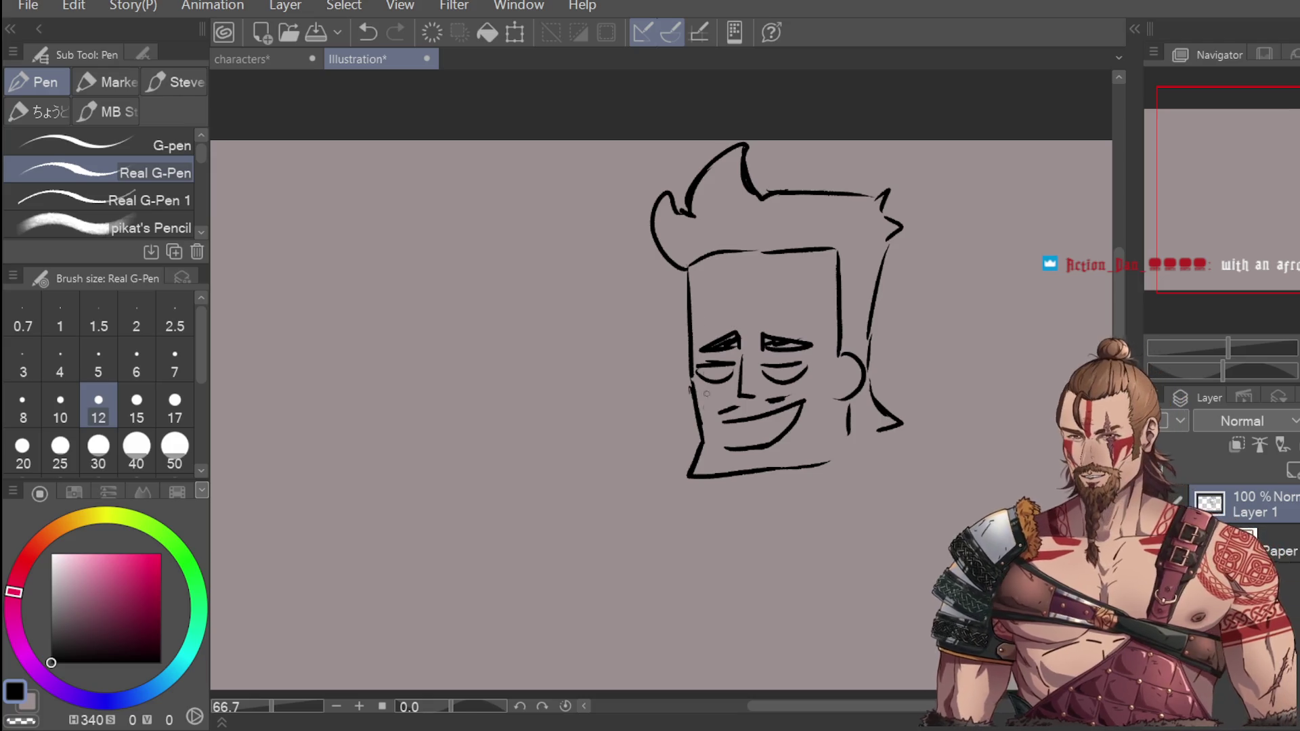
drag(711, 371, 806, 370)
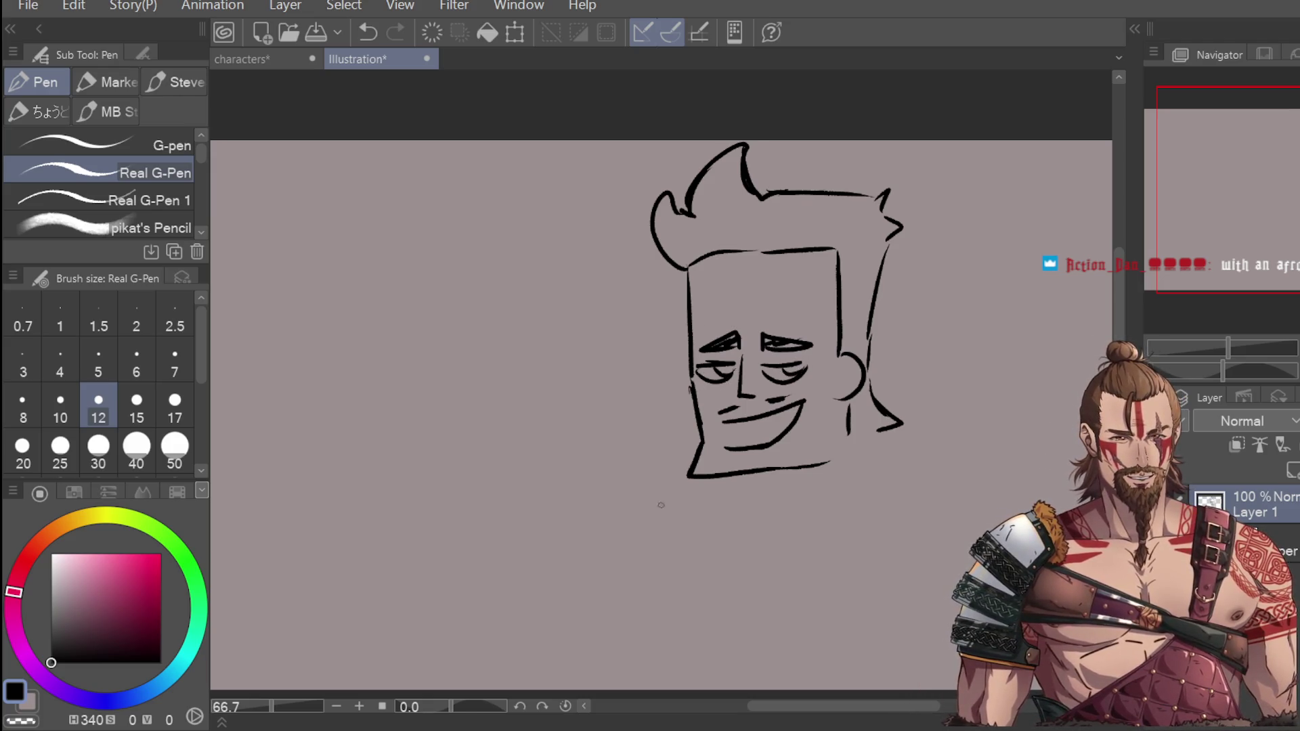
drag(732, 422, 740, 420)
drag(724, 411, 794, 404)
mouse_move(704, 462)
mouse_down()
mouse_move(705, 473)
mouse_move(846, 466)
mouse_up()
drag(709, 487, 686, 591)
scroll(689, 498, down, 3)
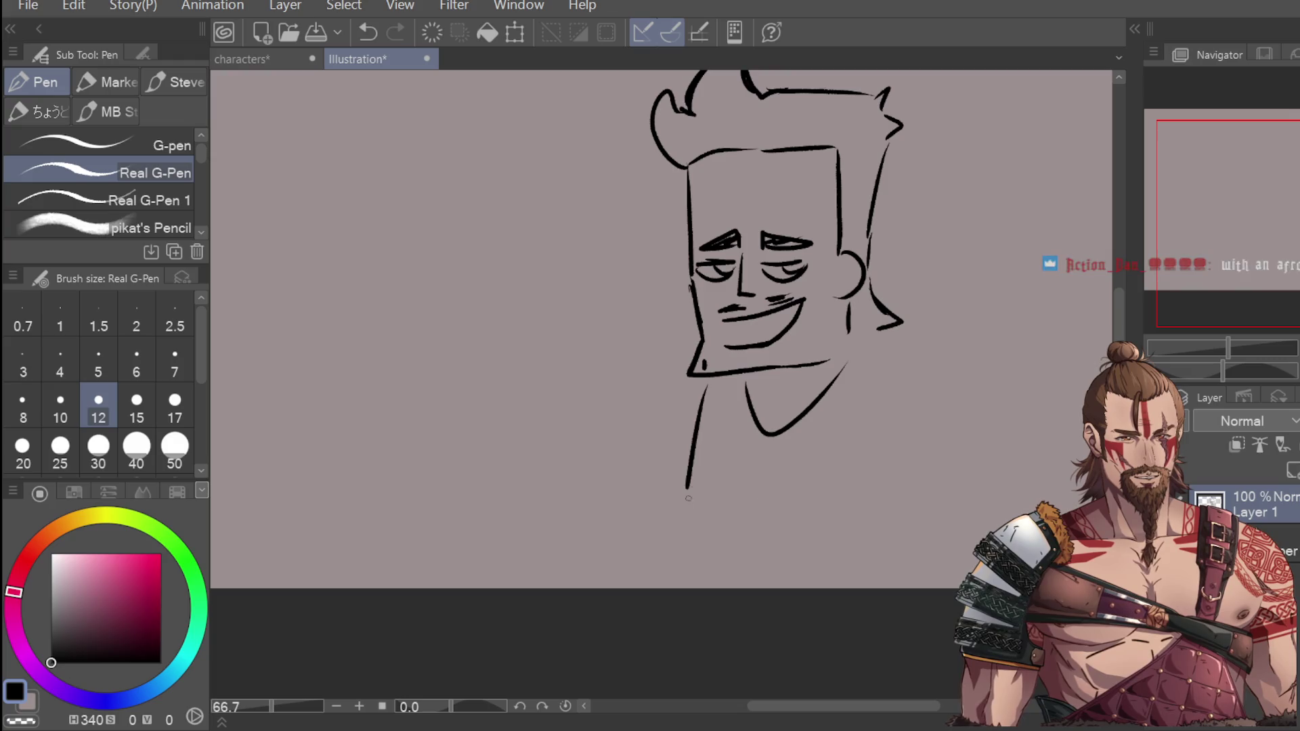
Step: Undo the neck line, then lasso the head and scale it smaller and higher on the canvas
key(ctrl+z)
key(ctrl+minus)
key(m)
mouse_move(869, 158)
mouse_down()
mouse_move(895, 433)
mouse_move(955, 285)
mouse_up()
click(864, 541)
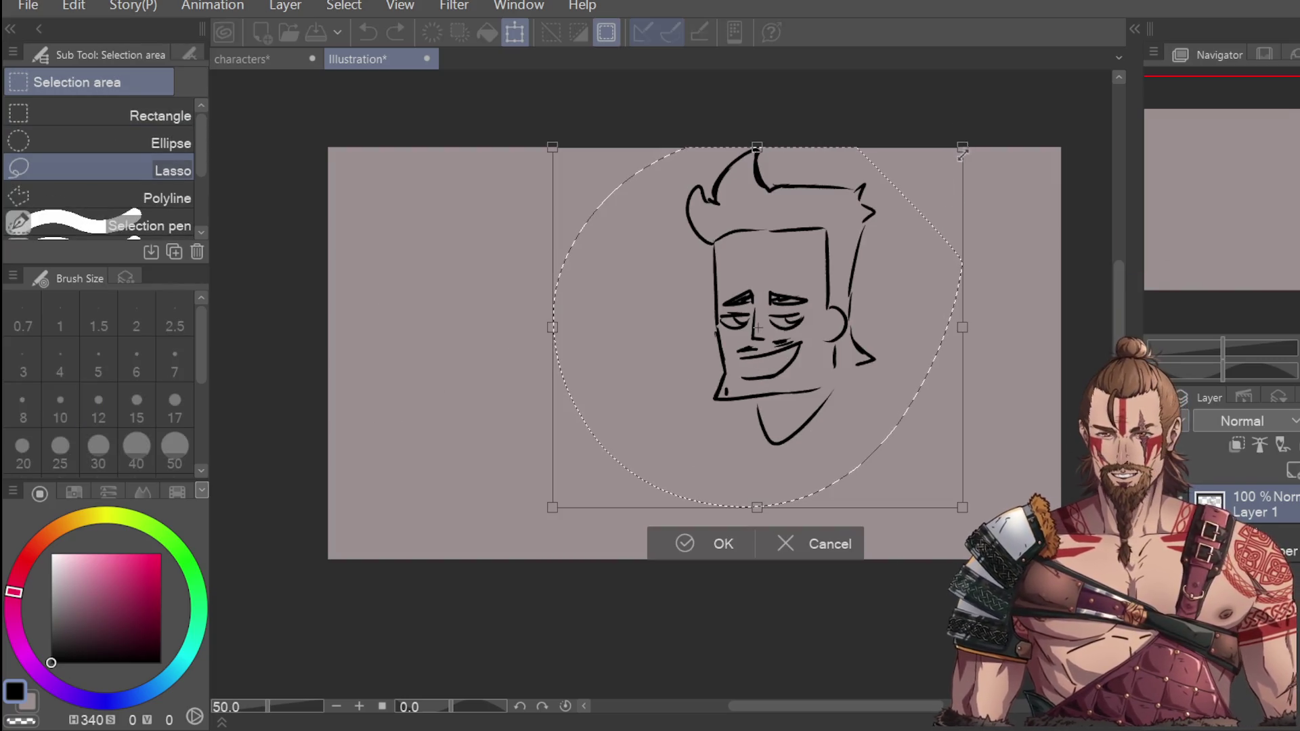
drag(962, 147, 857, 240)
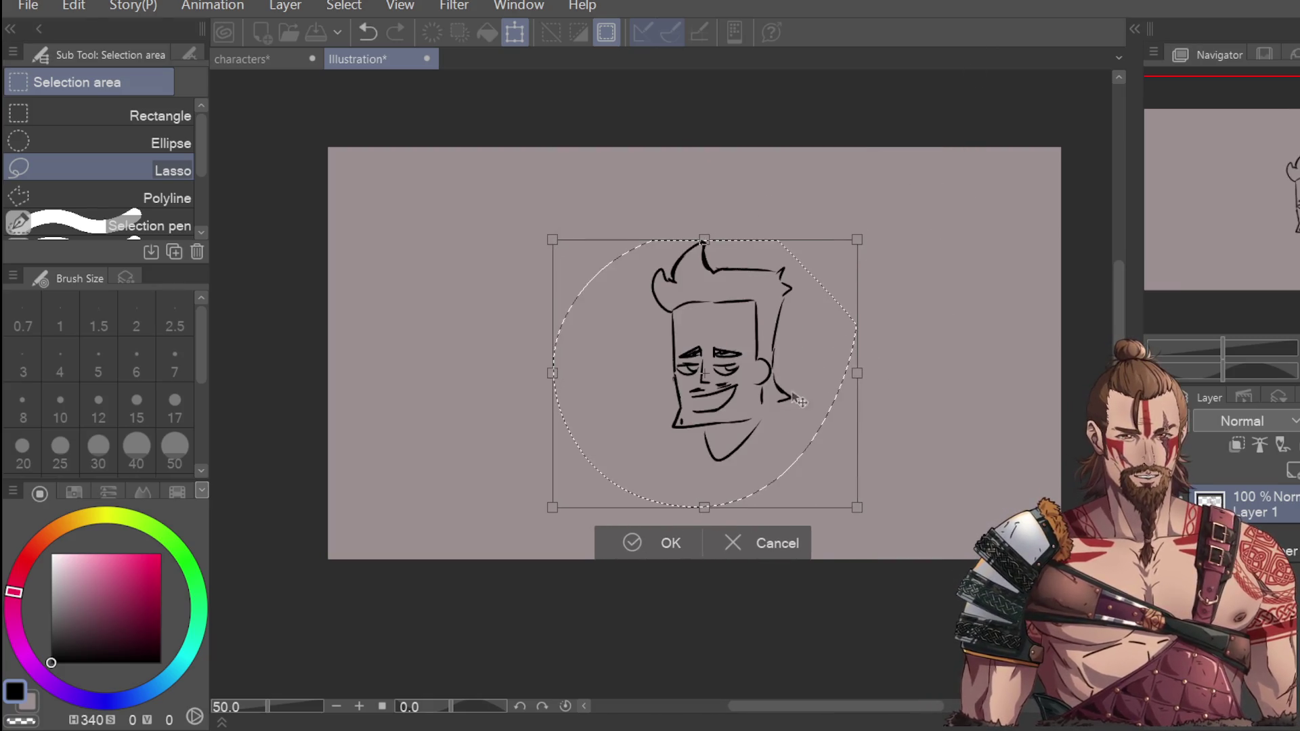
drag(801, 402, 800, 312)
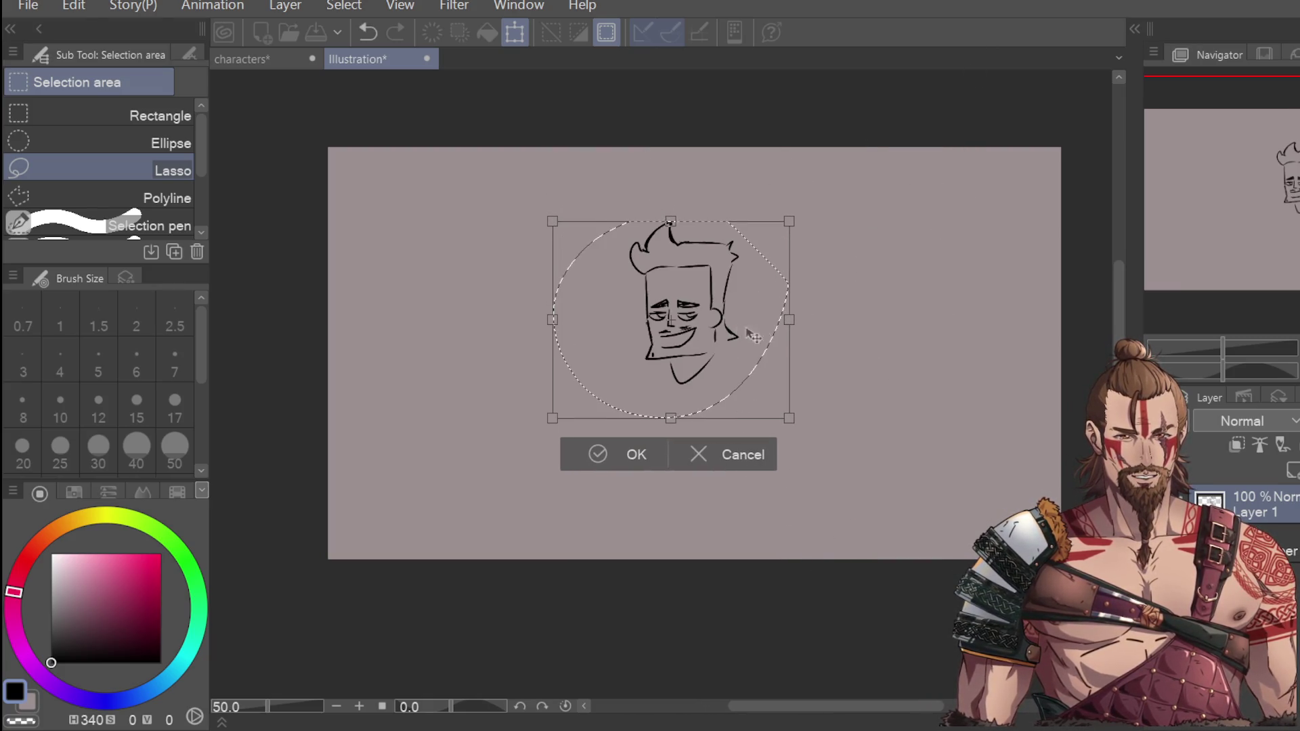
drag(789, 222, 764, 230)
drag(742, 338, 840, 291)
key(Return)
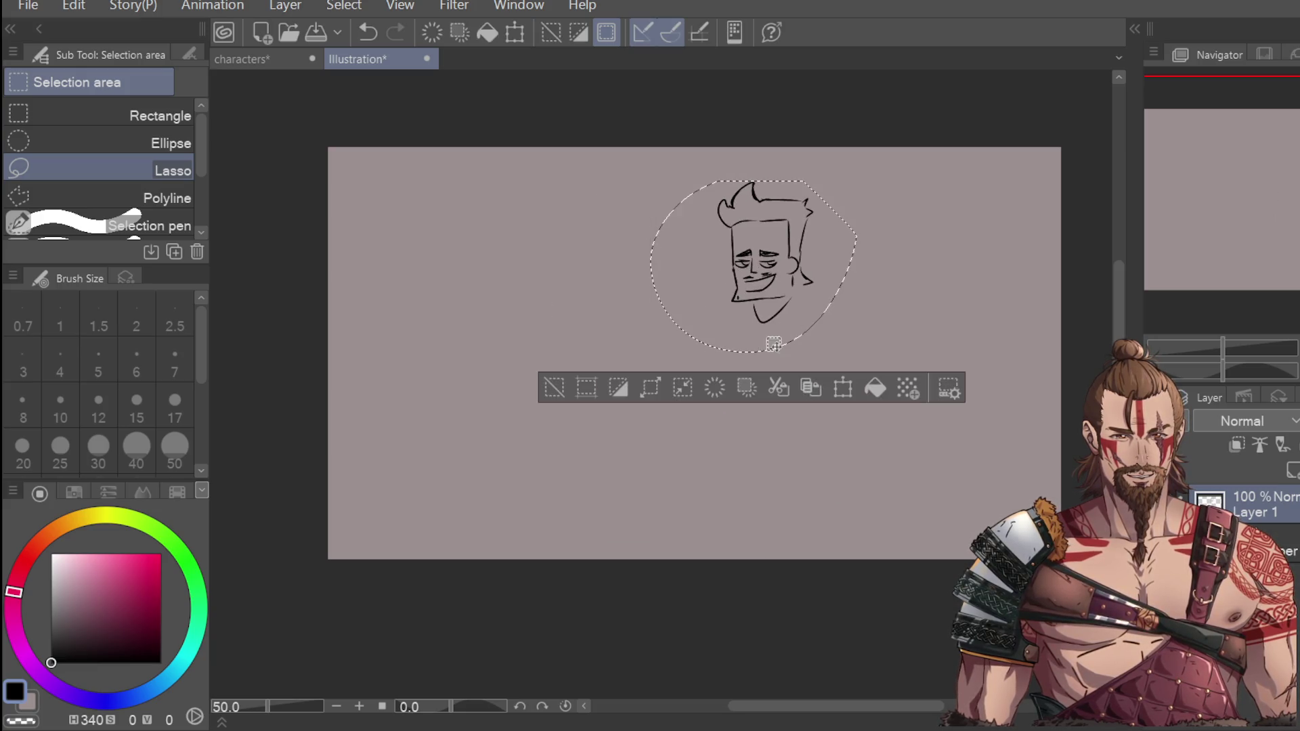
key(ctrl+d)
key(p)
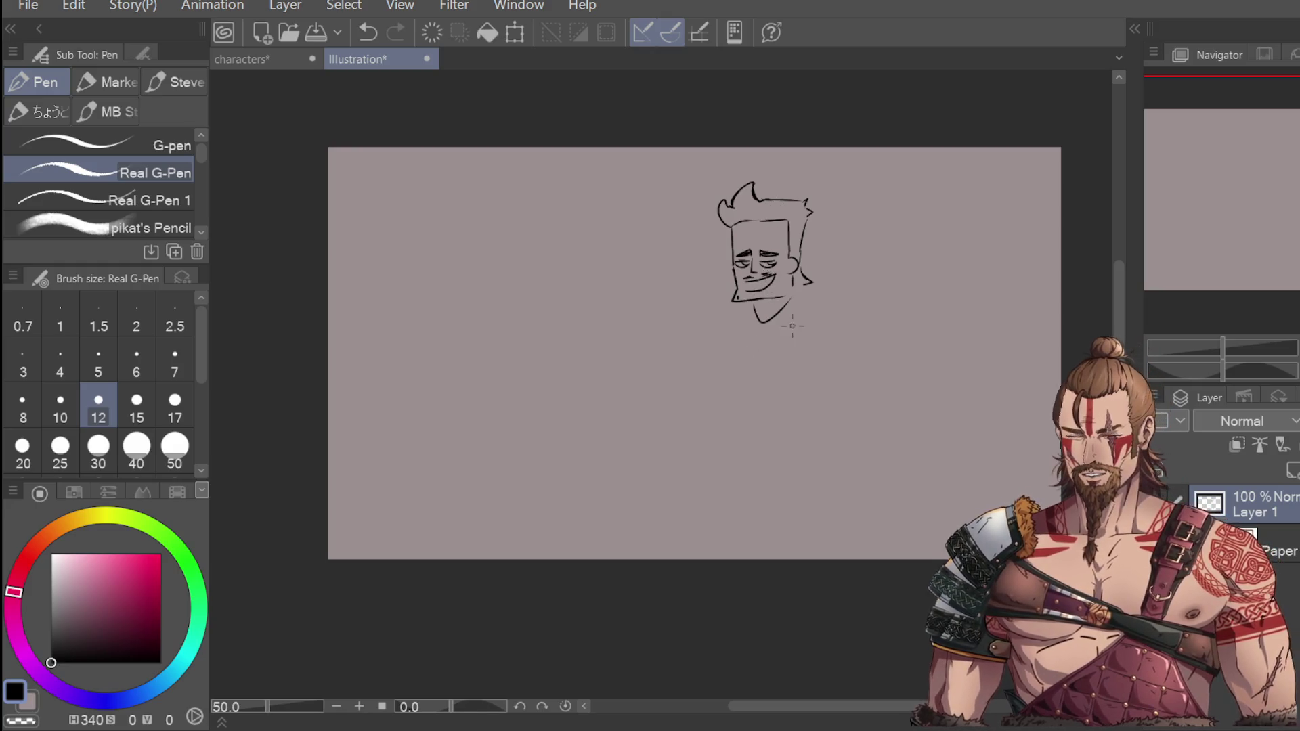
Step: Draw the left and right shoulder lines beneath the head, undoing stray torso strokes
mouse_move(745, 313)
mouse_down()
mouse_move(720, 324)
mouse_move(730, 344)
mouse_up()
drag(813, 298, 829, 324)
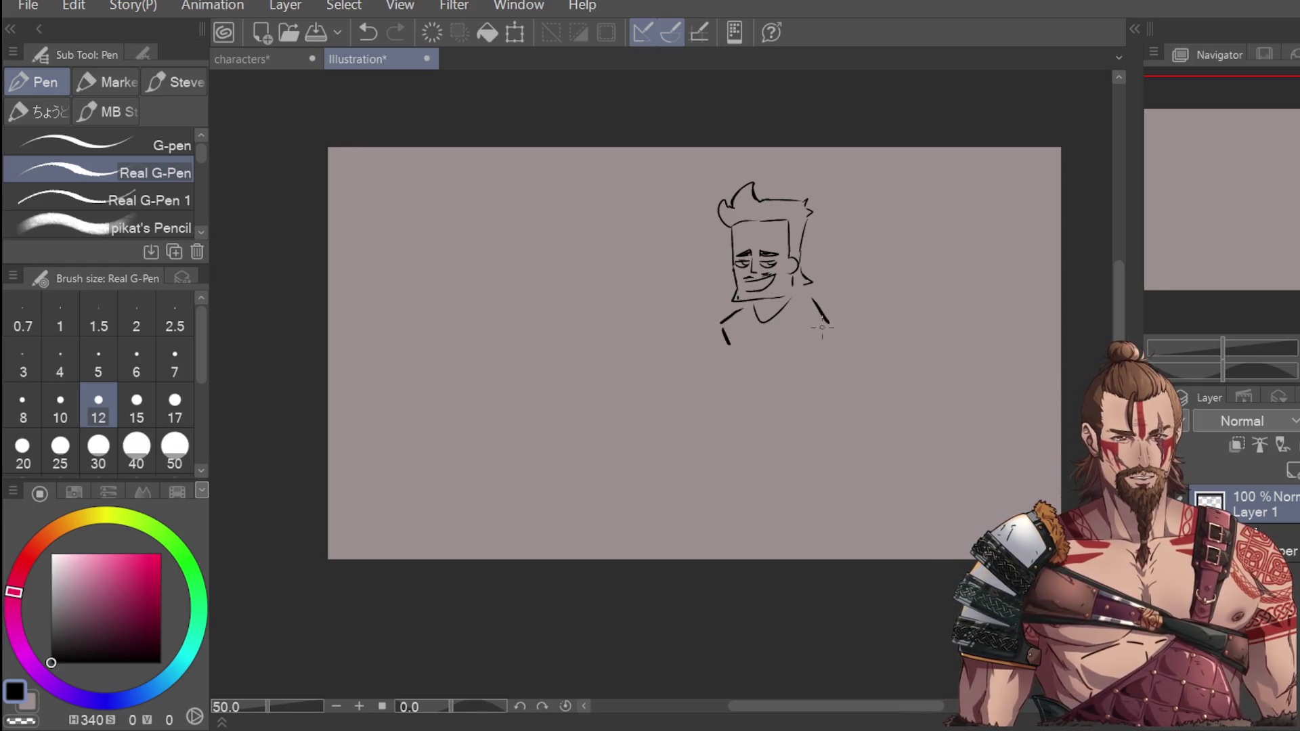
drag(738, 330, 785, 405)
key(ctrl+z)
key(ctrl+z)
Step: Draw the torso sides and belly curve, the shorts hem, legs and a foot
drag(745, 362, 811, 405)
key(ctrl+z)
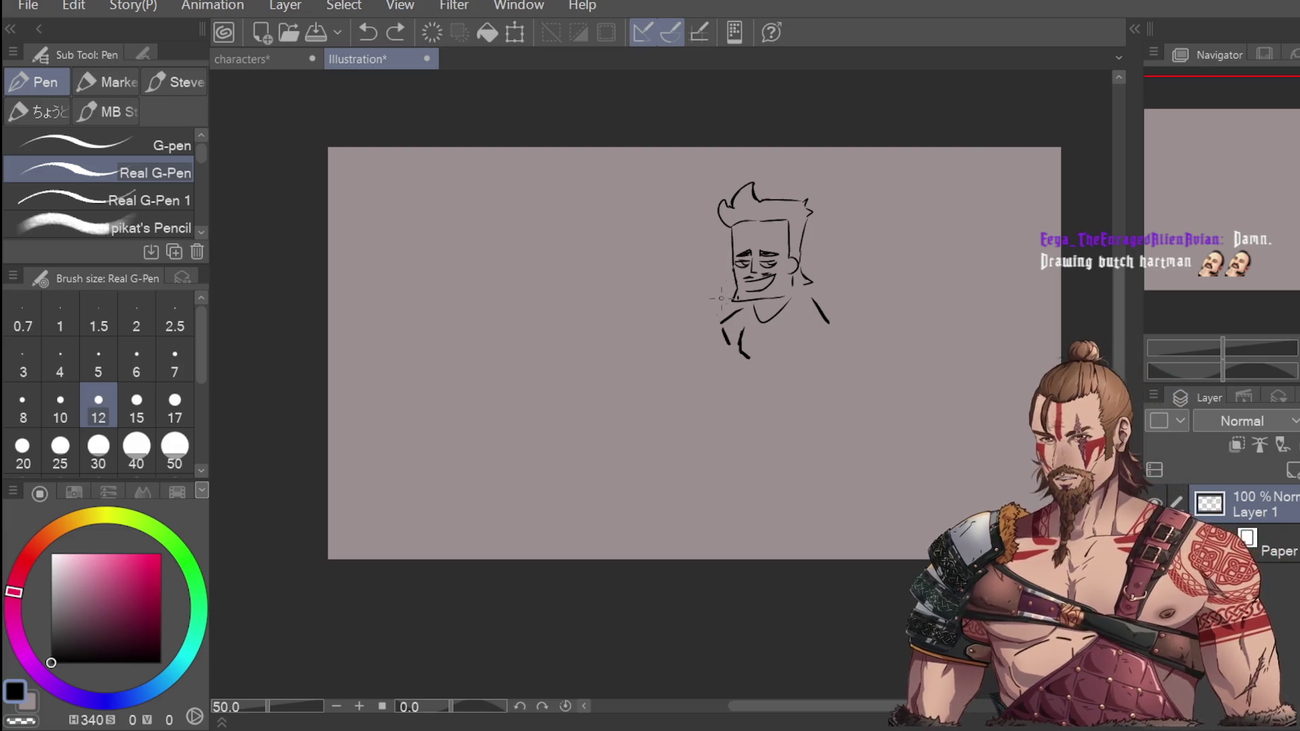
key(ctrl+z)
drag(739, 334, 803, 399)
mouse_move(814, 332)
mouse_down()
mouse_move(804, 403)
mouse_move(758, 447)
mouse_move(801, 445)
mouse_up()
mouse_move(803, 415)
mouse_down()
mouse_move(817, 445)
mouse_move(794, 451)
mouse_move(819, 446)
mouse_move(778, 472)
mouse_up()
mouse_move(769, 472)
mouse_down()
mouse_move(755, 483)
mouse_move(835, 476)
mouse_move(813, 482)
mouse_up()
Step: Darken the V-collar, outline the sleeve, and draw both arms with hands on the hips
mouse_move(758, 331)
mouse_down()
mouse_move(796, 290)
mouse_move(750, 303)
mouse_move(723, 339)
mouse_move(744, 352)
mouse_move(808, 331)
mouse_move(822, 345)
mouse_up()
mouse_move(816, 299)
mouse_down()
mouse_move(838, 328)
mouse_move(822, 345)
mouse_up()
mouse_move(729, 344)
mouse_down()
mouse_move(716, 364)
mouse_move(753, 370)
mouse_up()
drag(718, 368, 741, 379)
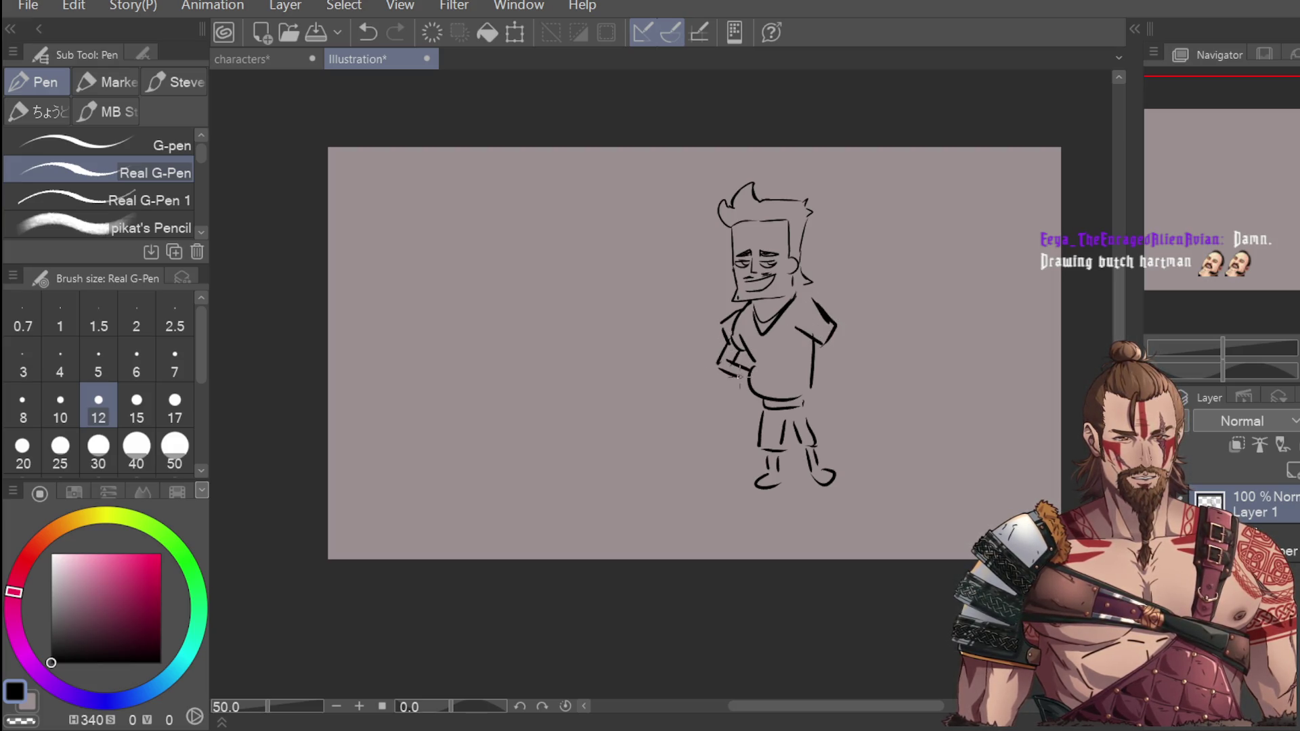
mouse_move(824, 340)
mouse_down()
mouse_move(810, 366)
mouse_move(820, 375)
mouse_move(799, 369)
mouse_up()
key(ctrl+z)
drag(809, 363, 806, 386)
drag(827, 367, 813, 384)
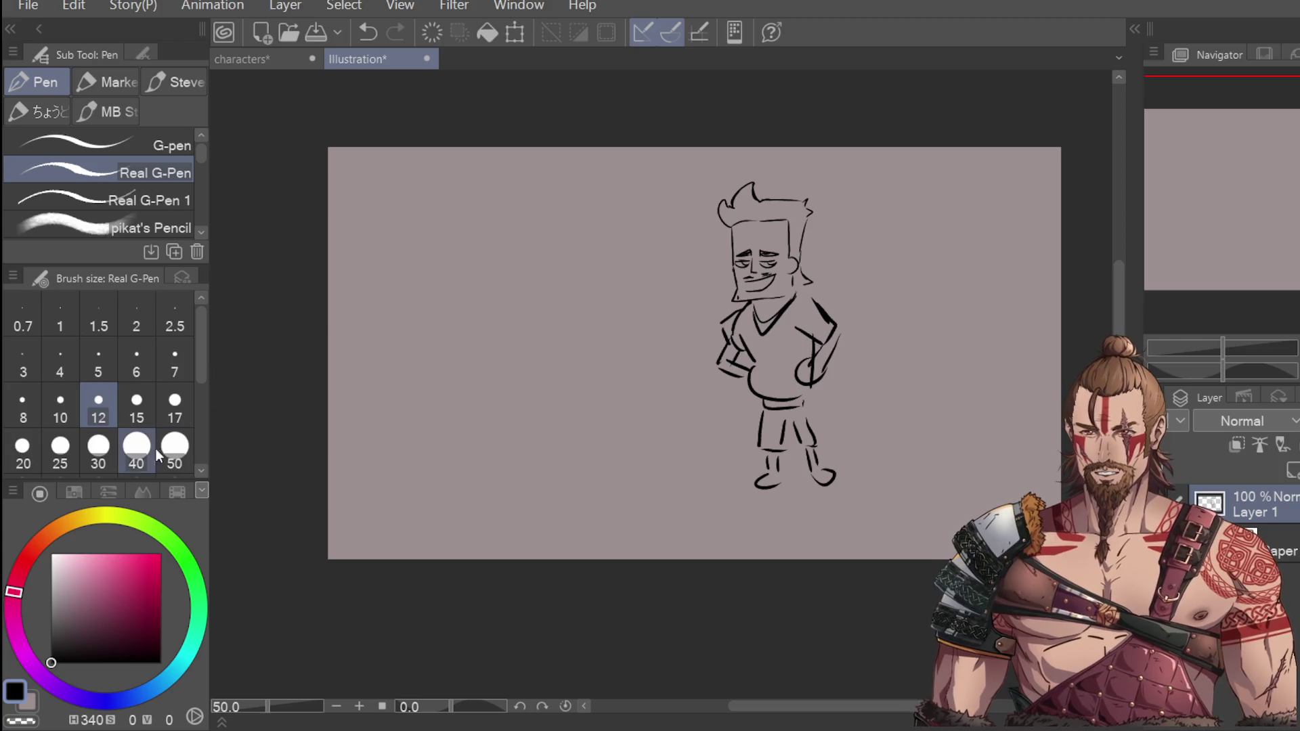
Step: Lasso the character's legs and transform them to move them up slightly
key(slash)
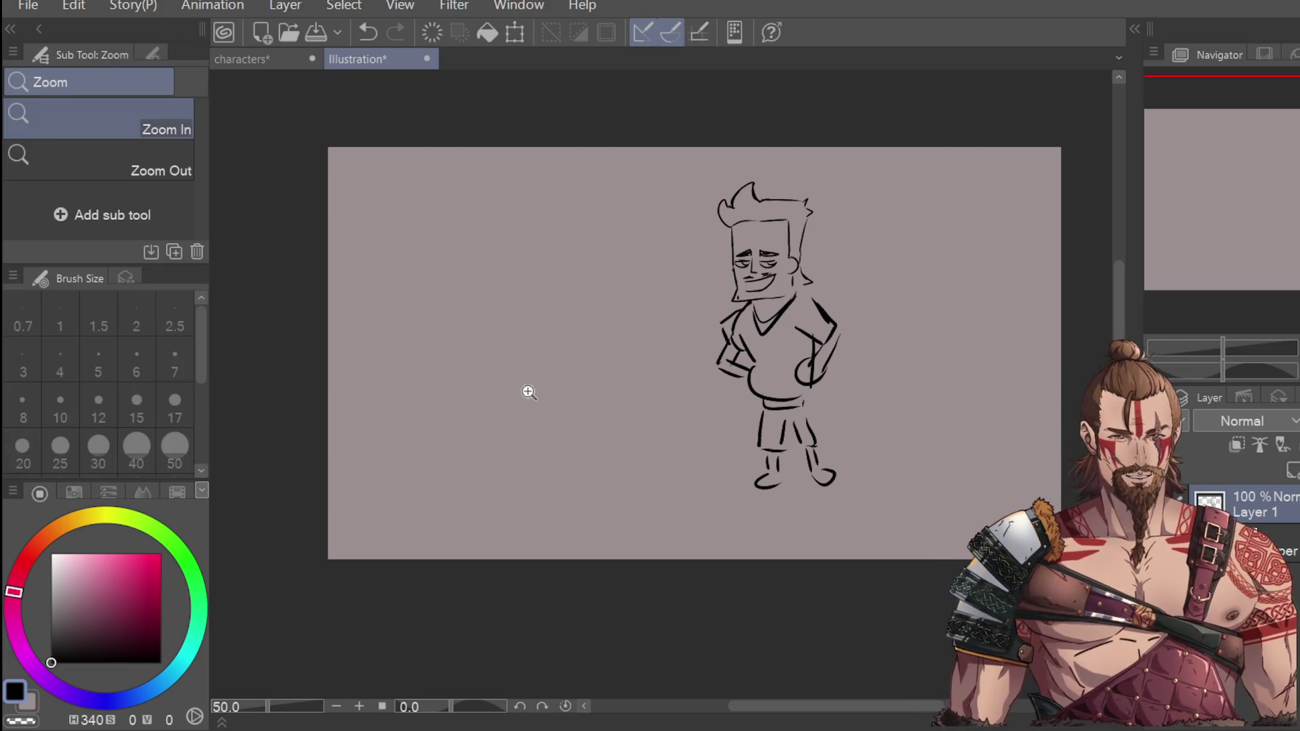
key(m)
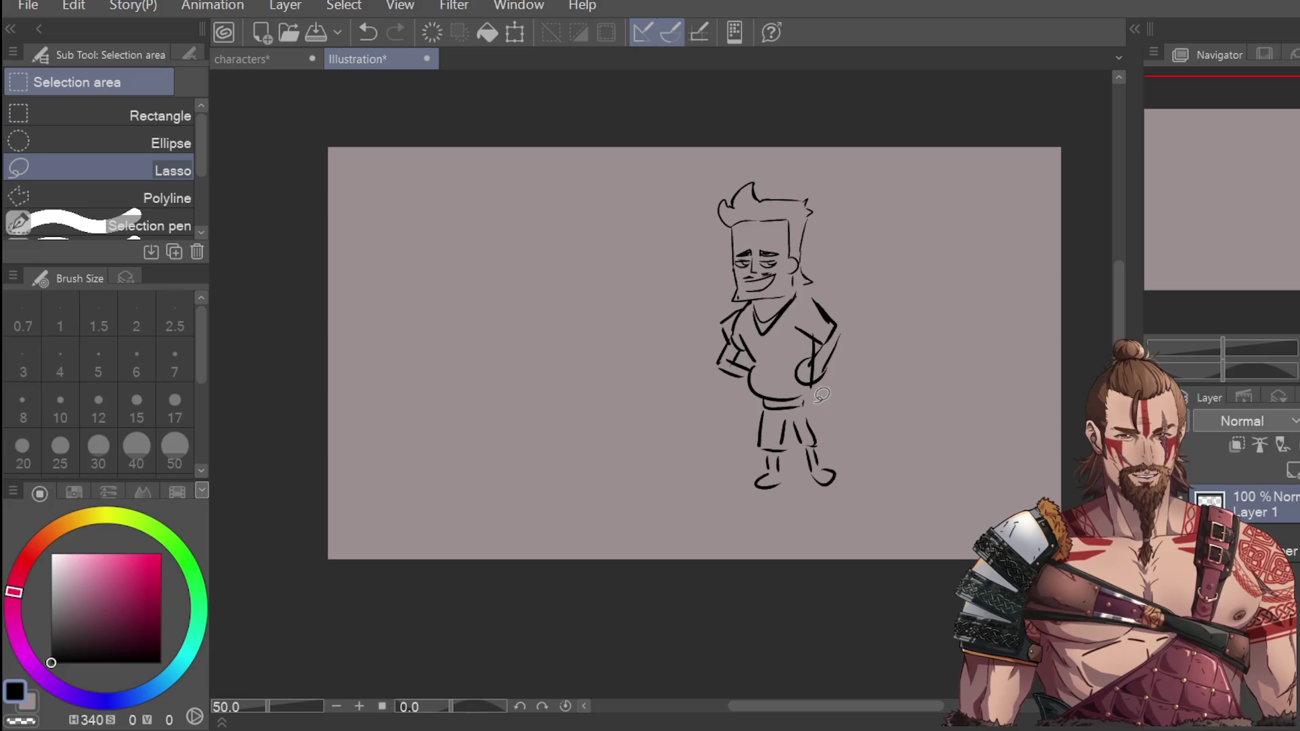
mouse_move(823, 400)
mouse_down()
mouse_move(723, 444)
mouse_move(857, 467)
mouse_up()
key(ctrl+d)
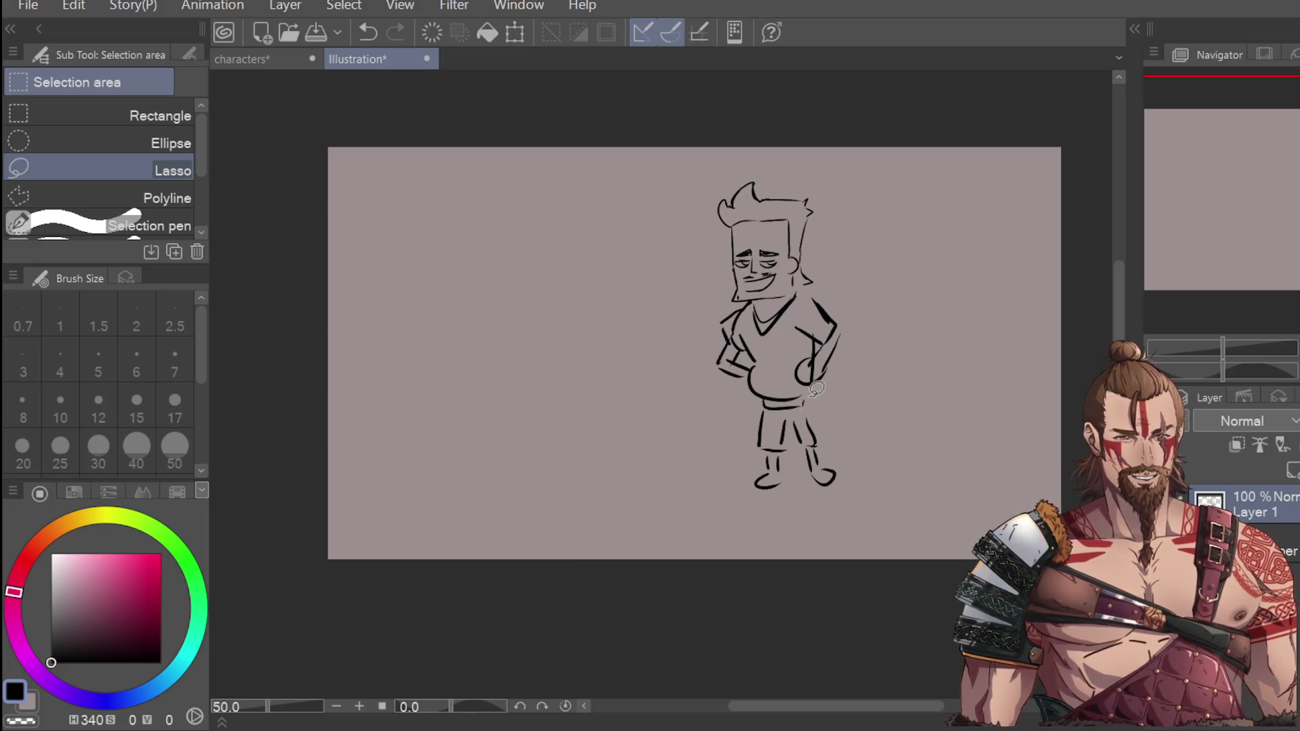
mouse_move(818, 414)
mouse_down()
mouse_move(742, 406)
mouse_move(860, 467)
mouse_move(842, 488)
mouse_up()
click(890, 549)
click(768, 548)
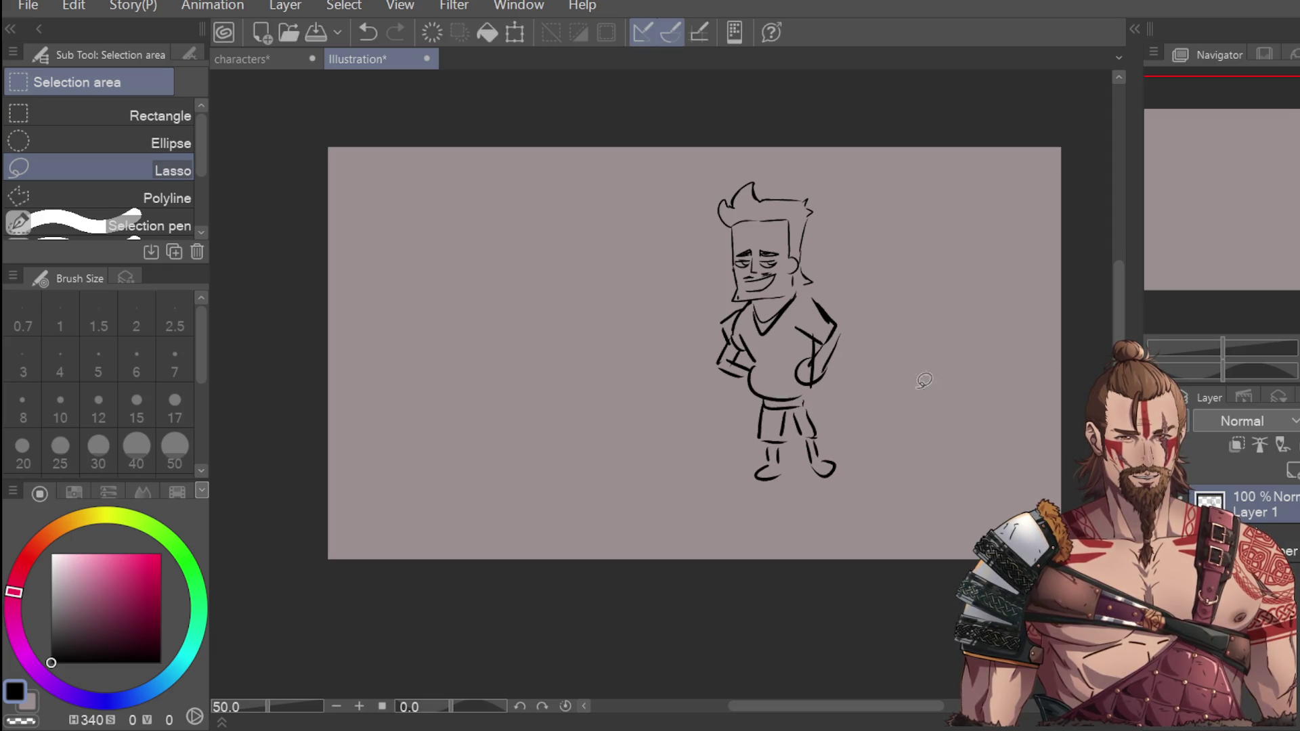
Step: Select the right leg and move and rotate it outward
mouse_move(831, 404)
mouse_down()
mouse_move(802, 462)
mouse_move(860, 407)
mouse_up()
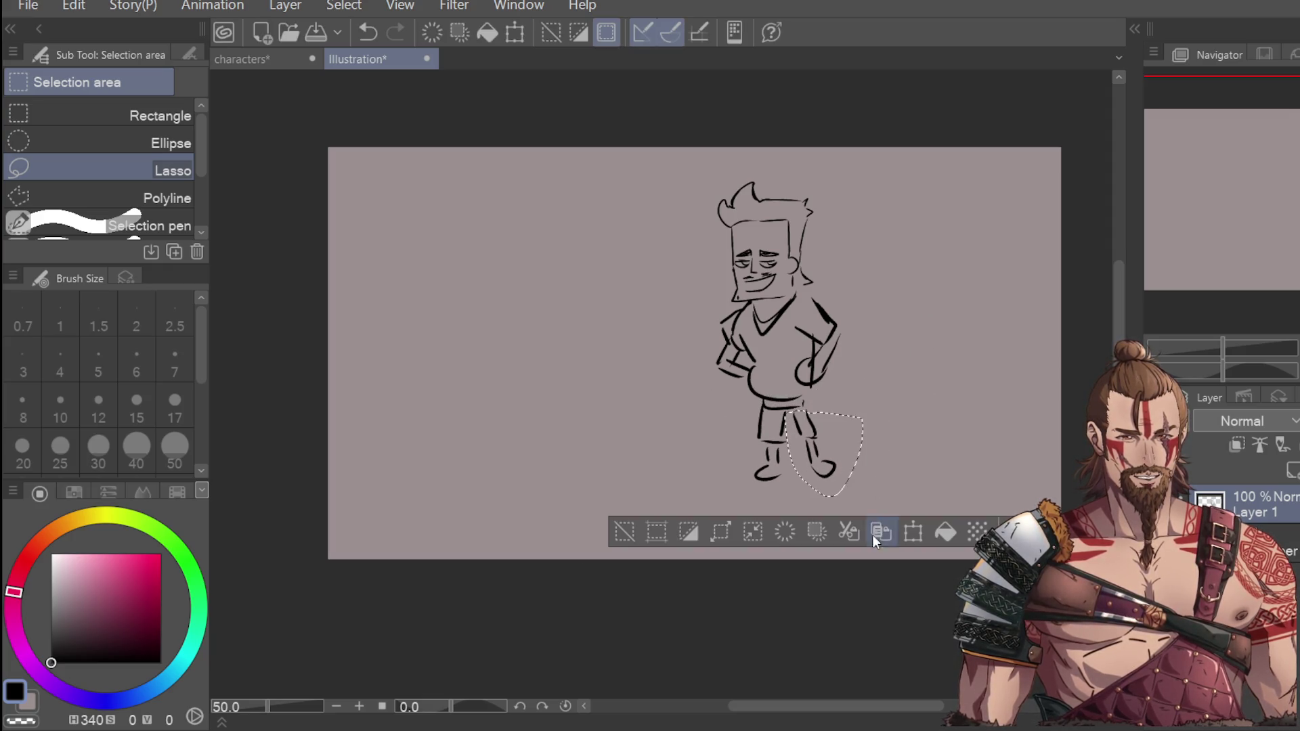
click(914, 532)
drag(830, 484, 852, 499)
key(Return)
key(ctrl+d)
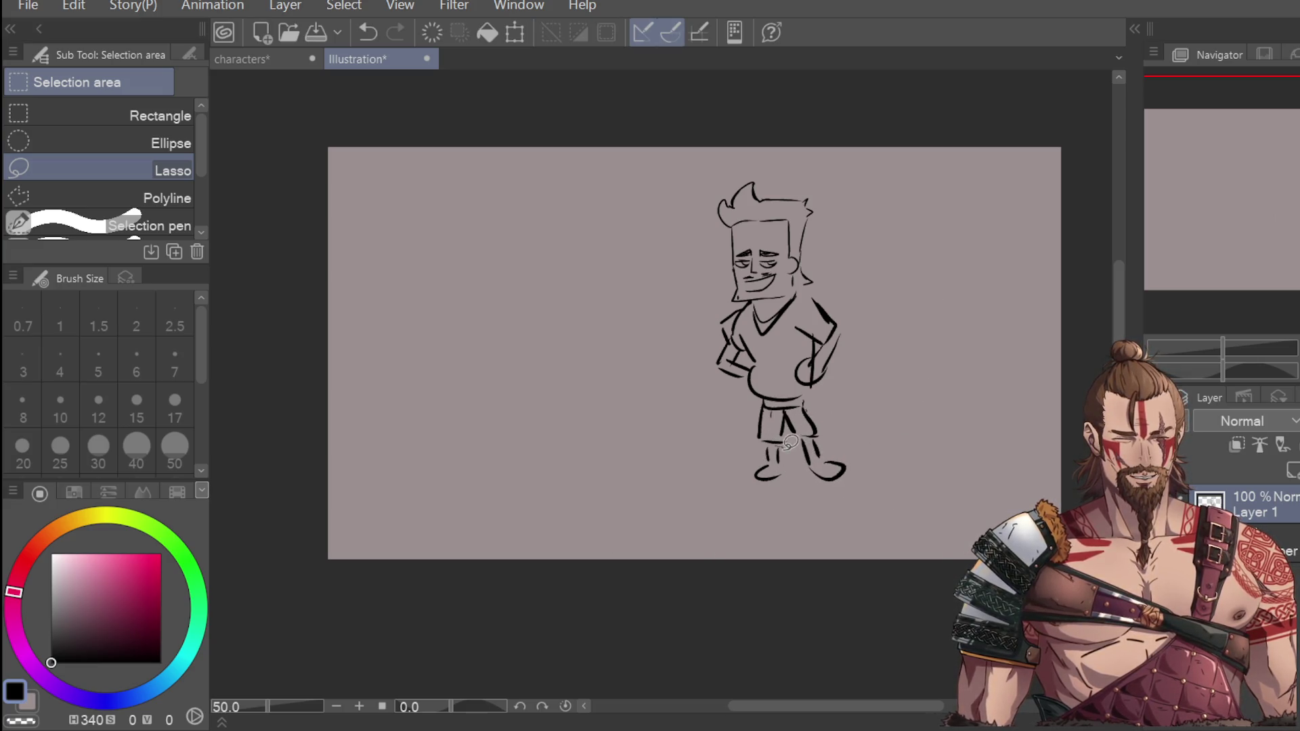
Step: Select the left foot and transform it to adjust its angle
drag(778, 444, 784, 449)
click(852, 534)
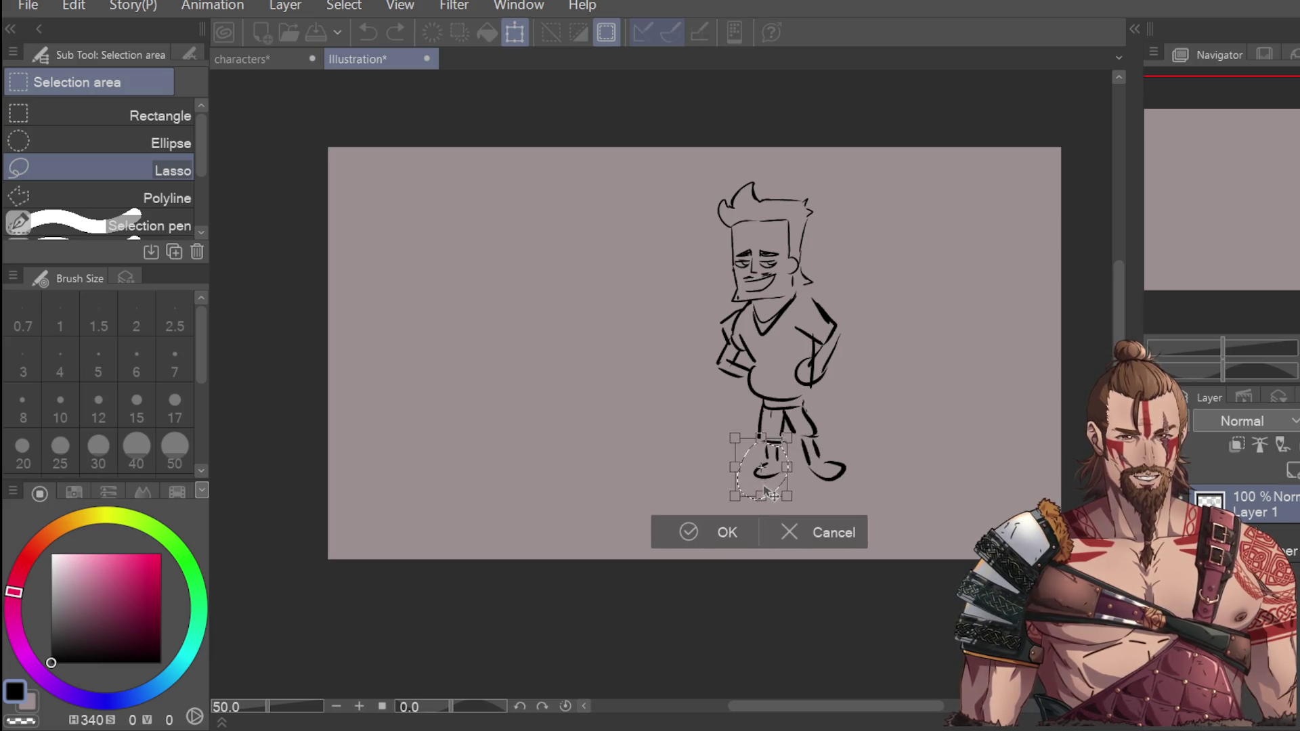
click(724, 531)
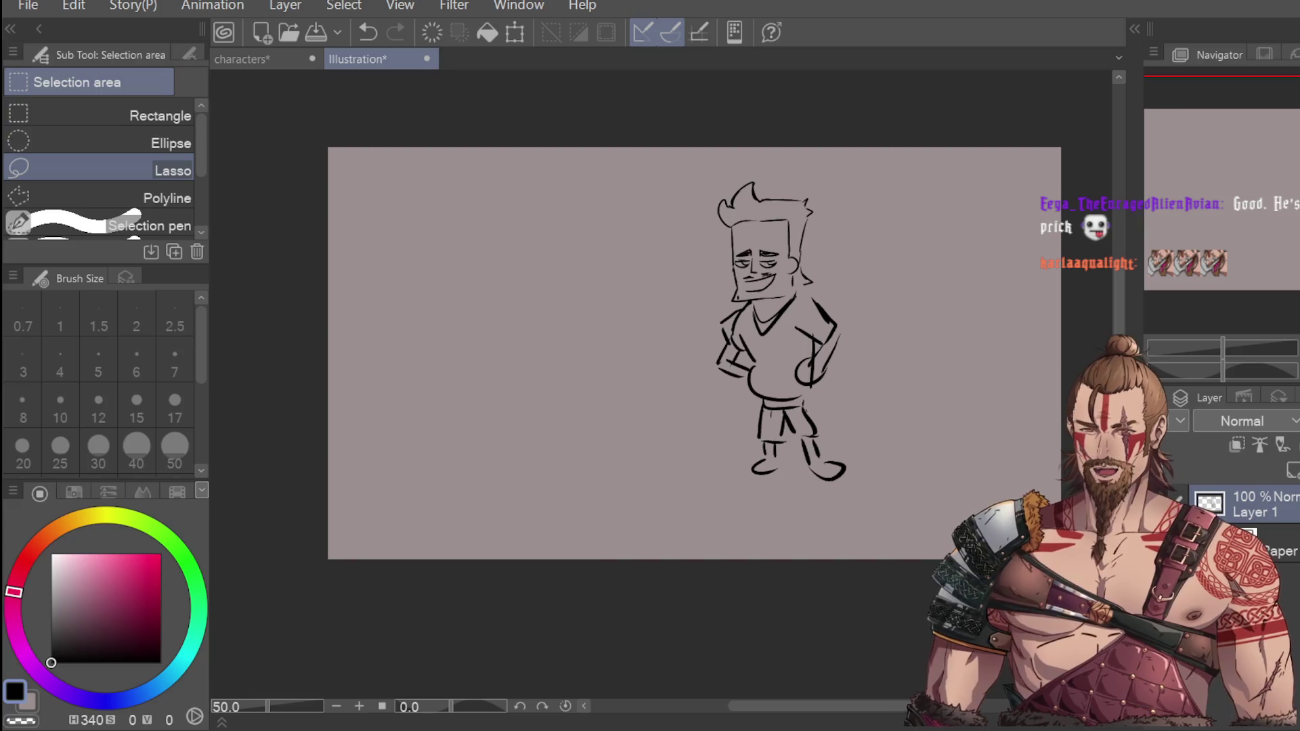
mouse_move(813, 149)
mouse_down()
mouse_move(609, 384)
mouse_move(772, 163)
mouse_up()
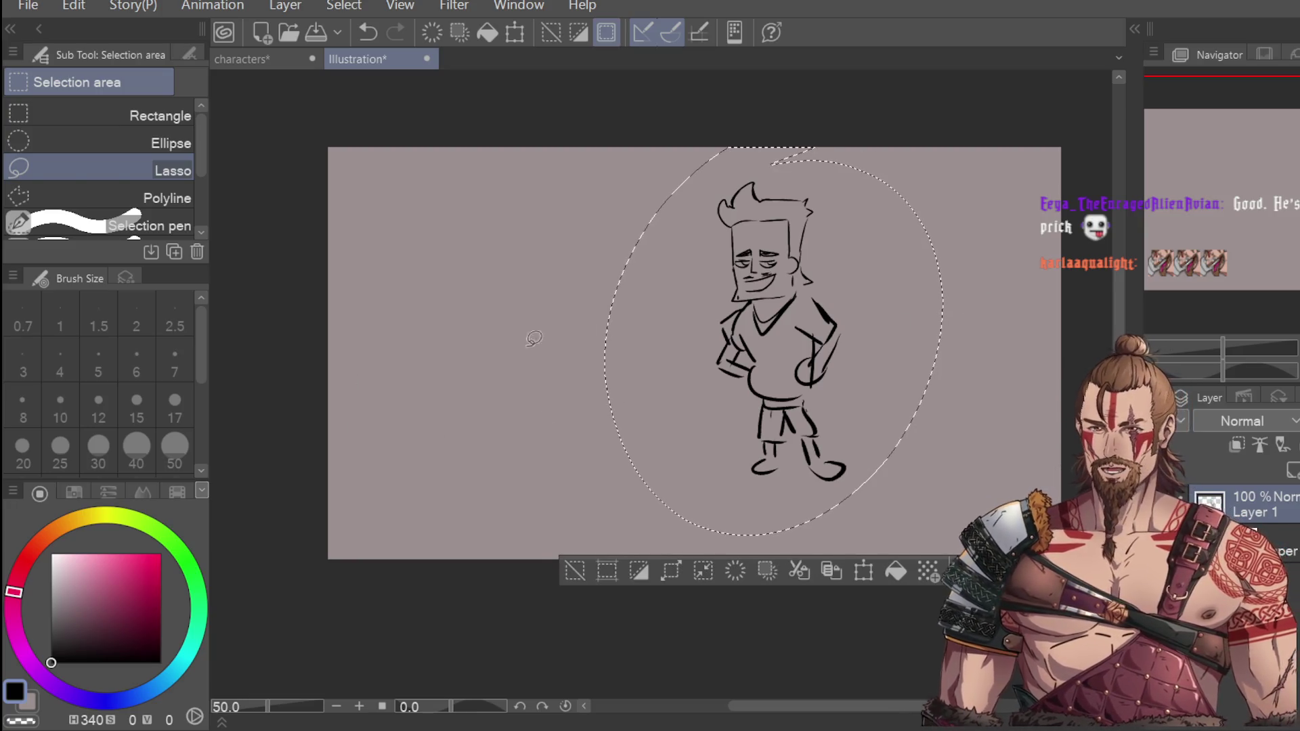
click(533, 257)
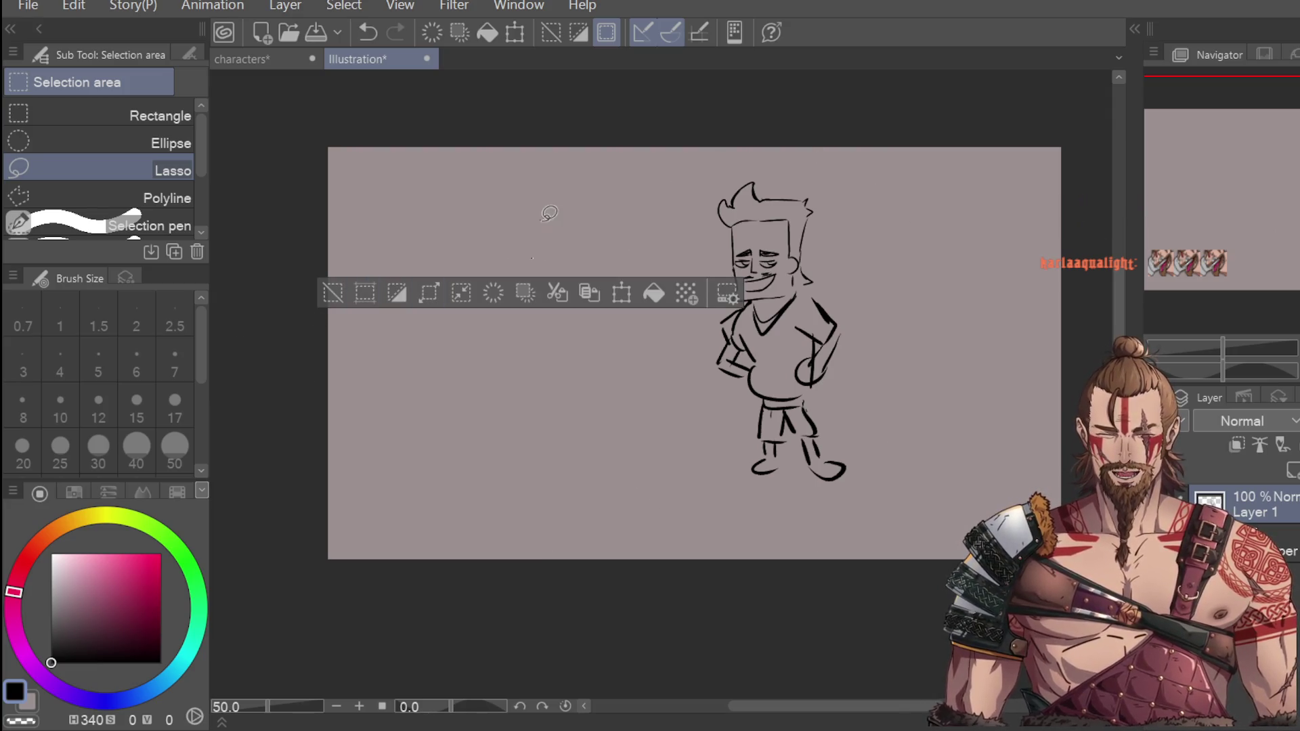
key(ctrl+d)
key(p)
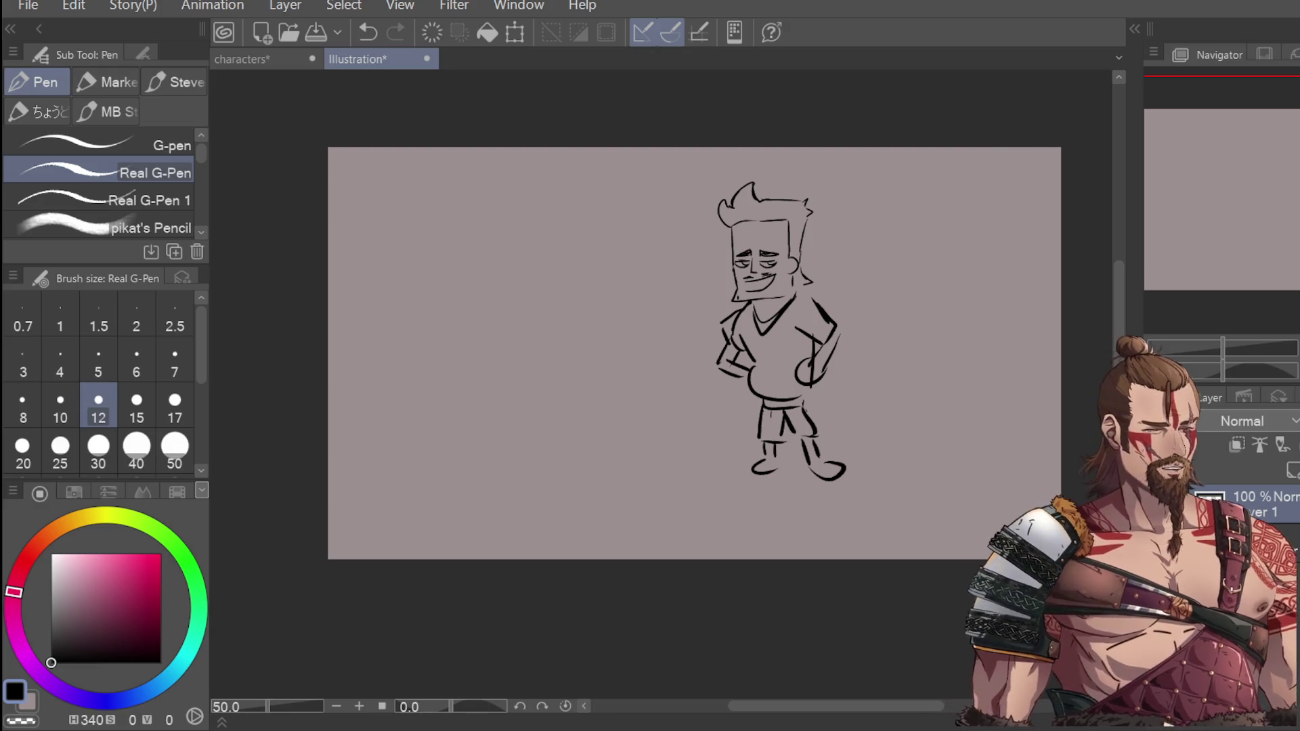
key(ctrl+z)
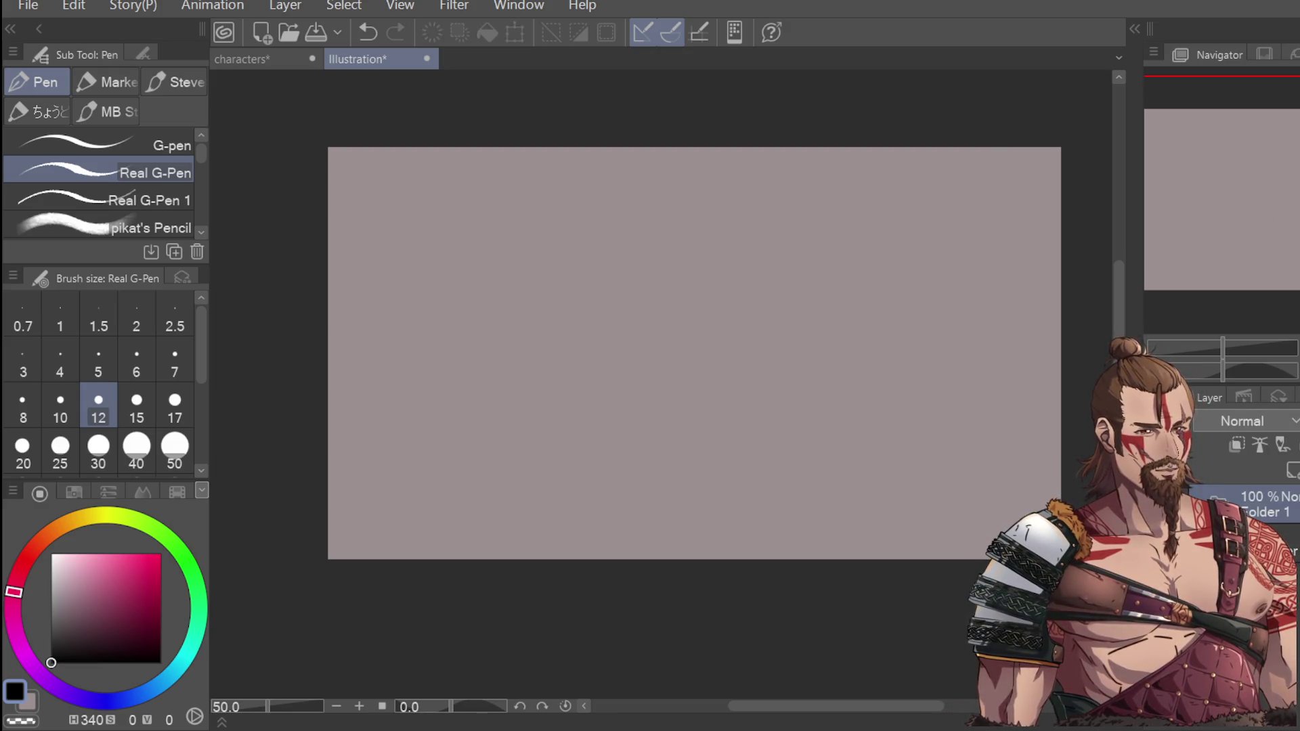
Step: Add a new raster layer, then several new layer folders in the Layer panel
click(1294, 472)
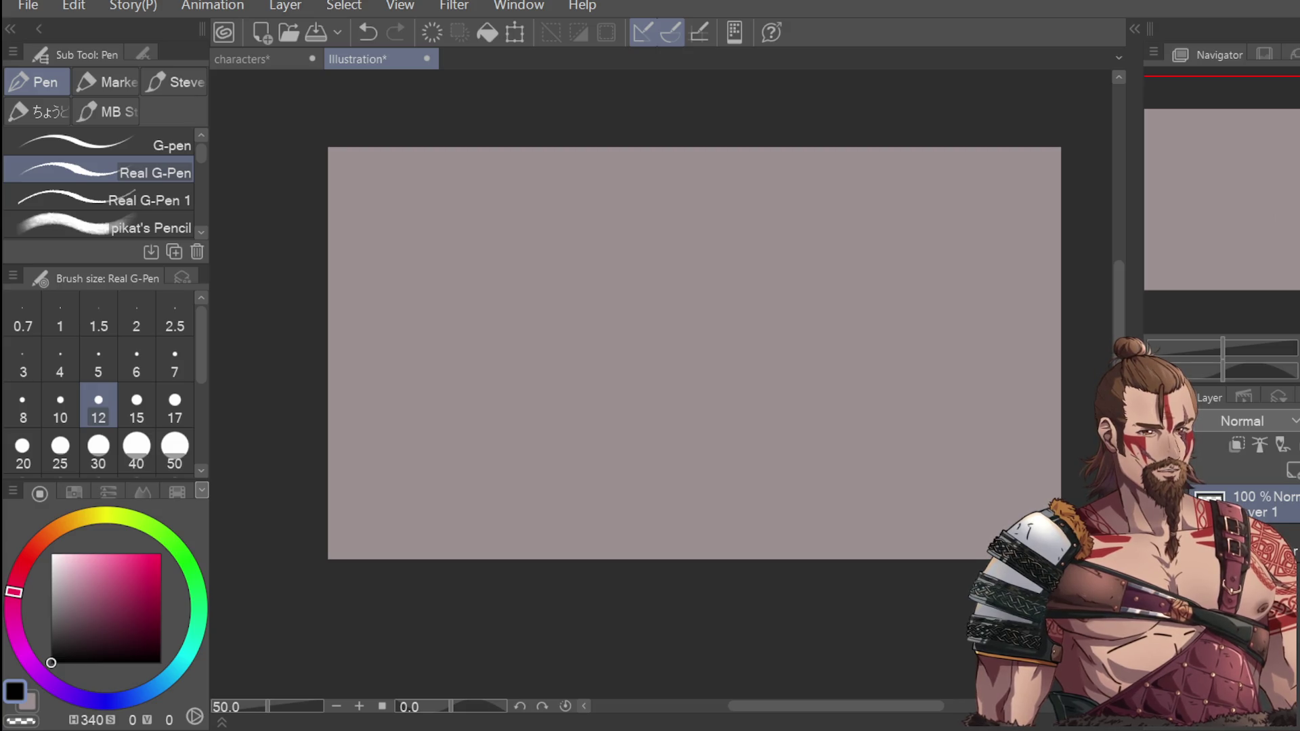
click(1295, 472)
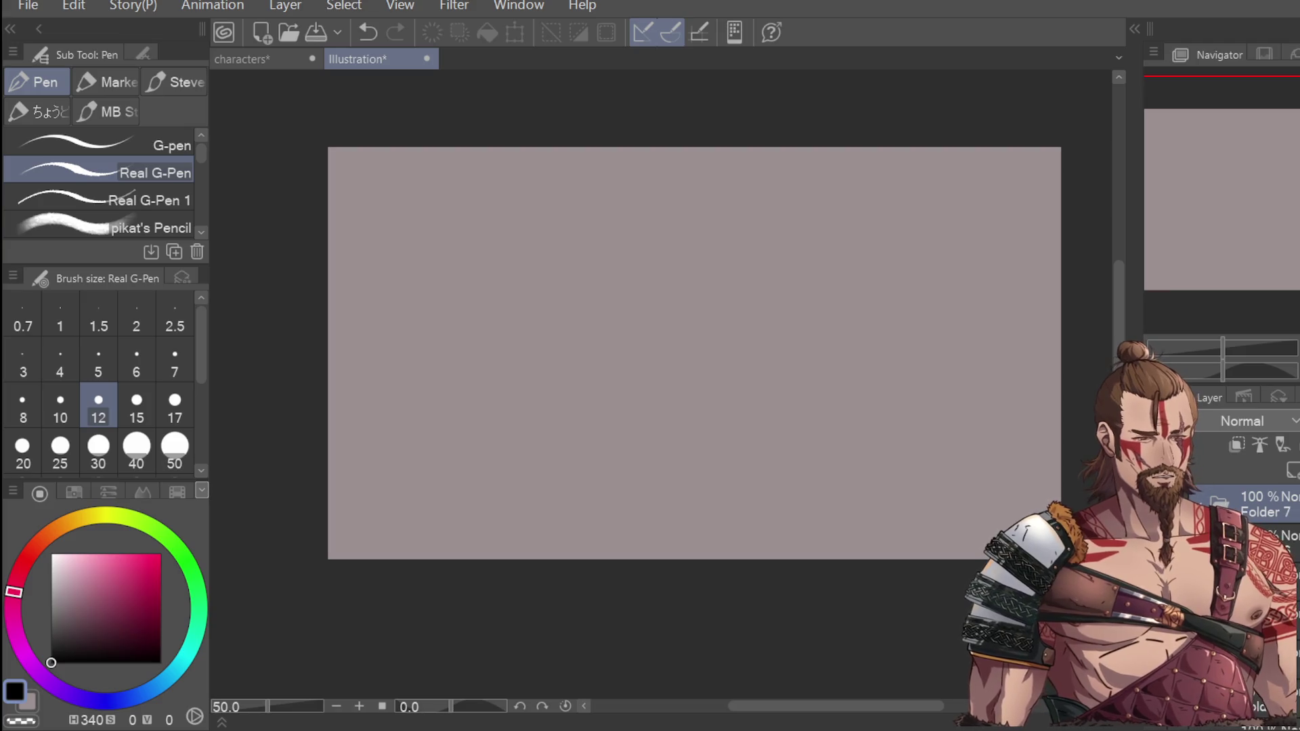
key(ctrl+shift+n)
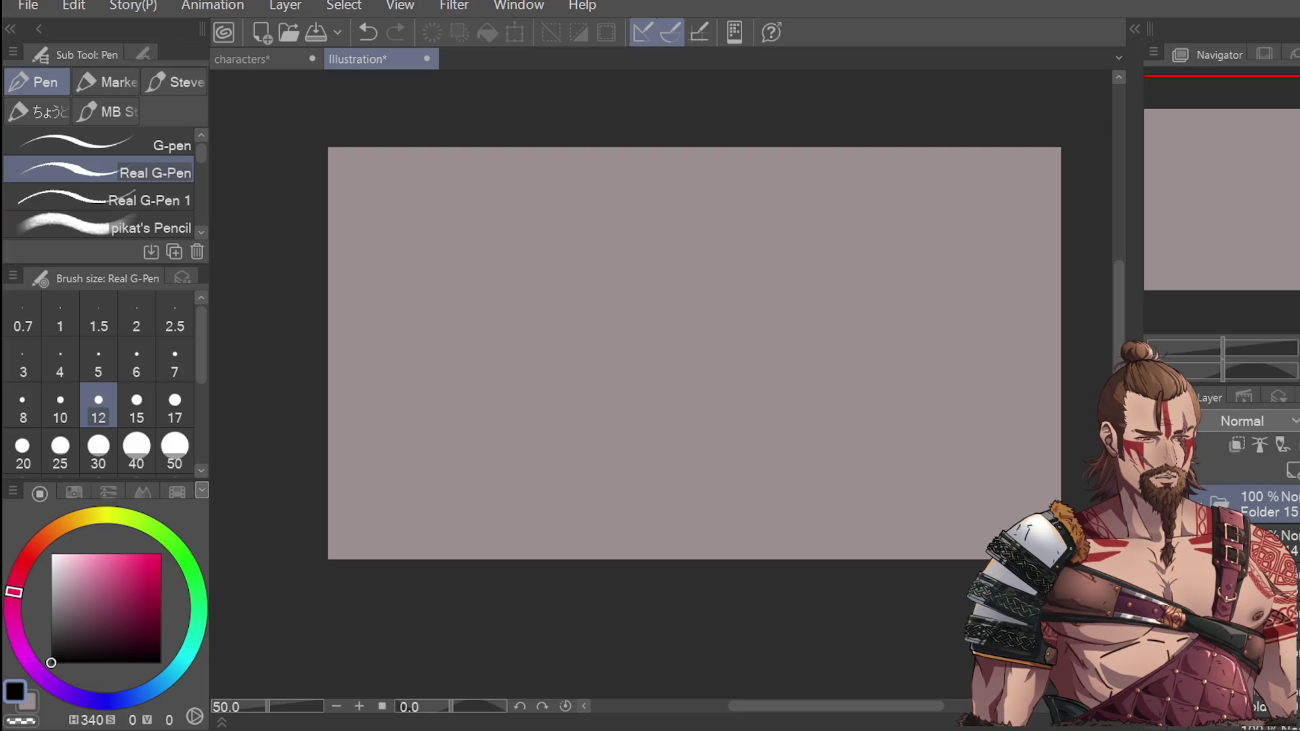
scroll(1253, 515, down, 3)
key(ctrl+a)
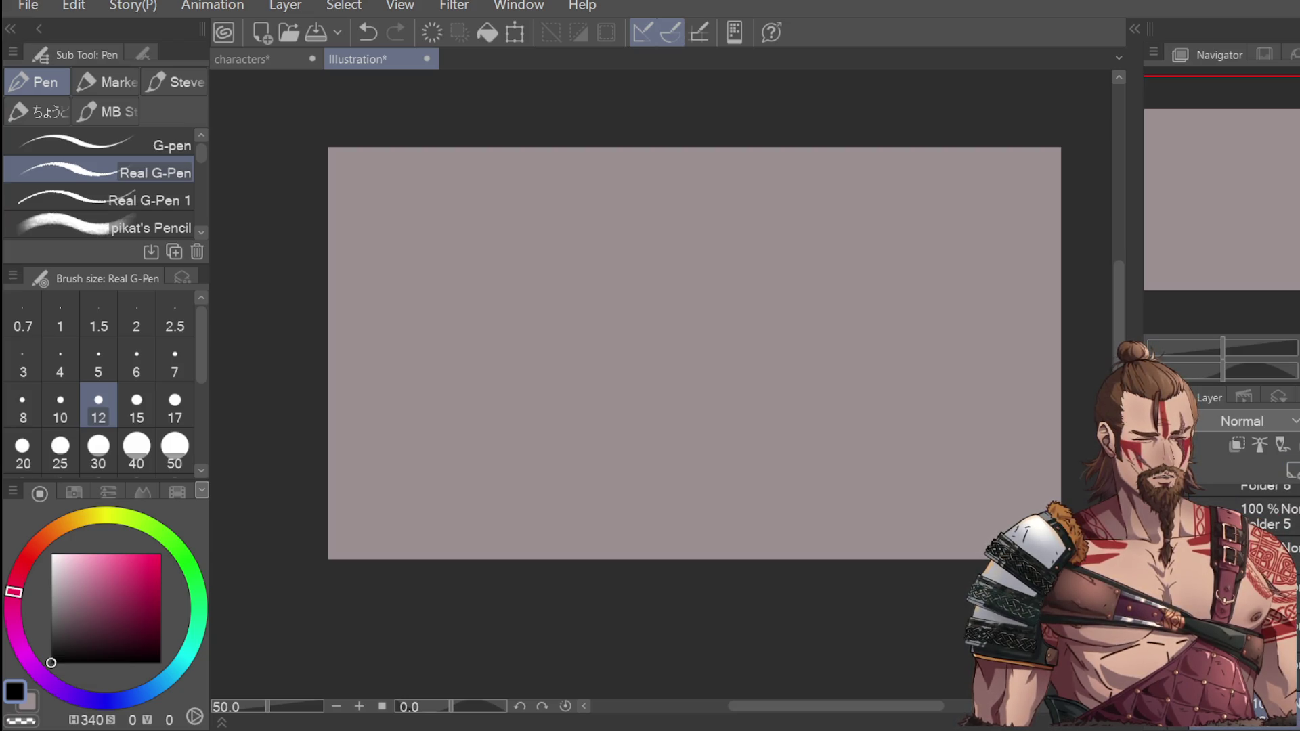
scroll(1253, 514, down, 1)
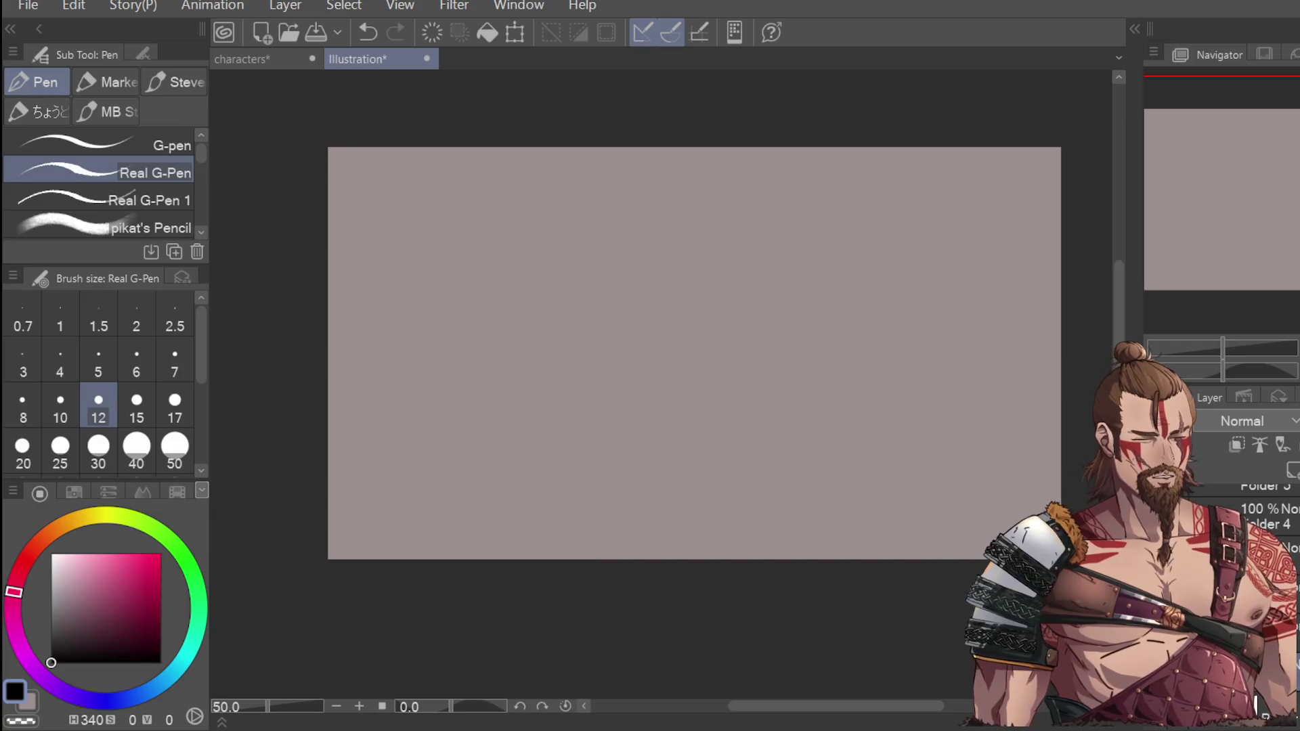
scroll(1253, 515, up, 1)
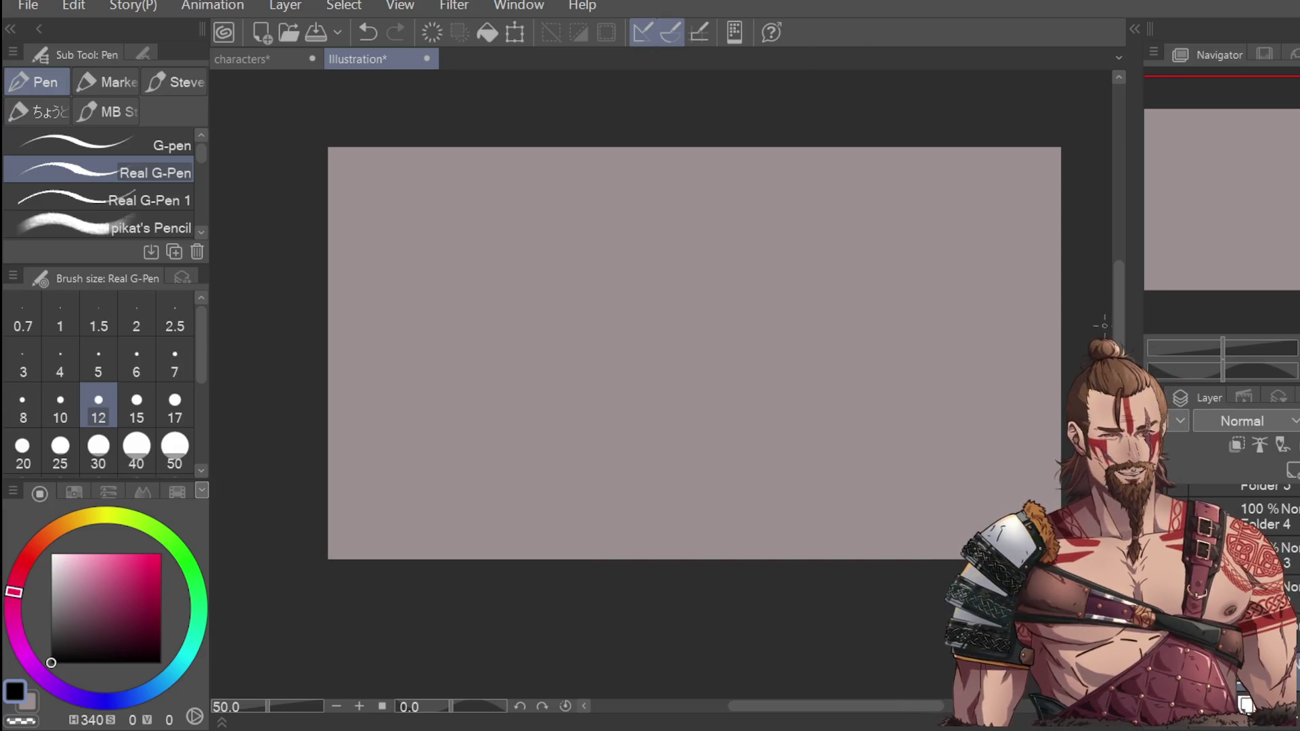
drag(1121, 306, 1121, 300)
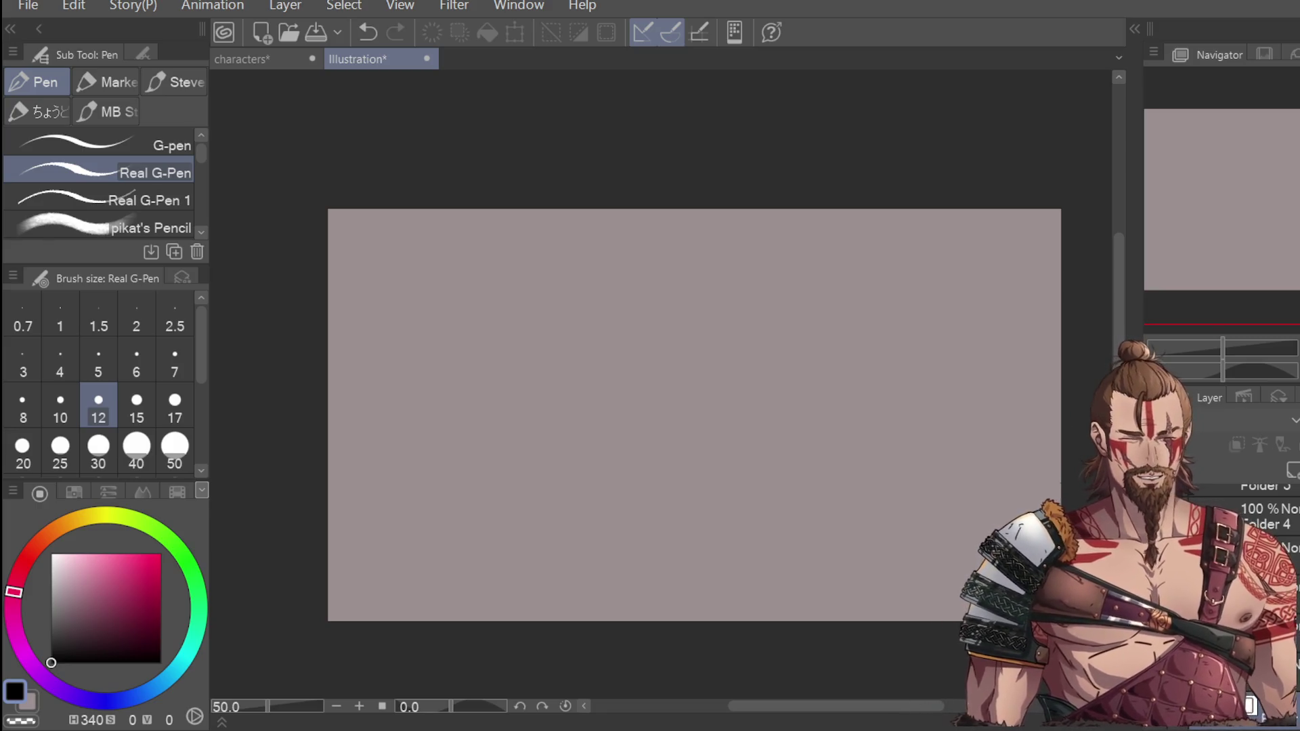
alt+click(526, 575)
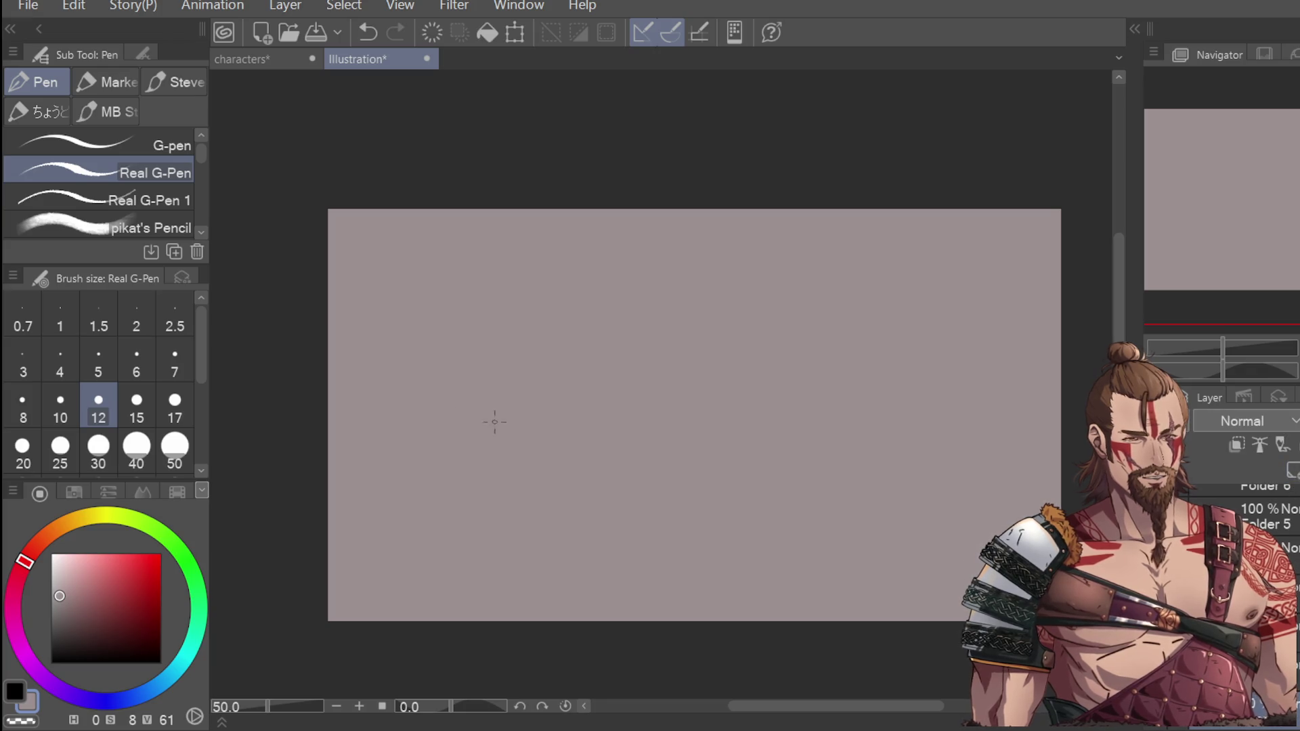
key(g)
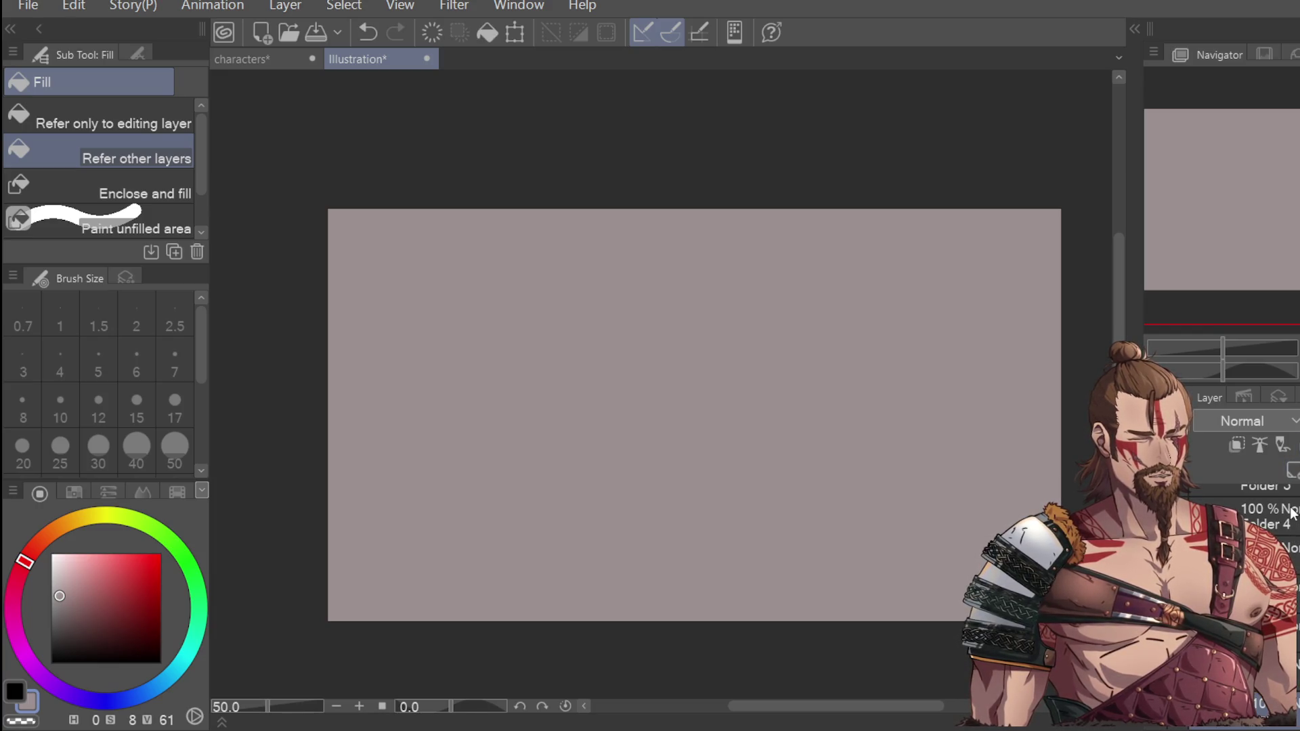
key(ctrl+z)
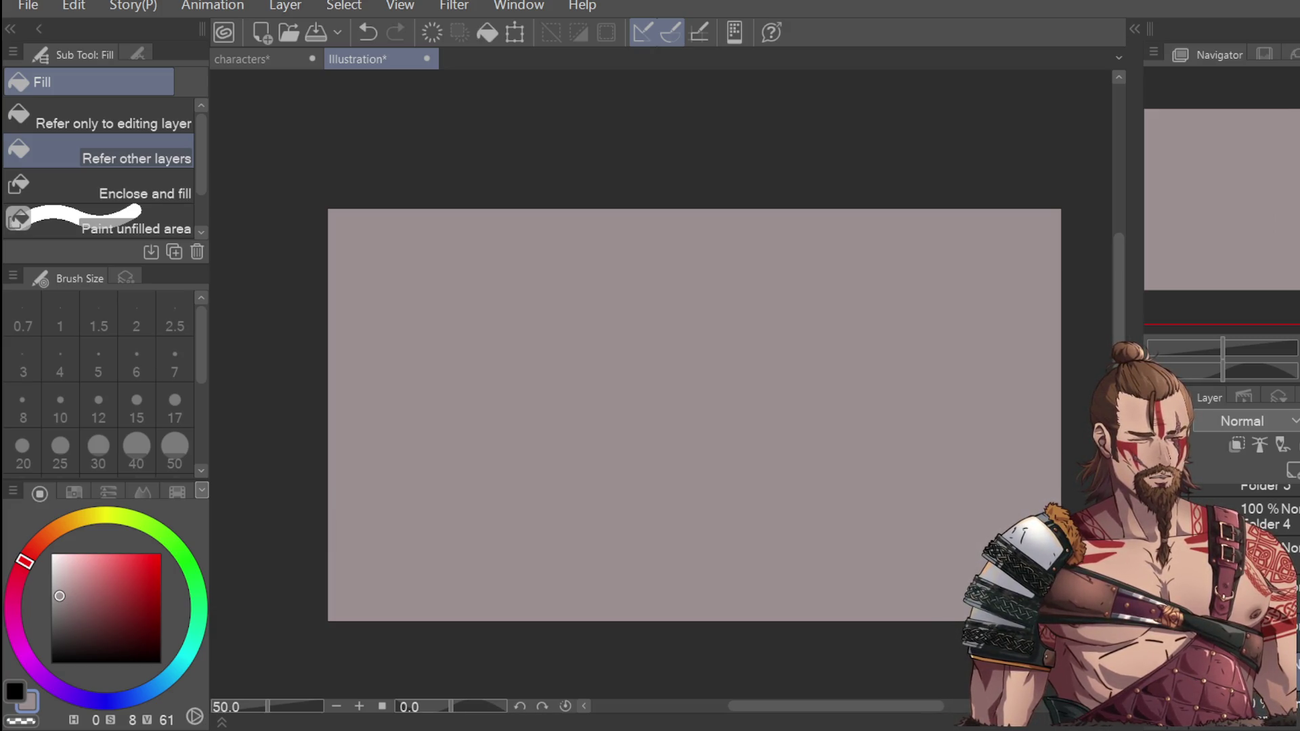
key(p)
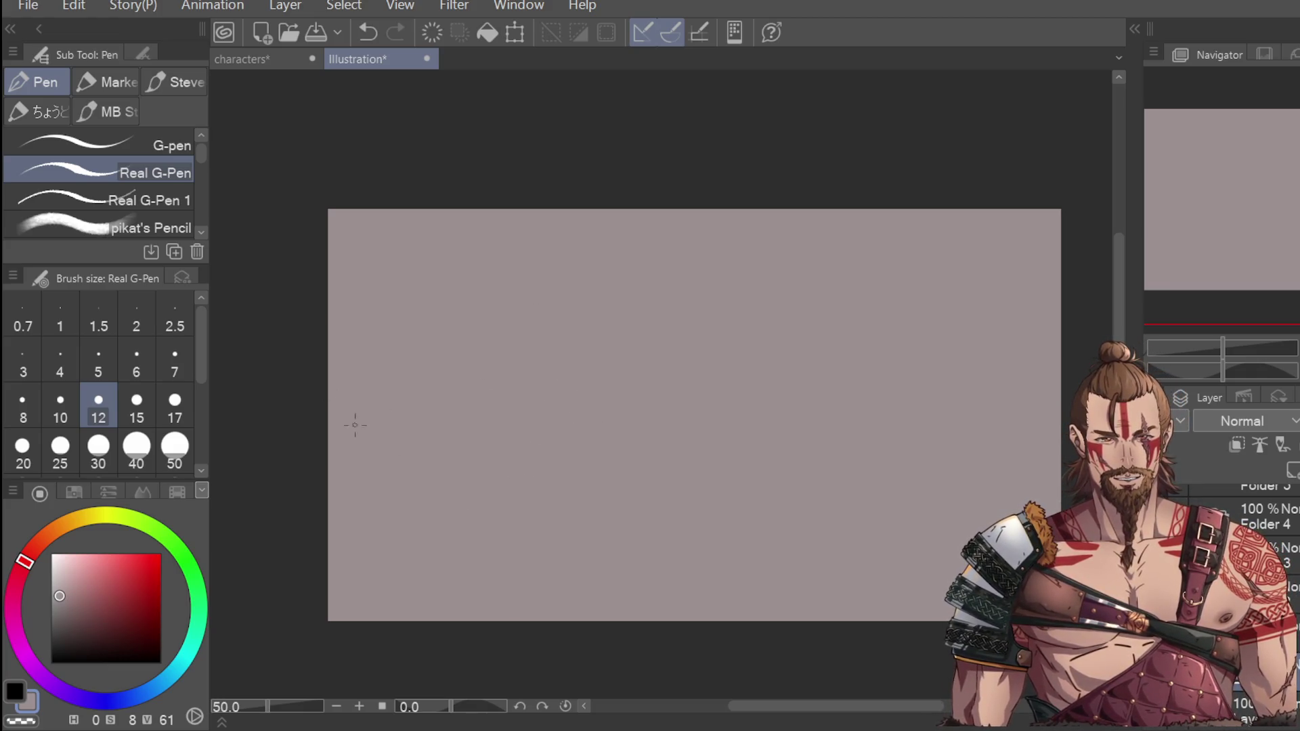
key(x)
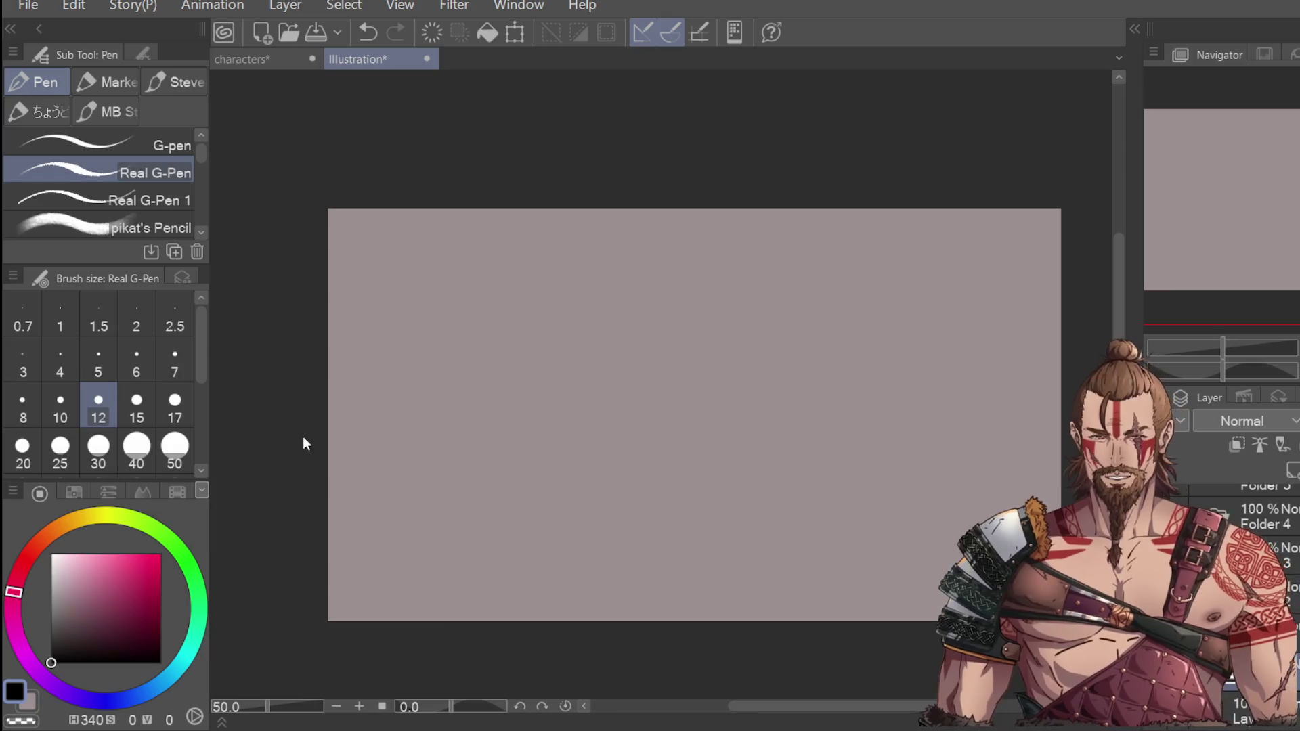
key(ctrl+z)
Step: With Real G-Pen 1 at size 15, draw a long diagonal from lower left to upper right
mouse_move(533, 577)
mouse_down()
mouse_move(804, 272)
mouse_move(742, 343)
mouse_move(883, 210)
mouse_up()
key(ctrl+z)
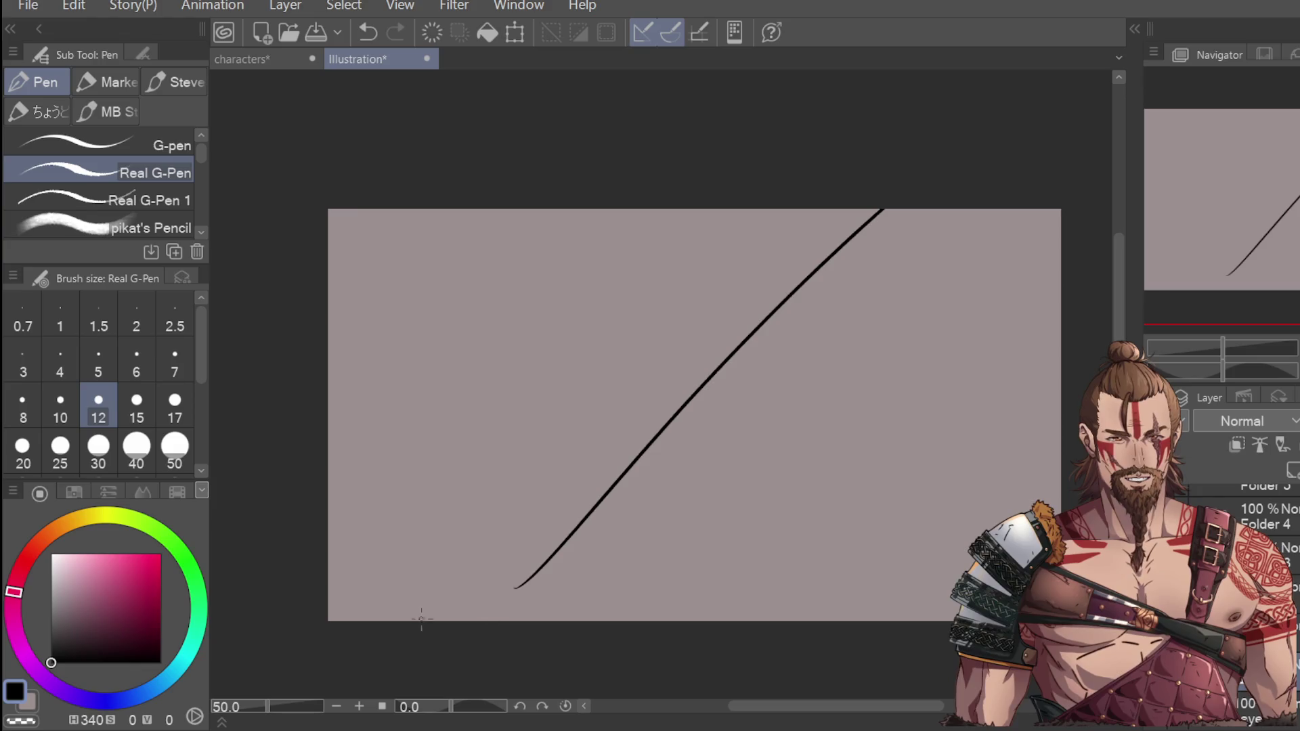
key(ctrl+z)
drag(427, 621, 942, 209)
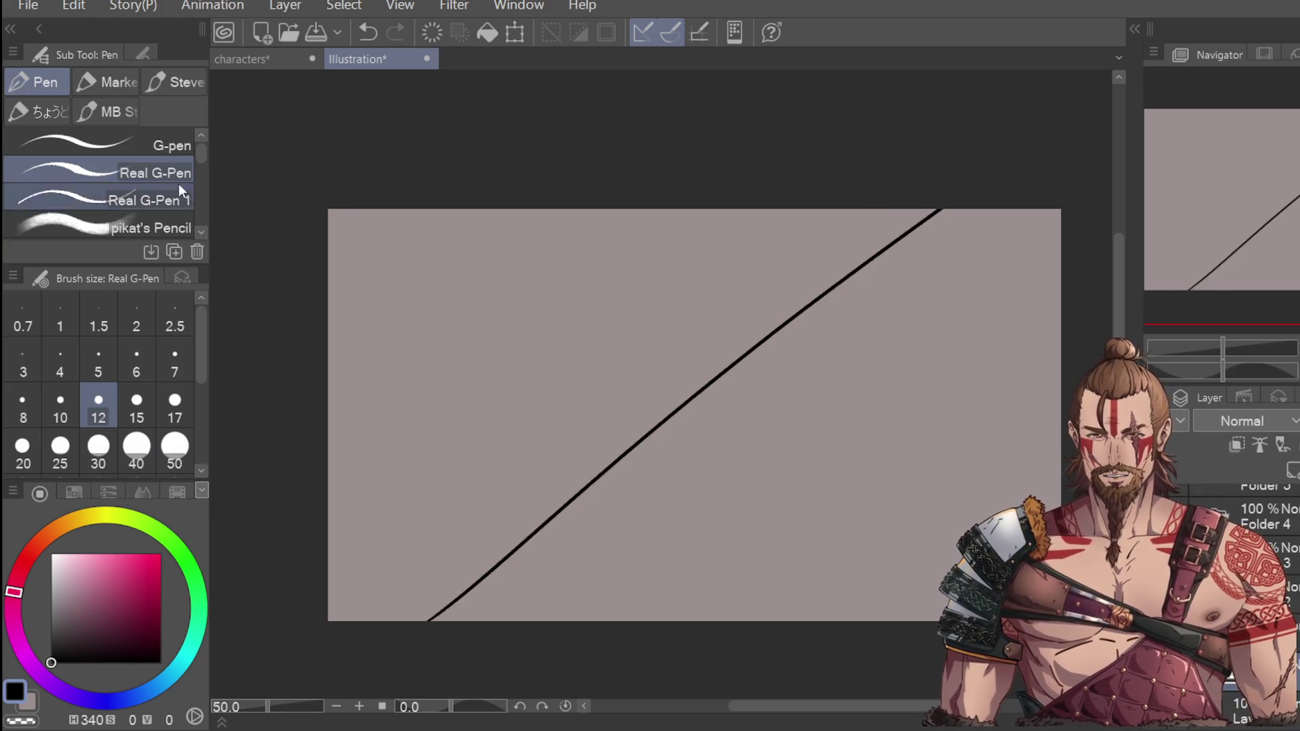
click(102, 198)
key(ctrl+z)
click(136, 407)
mouse_move(398, 617)
mouse_down()
mouse_move(769, 348)
mouse_move(1012, 208)
mouse_up()
key(ctrl+z)
mouse_move(437, 620)
mouse_down()
mouse_move(705, 386)
mouse_move(967, 207)
mouse_up()
key(ctrl+z)
drag(382, 620, 983, 209)
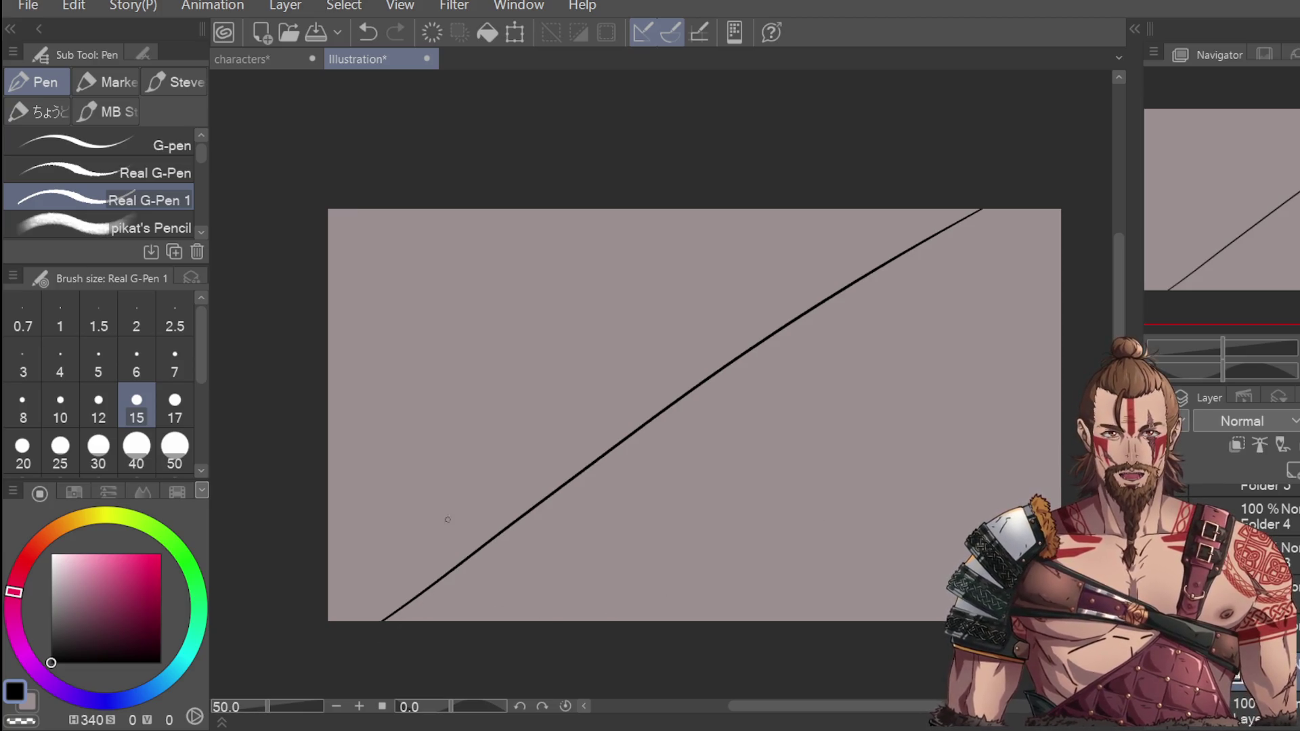
Step: Sketch a horizontal ground line at the building base
drag(349, 467, 622, 440)
key(ctrl+z)
drag(330, 446, 509, 440)
key(ctrl+z)
mouse_move(341, 440)
mouse_down()
mouse_move(506, 435)
mouse_move(504, 227)
mouse_move(679, 215)
mouse_move(687, 400)
mouse_up()
key(ctrl+z)
Step: Draw the vertical building edges down to the ground and the diagonal, plus a small box
key(ctrl+z)
key(ctrl+z)
drag(504, 205, 508, 421)
drag(505, 246, 508, 437)
drag(681, 207, 681, 392)
key(ctrl+z)
drag(708, 210, 700, 384)
drag(508, 434, 583, 429)
mouse_move(581, 414)
mouse_down()
mouse_move(603, 414)
mouse_move(593, 430)
mouse_up()
drag(433, 210, 443, 429)
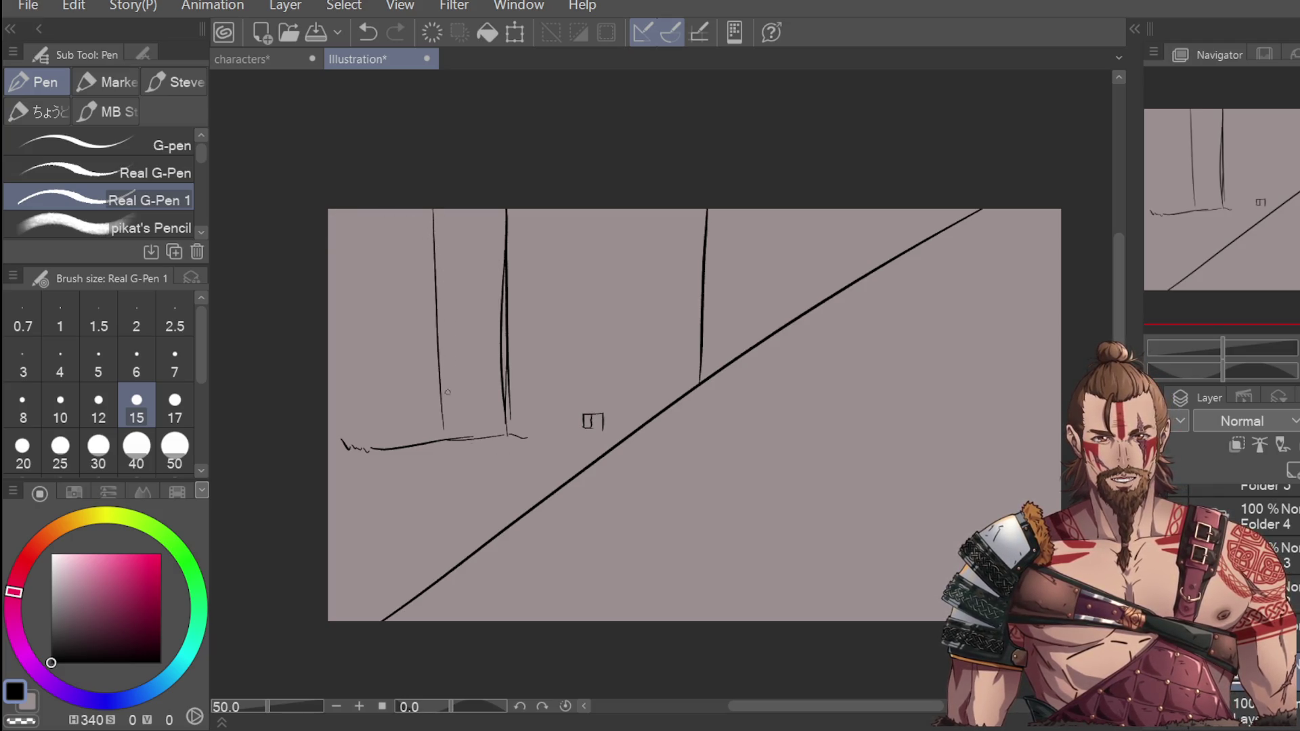
drag(452, 207, 445, 447)
drag(757, 211, 745, 342)
key(ctrl+z)
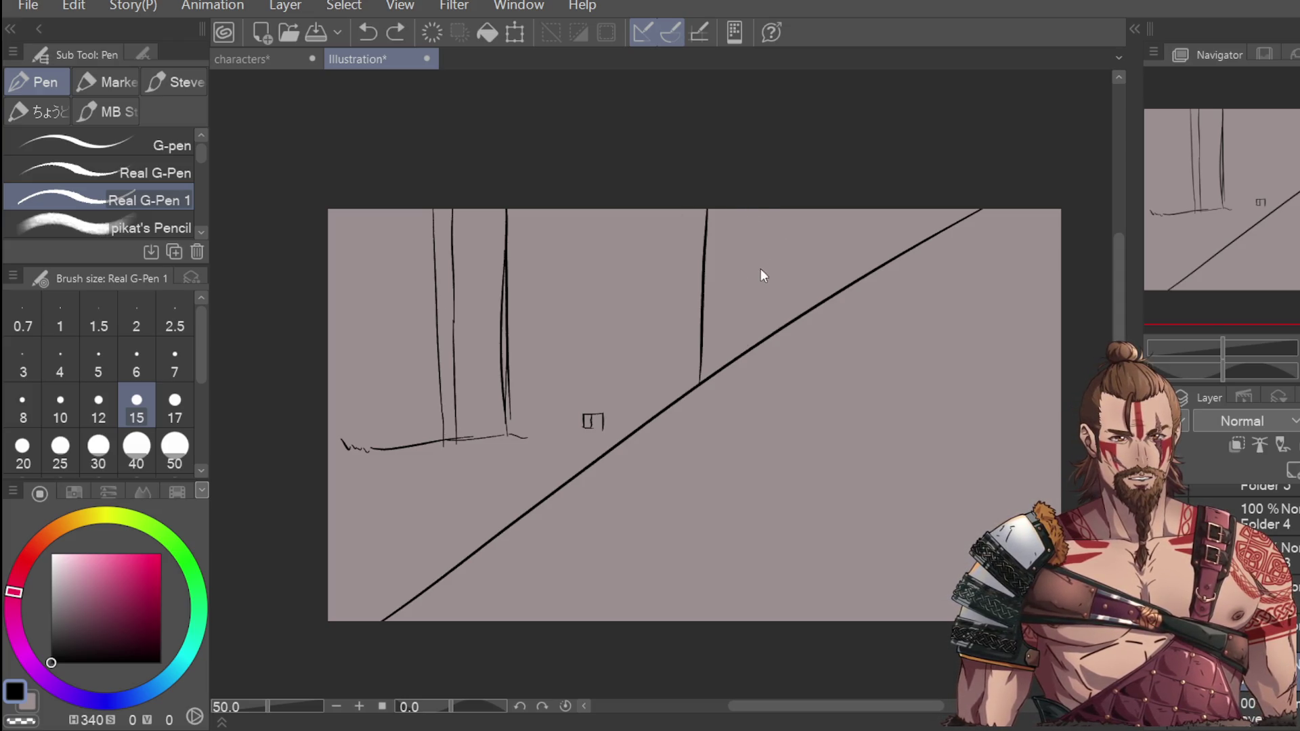
drag(759, 210, 755, 327)
Step: Sketch a small tree, grass tufts along the ground, and a street line below
mouse_move(471, 450)
mouse_down()
mouse_move(473, 394)
mouse_move(477, 453)
mouse_up()
mouse_move(476, 406)
mouse_down()
mouse_move(463, 406)
mouse_move(474, 357)
mouse_move(490, 382)
mouse_move(481, 405)
mouse_up()
mouse_move(425, 436)
mouse_down()
mouse_move(416, 443)
mouse_move(432, 445)
mouse_up()
mouse_move(412, 438)
mouse_down()
mouse_move(404, 445)
mouse_move(509, 460)
mouse_move(561, 457)
mouse_move(582, 438)
mouse_move(606, 451)
mouse_up()
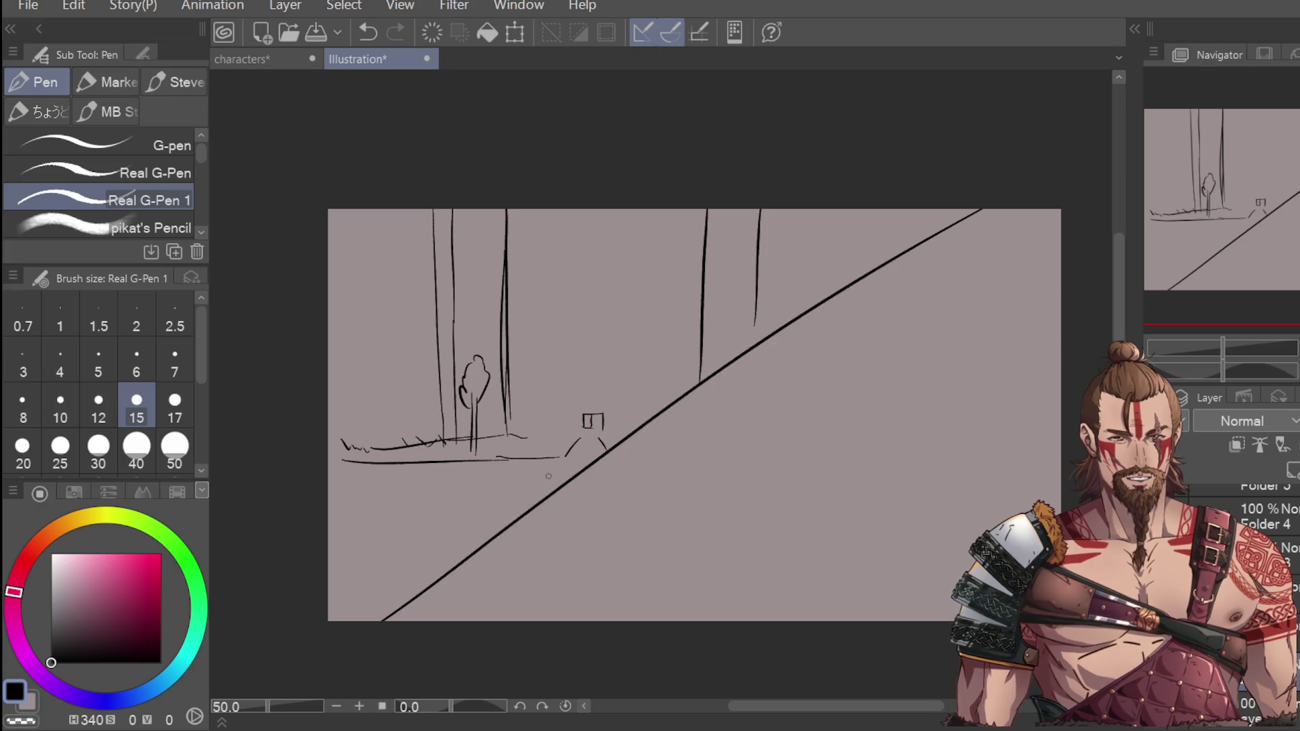
drag(344, 498, 539, 495)
mouse_move(373, 527)
mouse_down()
mouse_move(392, 540)
mouse_move(474, 532)
mouse_up()
Step: Sketch a column of window boxes up the left building
mouse_move(405, 389)
mouse_down()
mouse_move(409, 412)
mouse_move(425, 414)
mouse_up()
mouse_move(402, 326)
mouse_down()
mouse_move(402, 361)
mouse_move(420, 361)
mouse_up()
mouse_move(419, 342)
mouse_down()
mouse_move(410, 326)
mouse_move(404, 367)
mouse_move(420, 366)
mouse_up()
key(ctrl+z)
drag(404, 314, 419, 327)
drag(420, 325, 408, 309)
mouse_move(405, 263)
mouse_down()
mouse_move(405, 286)
mouse_move(421, 285)
mouse_up()
drag(420, 266, 408, 259)
drag(405, 211, 405, 232)
mouse_move(405, 232)
mouse_down()
mouse_move(420, 227)
mouse_move(414, 210)
mouse_move(406, 226)
mouse_up()
key(ctrl+z)
mouse_move(406, 227)
mouse_down()
mouse_move(418, 209)
mouse_move(383, 227)
mouse_move(386, 209)
mouse_up()
key(ctrl+z)
key(ctrl+z)
mouse_move(365, 256)
mouse_down()
mouse_move(377, 279)
mouse_move(377, 256)
mouse_up()
Step: Add more window boxes on the left building and partial windows at the canvas's left edge
drag(363, 310, 380, 330)
mouse_move(380, 329)
mouse_down()
mouse_move(380, 311)
mouse_move(380, 372)
mouse_move(379, 350)
mouse_up()
drag(362, 351, 379, 349)
mouse_move(366, 400)
mouse_down()
mouse_move(371, 418)
mouse_move(388, 413)
mouse_up()
drag(386, 412, 385, 396)
drag(329, 229, 340, 210)
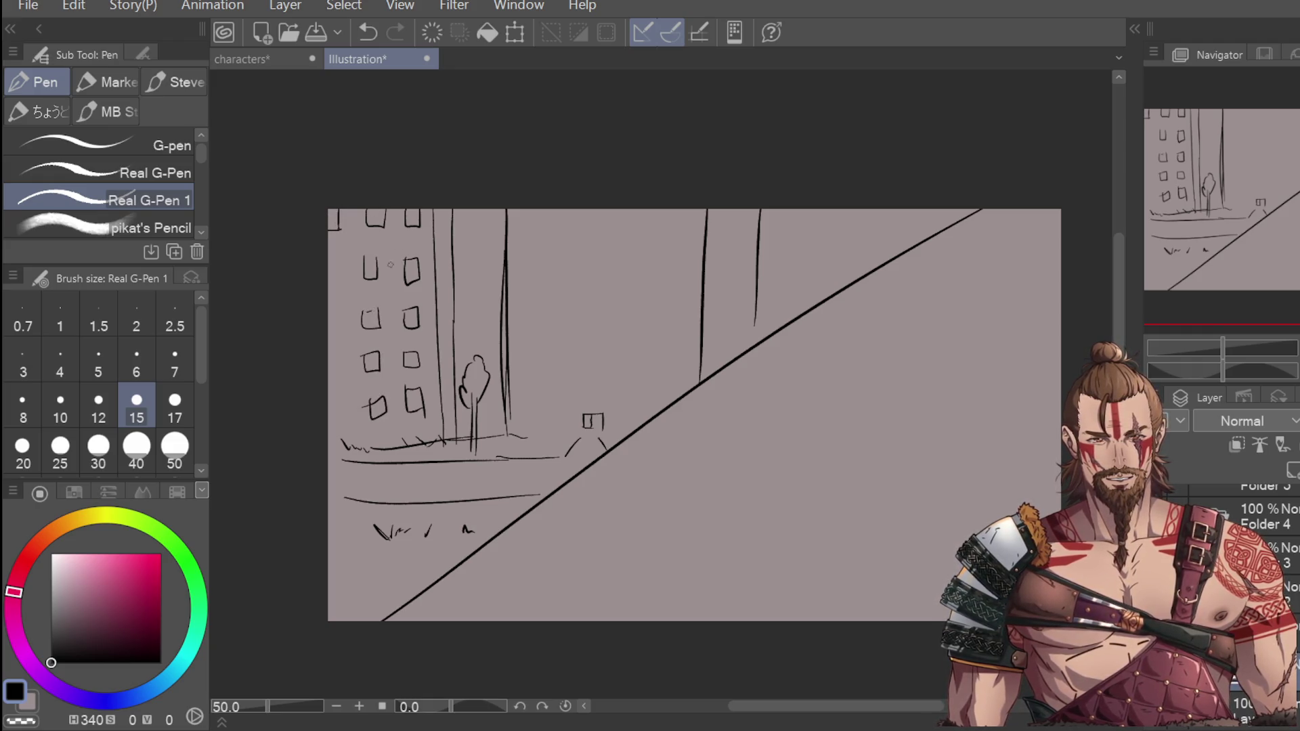
drag(329, 260, 343, 259)
mouse_move(342, 260)
mouse_down()
mouse_move(328, 333)
mouse_move(344, 424)
mouse_up()
drag(343, 425, 329, 425)
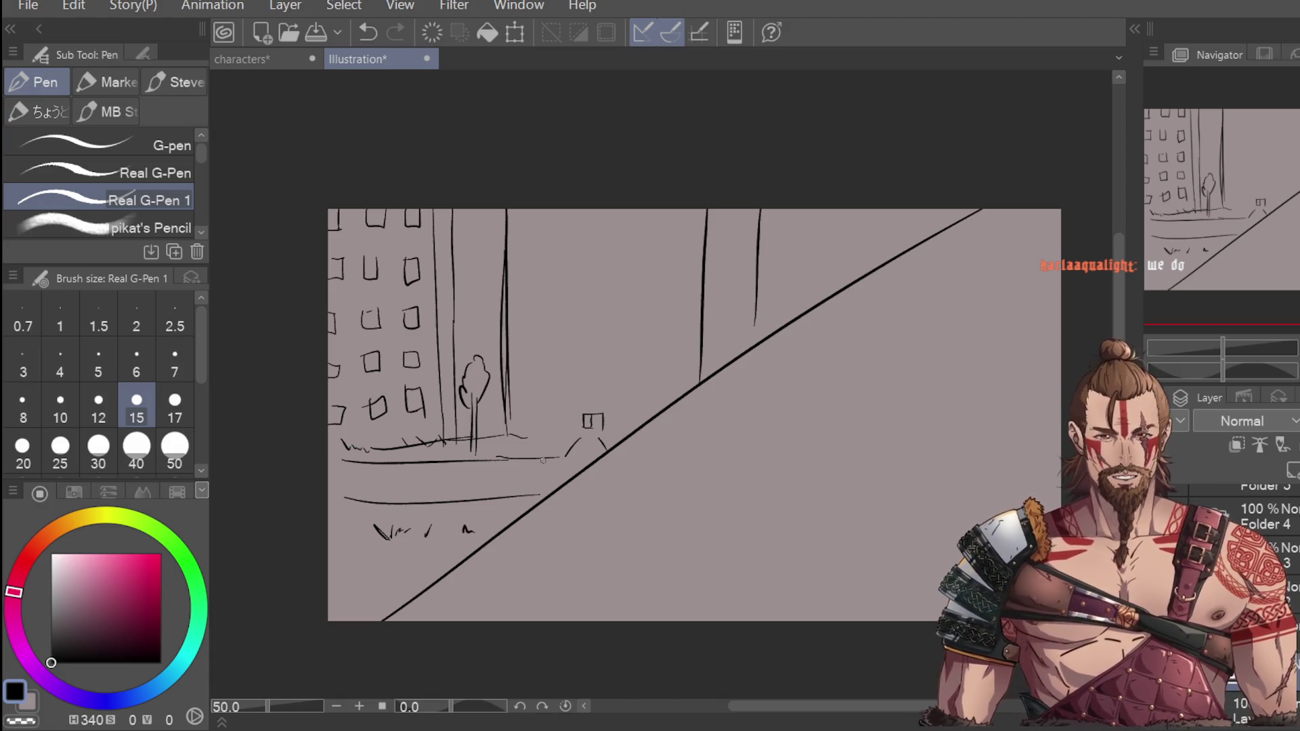
Step: Sketch two wide paned windows along the bottom of the middle building
mouse_move(515, 400)
mouse_down()
mouse_move(575, 400)
mouse_move(513, 367)
mouse_move(576, 356)
mouse_move(590, 390)
mouse_up()
key(ctrl+z)
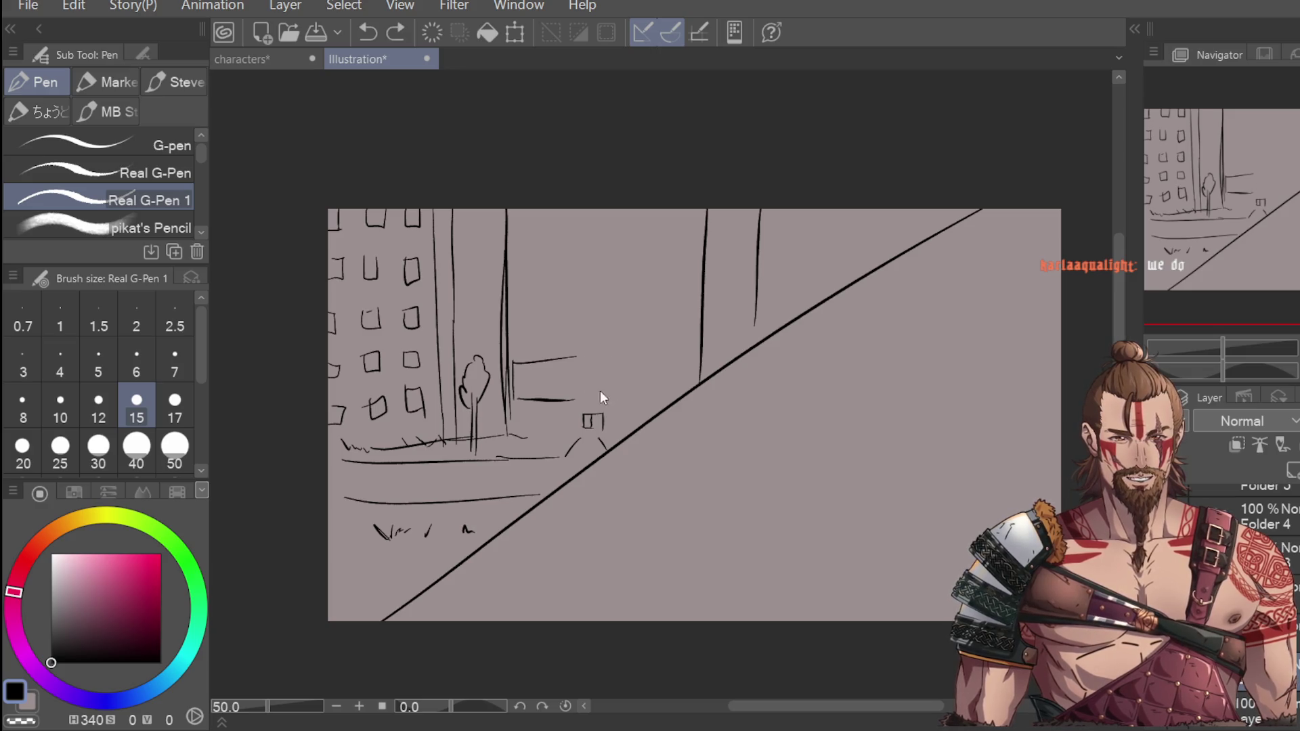
key(ctrl+z)
key(ctrl+z)
key(ctrl+z)
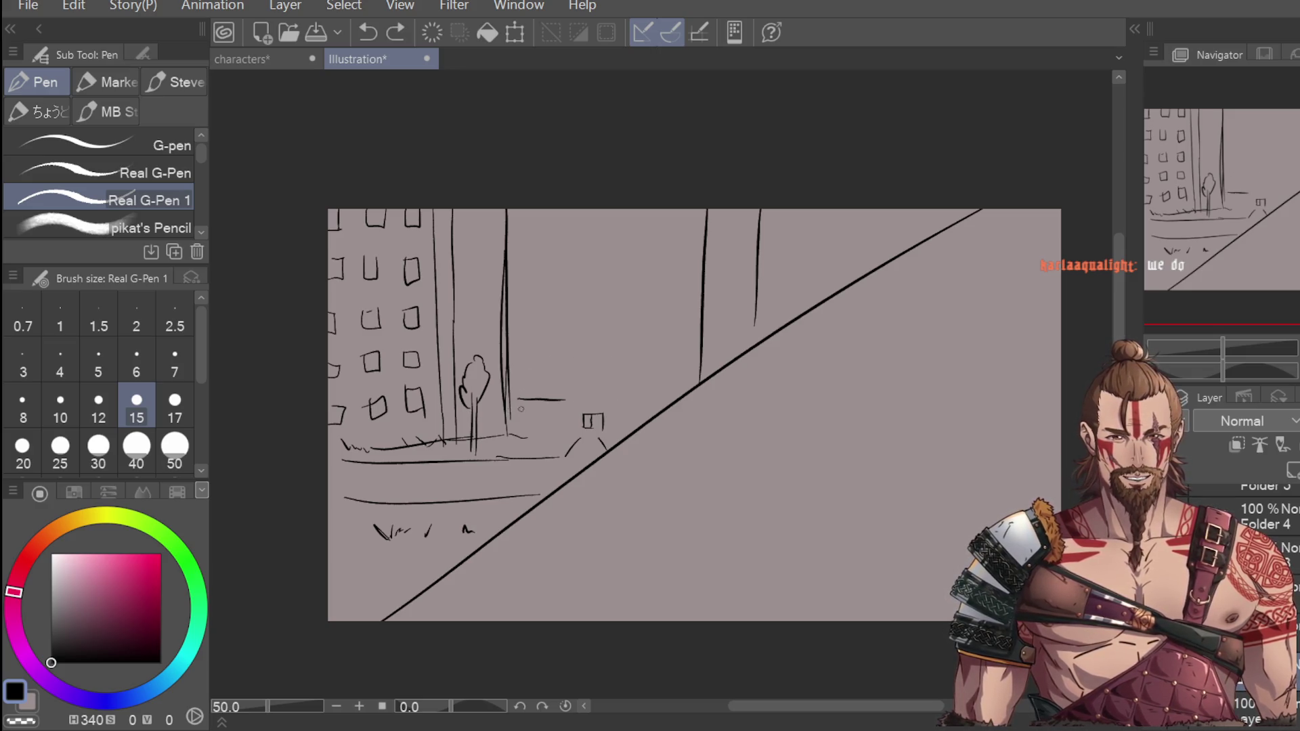
drag(513, 413, 569, 411)
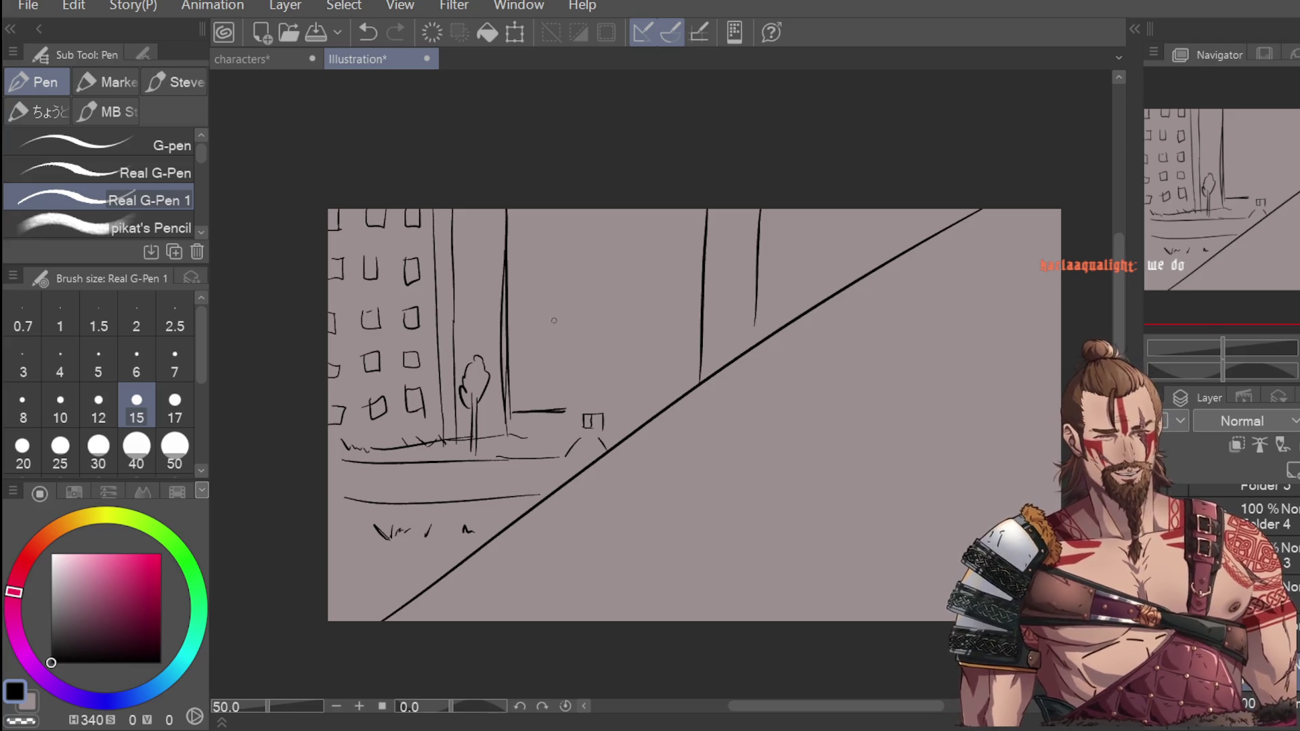
drag(567, 360, 575, 409)
key(ctrl+z)
key(ctrl+z)
mouse_move(513, 382)
mouse_down()
mouse_move(512, 410)
mouse_move(569, 379)
mouse_move(616, 405)
mouse_move(706, 378)
mouse_up()
drag(613, 406, 697, 406)
key(ctrl+z)
key(ctrl+z)
drag(614, 372, 696, 368)
drag(618, 406, 678, 405)
mouse_move(547, 382)
mouse_down()
mouse_move(547, 407)
mouse_move(522, 408)
mouse_up()
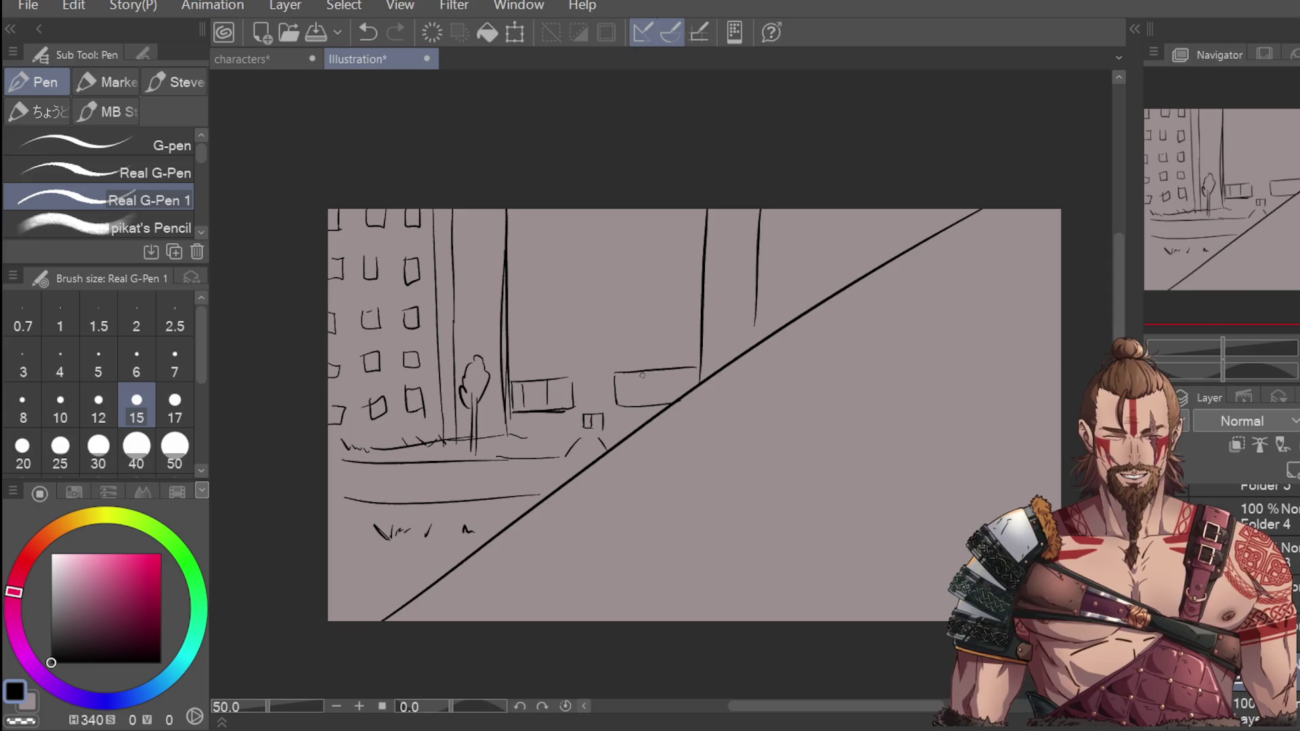
mouse_move(638, 371)
mouse_down()
mouse_move(638, 399)
mouse_move(665, 399)
mouse_up()
Step: Draw a second window row on the middle building with dividers between its lines
drag(514, 332, 683, 327)
drag(515, 359, 677, 342)
key(ctrl+z)
drag(515, 359, 674, 351)
mouse_move(530, 331)
mouse_down()
mouse_move(530, 356)
mouse_move(602, 351)
mouse_up()
drag(623, 335, 657, 346)
key(ctrl+z)
Step: Add upper and top window rows with pane dividers, and extend the right building's edge down
mouse_move(516, 286)
mouse_down()
mouse_move(517, 266)
mouse_move(677, 259)
mouse_move(630, 291)
mouse_move(690, 290)
mouse_move(692, 265)
mouse_move(690, 290)
mouse_up()
drag(534, 265, 534, 290)
drag(563, 264, 563, 291)
mouse_move(606, 263)
mouse_down()
mouse_move(606, 288)
mouse_move(678, 289)
mouse_up()
drag(508, 234, 697, 231)
key(ctrl+z)
drag(513, 210, 513, 234)
drag(699, 209, 697, 229)
drag(531, 208, 530, 232)
mouse_move(559, 210)
mouse_down()
mouse_move(559, 234)
mouse_move(643, 233)
mouse_up()
mouse_move(661, 210)
mouse_down()
mouse_move(661, 227)
mouse_move(623, 235)
mouse_up()
key(ctrl+z)
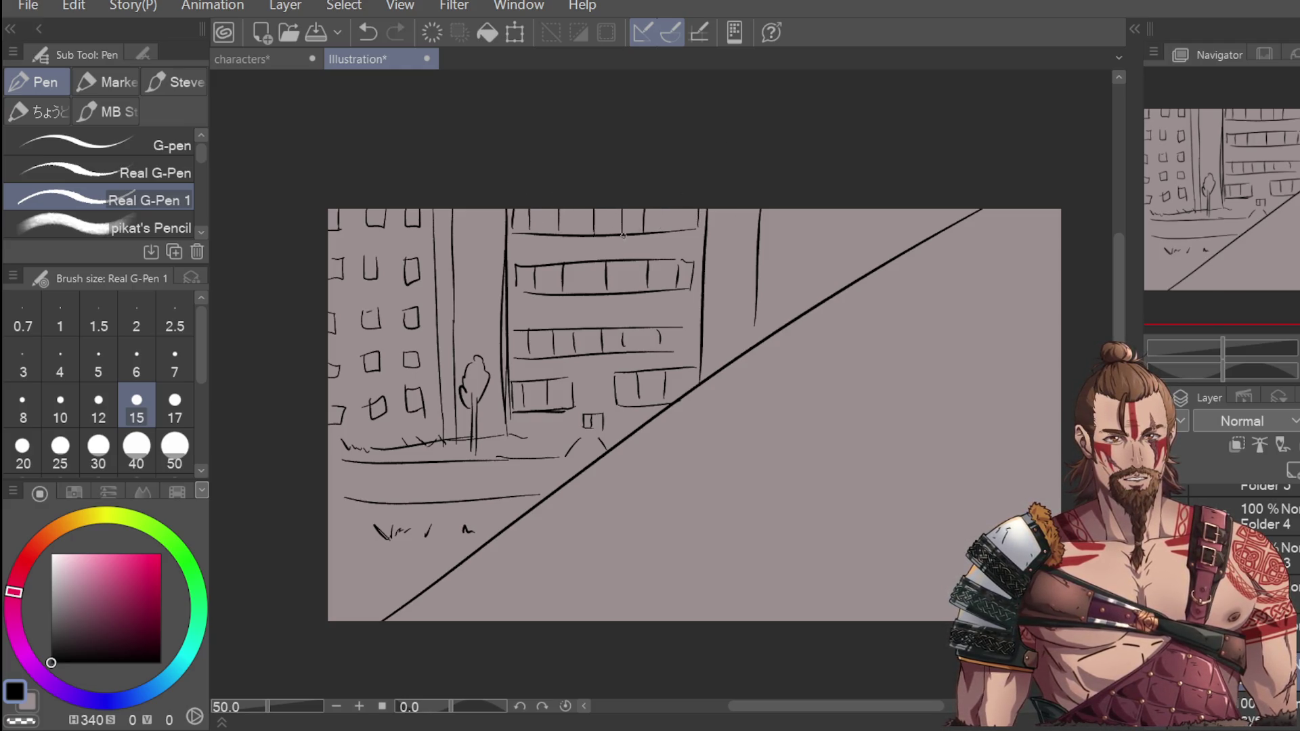
drag(755, 298, 758, 344)
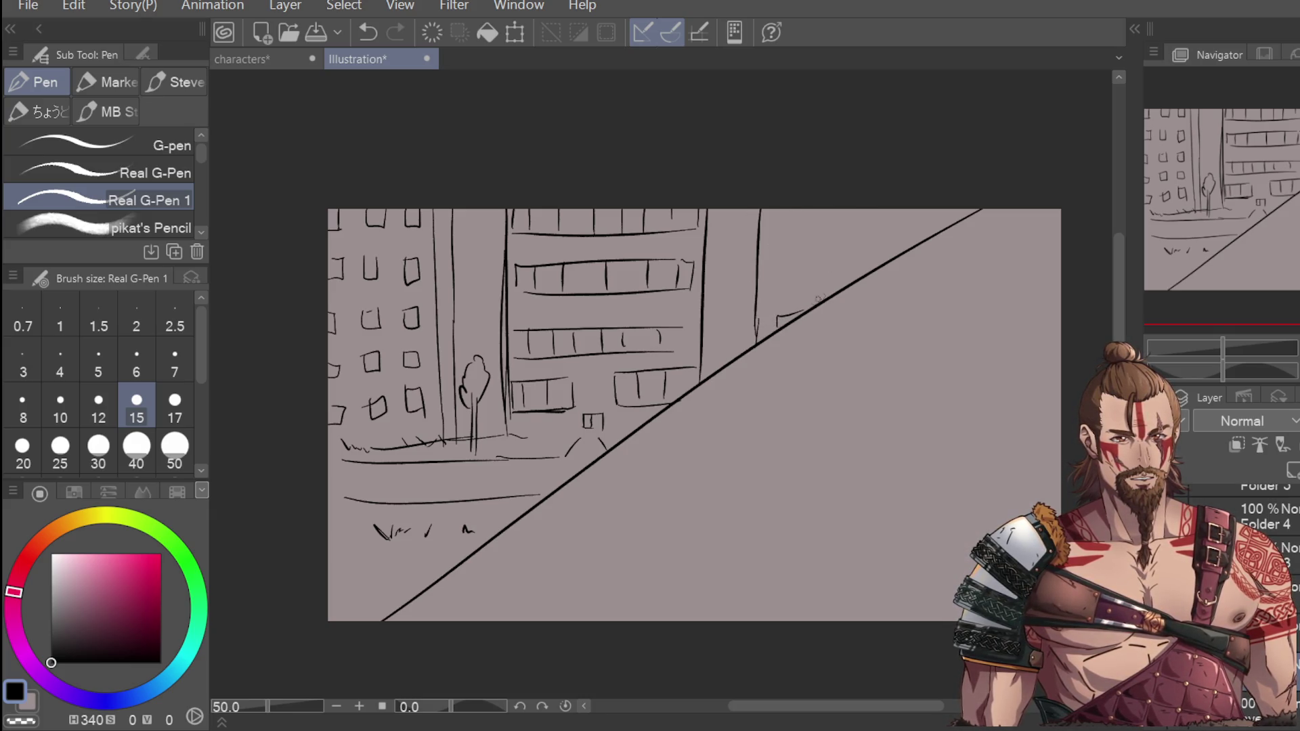
Step: Draw windows on the building beside the diagonal line
drag(941, 209, 938, 230)
mouse_move(770, 332)
mouse_down()
mouse_move(804, 313)
mouse_move(793, 293)
mouse_move(792, 306)
mouse_move(776, 295)
mouse_move(802, 292)
mouse_up()
key(ctrl+z)
key(ctrl+z)
key(ctrl+z)
key(ctrl+z)
drag(776, 272, 805, 290)
mouse_move(778, 241)
mouse_down()
mouse_move(787, 256)
mouse_move(805, 239)
mouse_up()
mouse_move(775, 235)
mouse_down()
mouse_move(806, 235)
mouse_move(776, 217)
mouse_move(873, 210)
mouse_move(840, 253)
mouse_up()
key(ctrl+z)
mouse_move(839, 236)
mouse_down()
mouse_move(867, 235)
mouse_move(870, 253)
mouse_up()
mouse_move(831, 277)
mouse_down()
mouse_move(829, 293)
mouse_move(865, 270)
mouse_up()
mouse_move(892, 217)
mouse_down()
mouse_move(926, 218)
mouse_move(892, 262)
mouse_up()
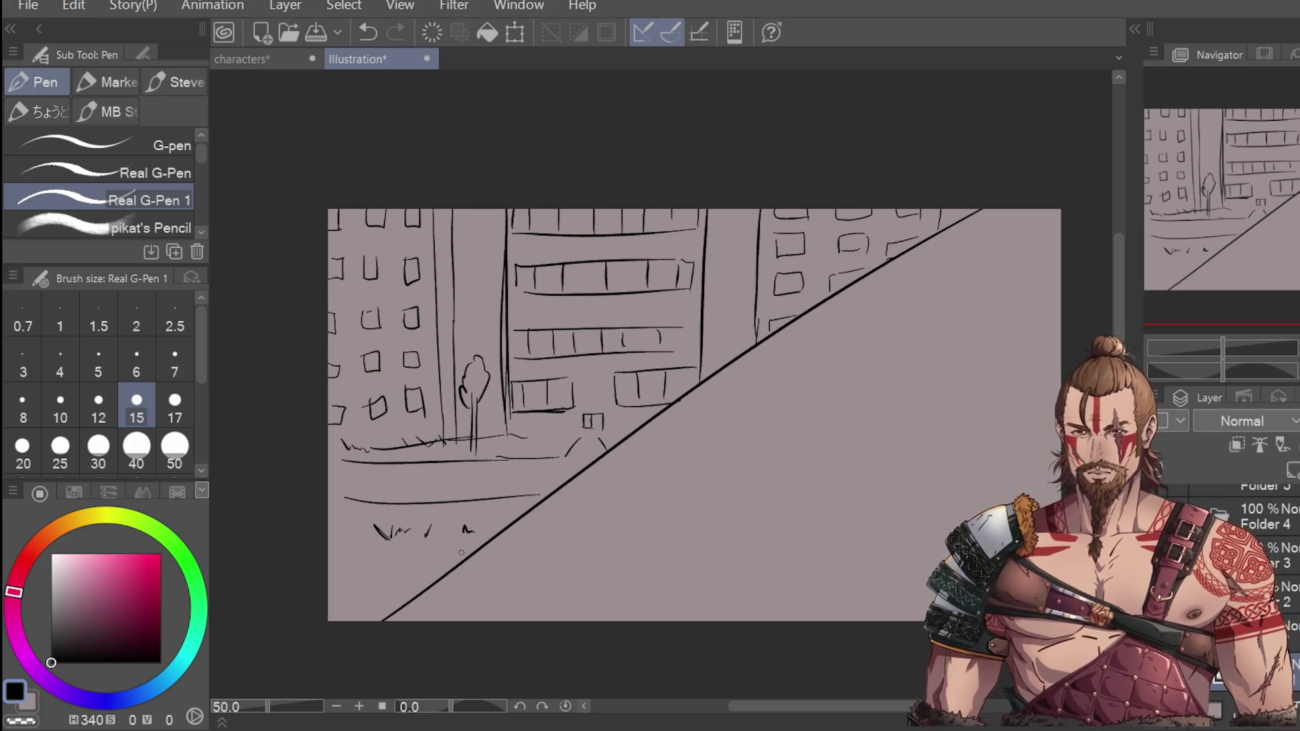
Step: Erase the small tree with the eraser enlarged to size 50
mouse_move(502, 326)
mouse_down()
mouse_move(463, 262)
mouse_move(380, 434)
mouse_up()
key(ctrl+z)
Step: With the pen, sketch a loose bushy foliage canopy between the left and middle buildings
key(ctrl+z)
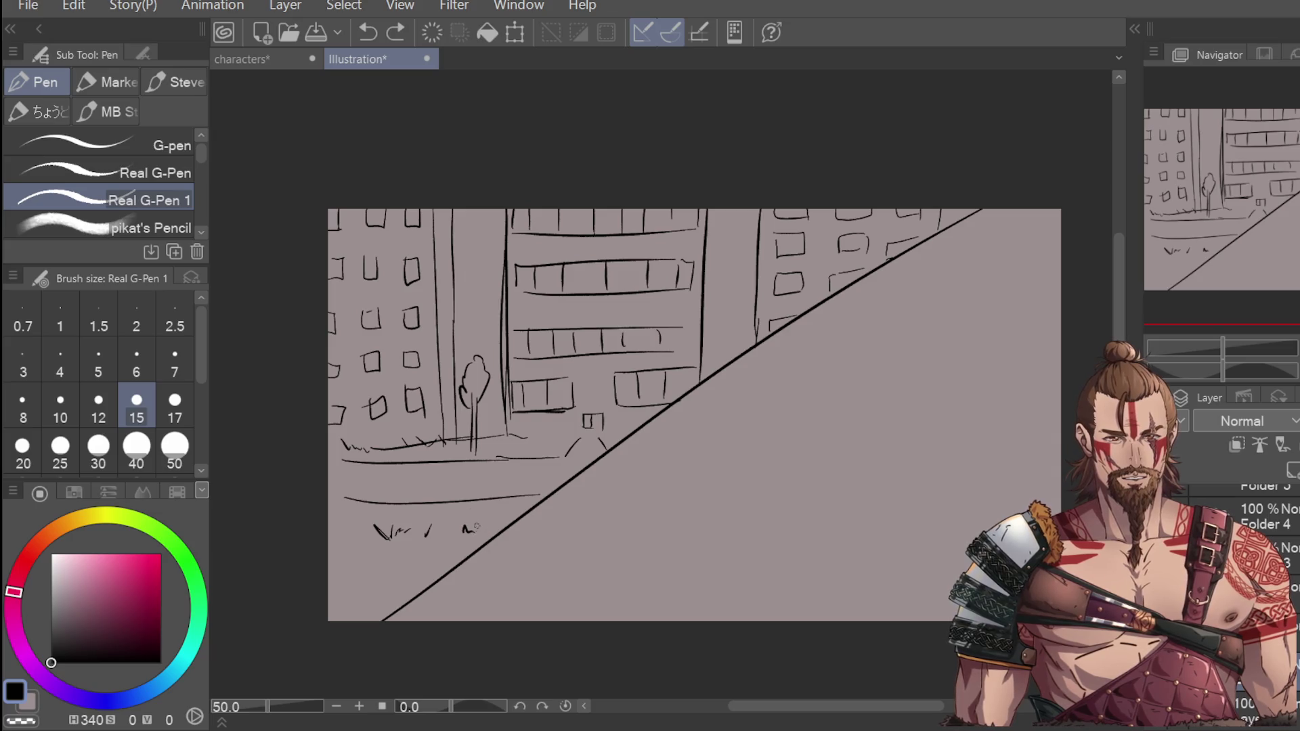
key(e)
mouse_move(480, 359)
mouse_down()
mouse_move(467, 400)
mouse_move(478, 383)
mouse_move(484, 403)
mouse_move(513, 401)
mouse_move(484, 427)
mouse_move(416, 363)
mouse_move(423, 348)
mouse_move(410, 396)
mouse_move(405, 344)
mouse_move(400, 380)
mouse_move(420, 377)
mouse_up()
click(169, 459)
key(p)
mouse_move(508, 345)
mouse_down()
mouse_move(425, 273)
mouse_move(454, 305)
mouse_move(346, 341)
mouse_up()
key(ctrl+z)
key(ctrl+z)
key(ctrl+z)
drag(419, 269, 497, 316)
drag(482, 284, 498, 313)
mouse_move(371, 277)
mouse_down()
mouse_move(410, 291)
mouse_move(379, 290)
mouse_up()
drag(360, 313, 379, 313)
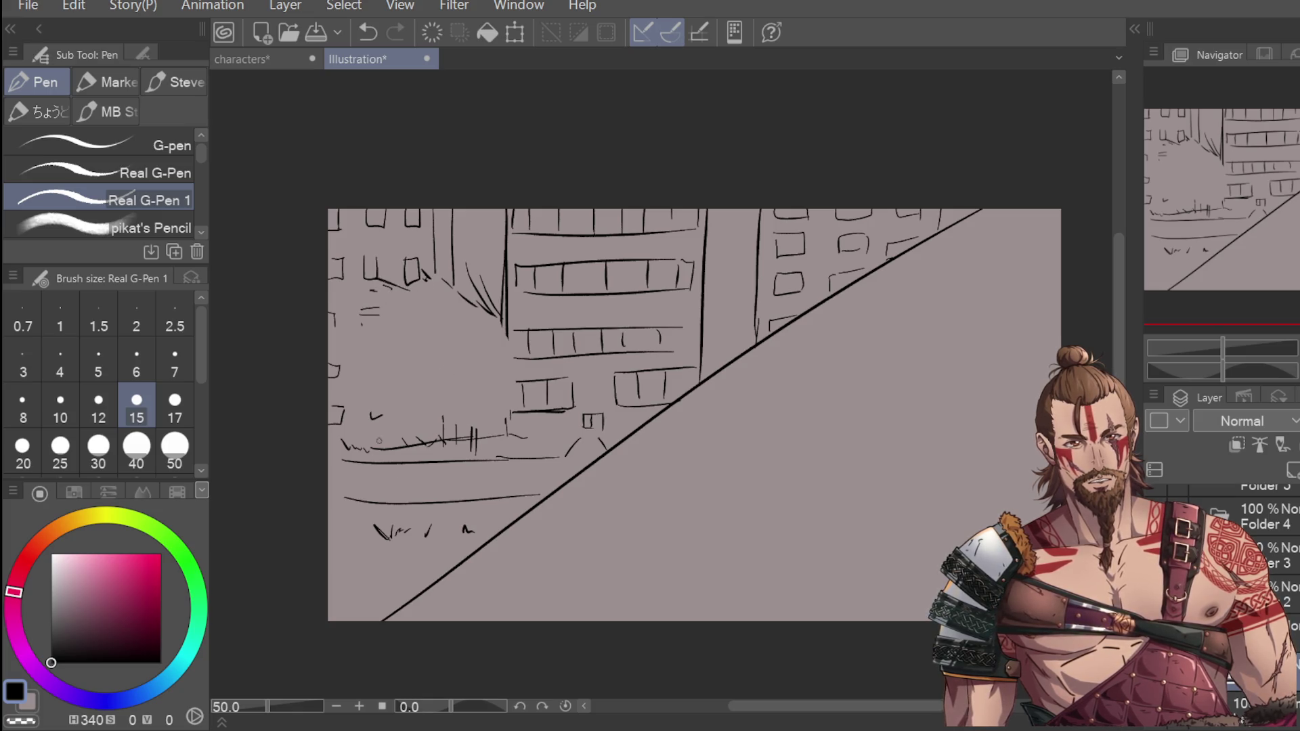
mouse_move(510, 412)
mouse_down()
mouse_move(407, 452)
mouse_move(379, 444)
mouse_move(351, 413)
mouse_move(330, 342)
mouse_move(359, 328)
mouse_up()
drag(341, 322, 360, 310)
drag(506, 331, 521, 381)
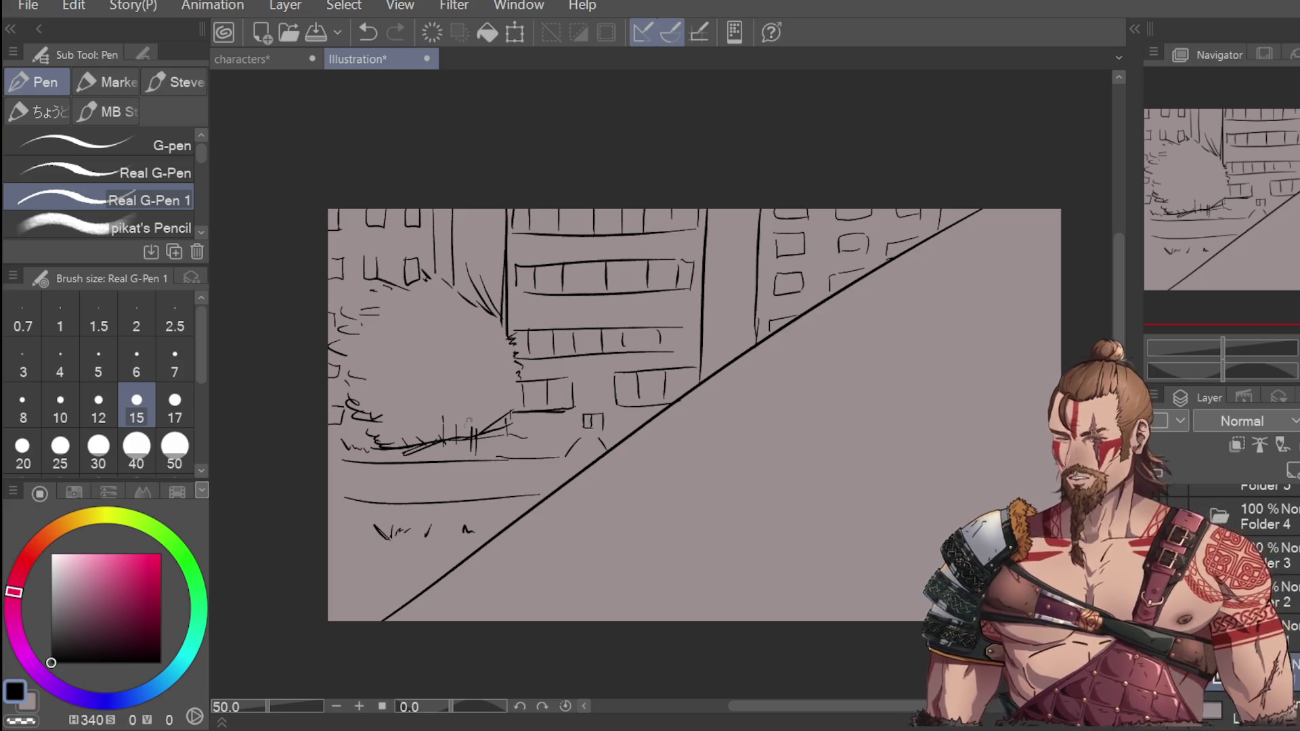
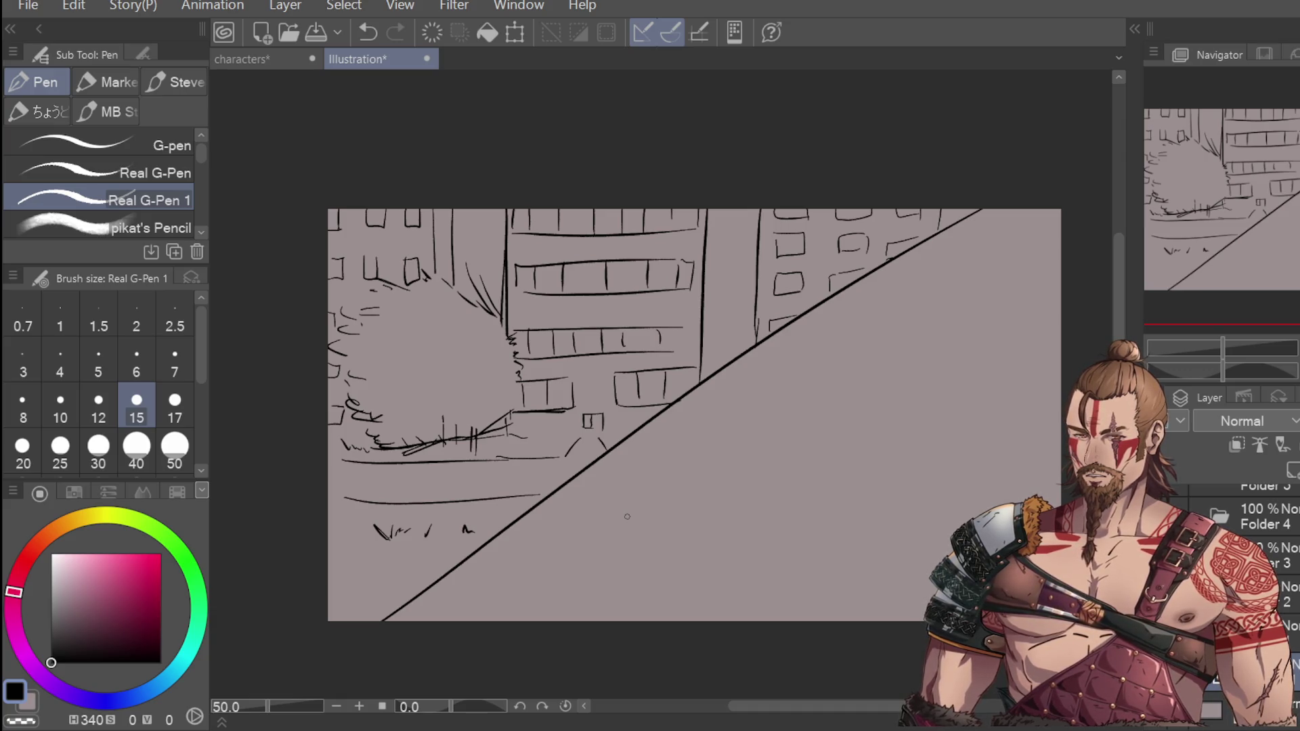
Step: Hatch over the top, left and lower parts of the tree with the size-15 Real G-Pen
drag(521, 371, 521, 408)
mouse_move(502, 310)
mouse_down()
mouse_move(506, 328)
mouse_move(418, 300)
mouse_move(443, 313)
mouse_up()
mouse_move(395, 304)
mouse_down()
mouse_move(428, 315)
mouse_move(400, 347)
mouse_up()
drag(384, 433, 396, 420)
drag(402, 439, 415, 424)
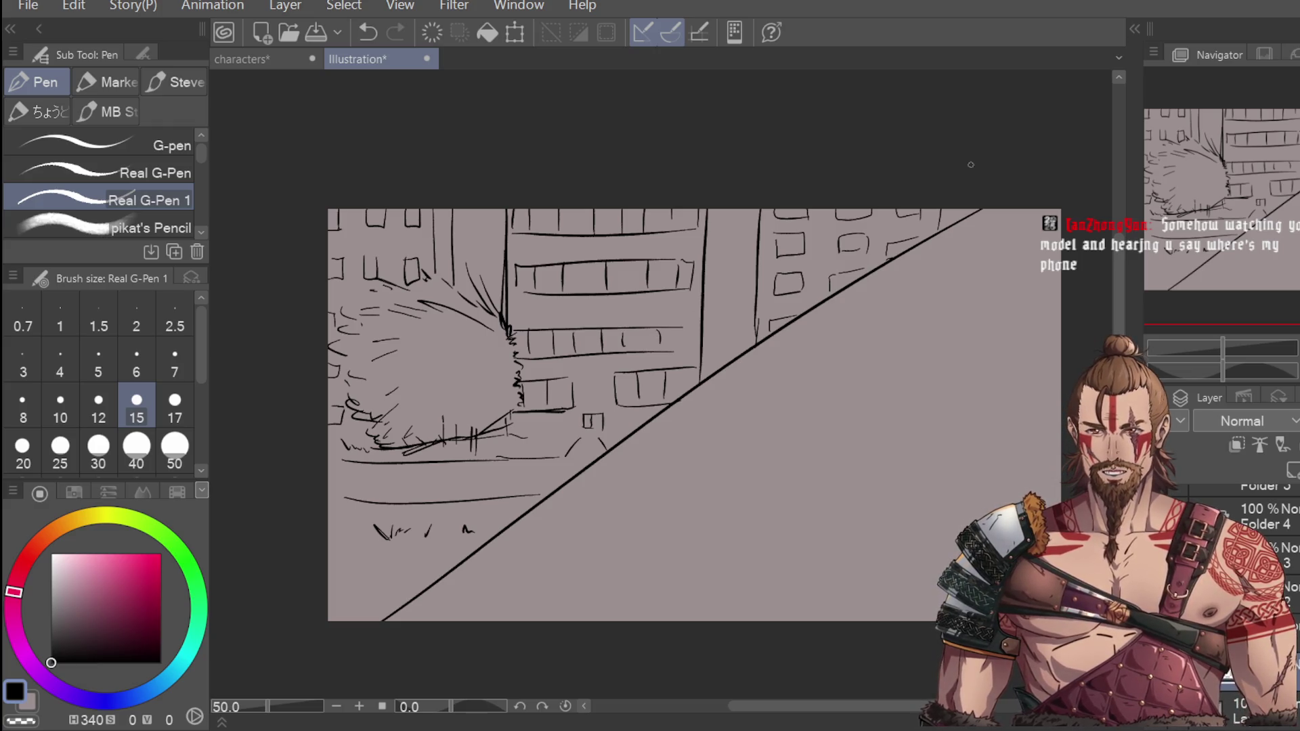
drag(420, 433, 449, 419)
drag(441, 431, 483, 415)
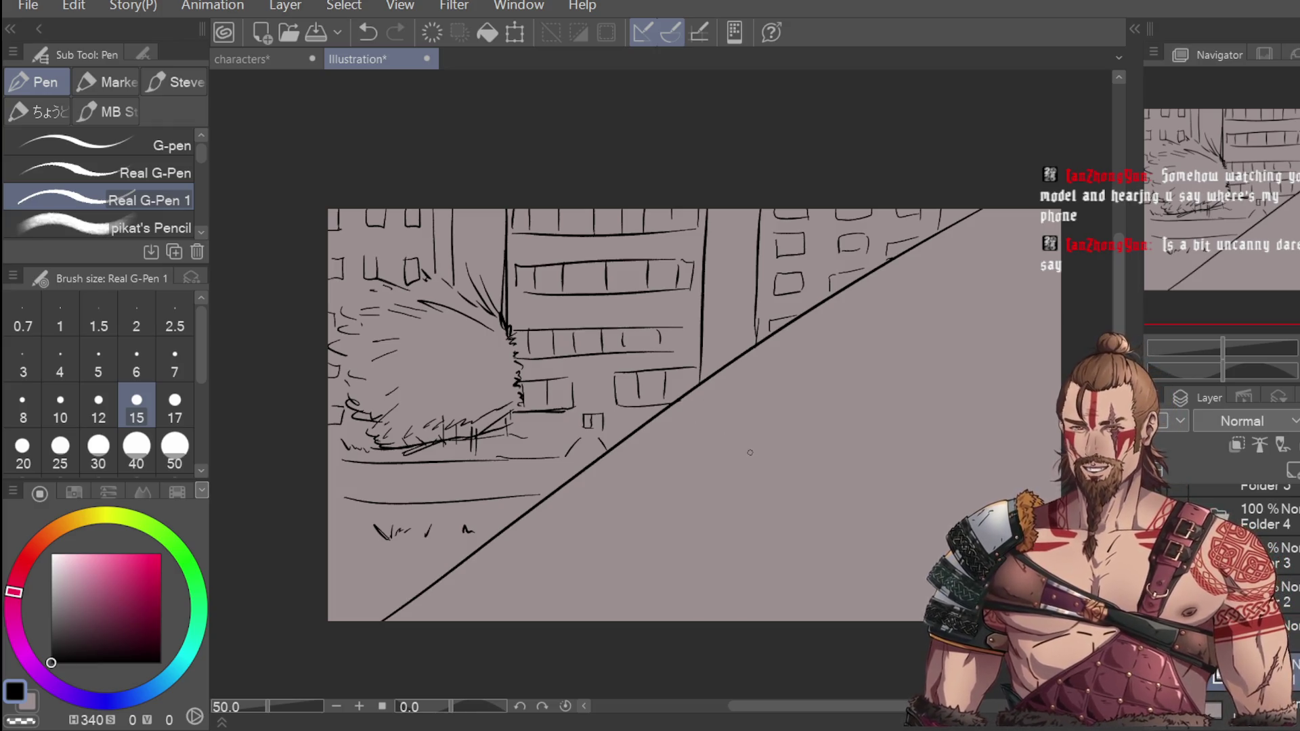
Step: Add short strokes around the tree's right, top and upper-left edges
drag(505, 327, 497, 337)
drag(514, 342, 504, 349)
drag(409, 301, 362, 281)
mouse_move(376, 286)
mouse_down()
mouse_move(362, 275)
mouse_move(346, 285)
mouse_up()
mouse_move(425, 276)
mouse_down()
mouse_move(440, 282)
mouse_move(344, 290)
mouse_up()
drag(354, 301, 344, 291)
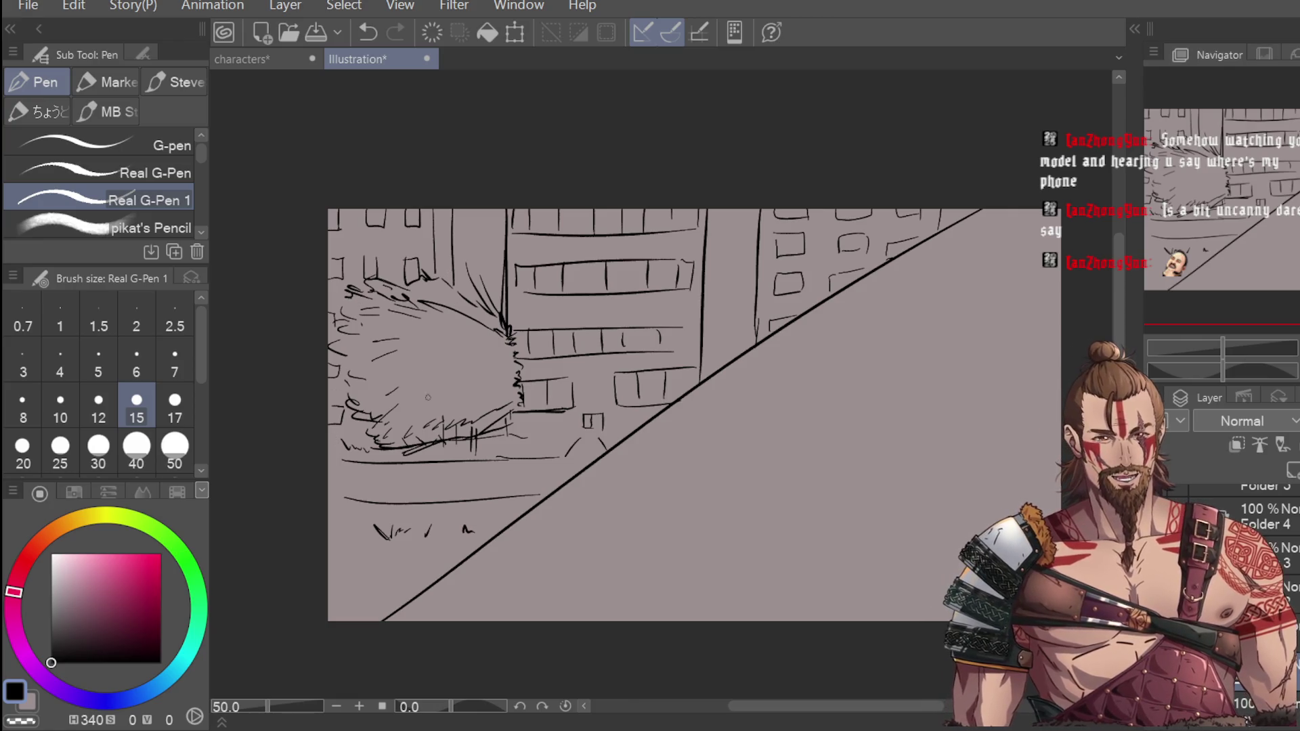
drag(505, 316, 496, 308)
Step: Letter BOOM across the cloud and add spiky strokes down its right edge
mouse_move(399, 344)
mouse_down()
mouse_move(410, 406)
mouse_move(433, 335)
mouse_move(437, 359)
mouse_move(411, 413)
mouse_up()
mouse_move(458, 344)
mouse_down()
mouse_move(451, 371)
mouse_move(477, 344)
mouse_move(469, 381)
mouse_move(474, 354)
mouse_move(497, 339)
mouse_move(506, 348)
mouse_move(491, 361)
mouse_move(513, 353)
mouse_up()
key(ctrl+minus)
key(ctrl+minus)
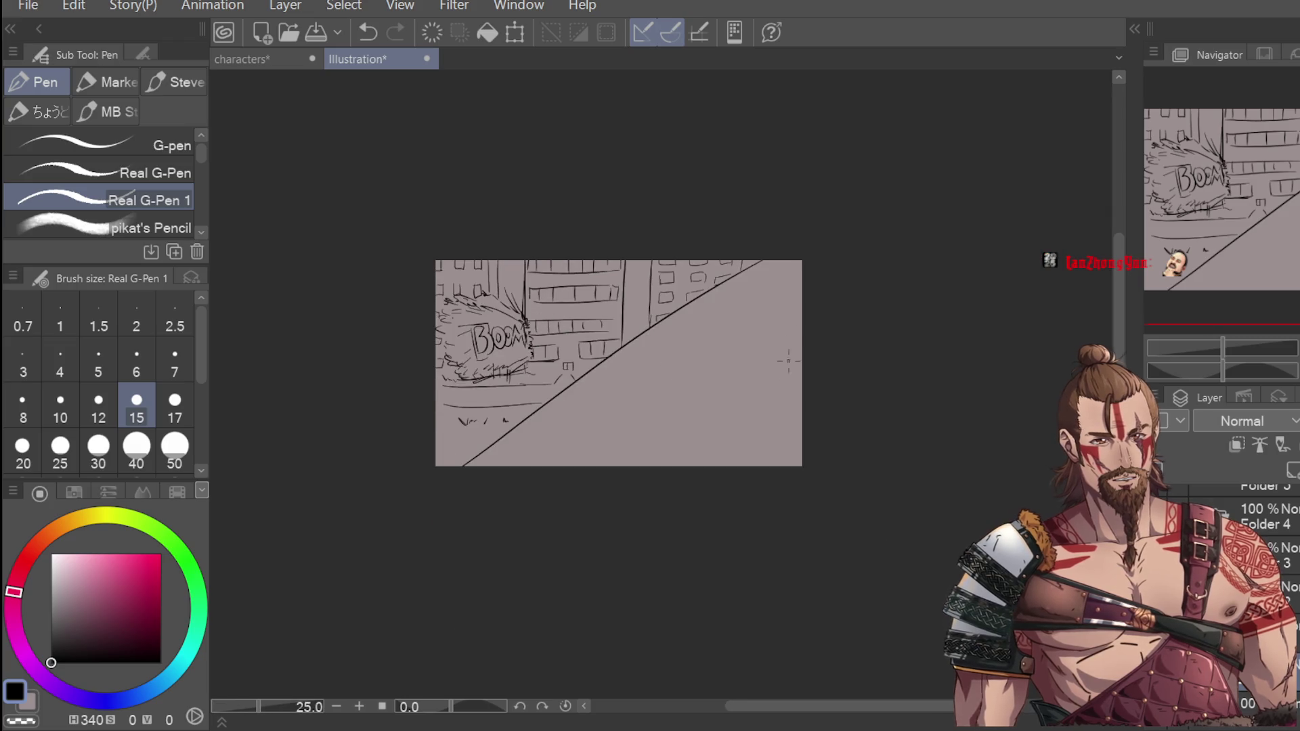
scroll(534, 318, up, 2)
mouse_move(520, 305)
mouse_down()
mouse_move(511, 328)
mouse_move(535, 316)
mouse_move(548, 340)
mouse_up()
drag(539, 339, 551, 395)
drag(540, 391, 531, 405)
Step: Lighten the spiky lines right of BOOM with the size-50 Hard eraser
key(g)
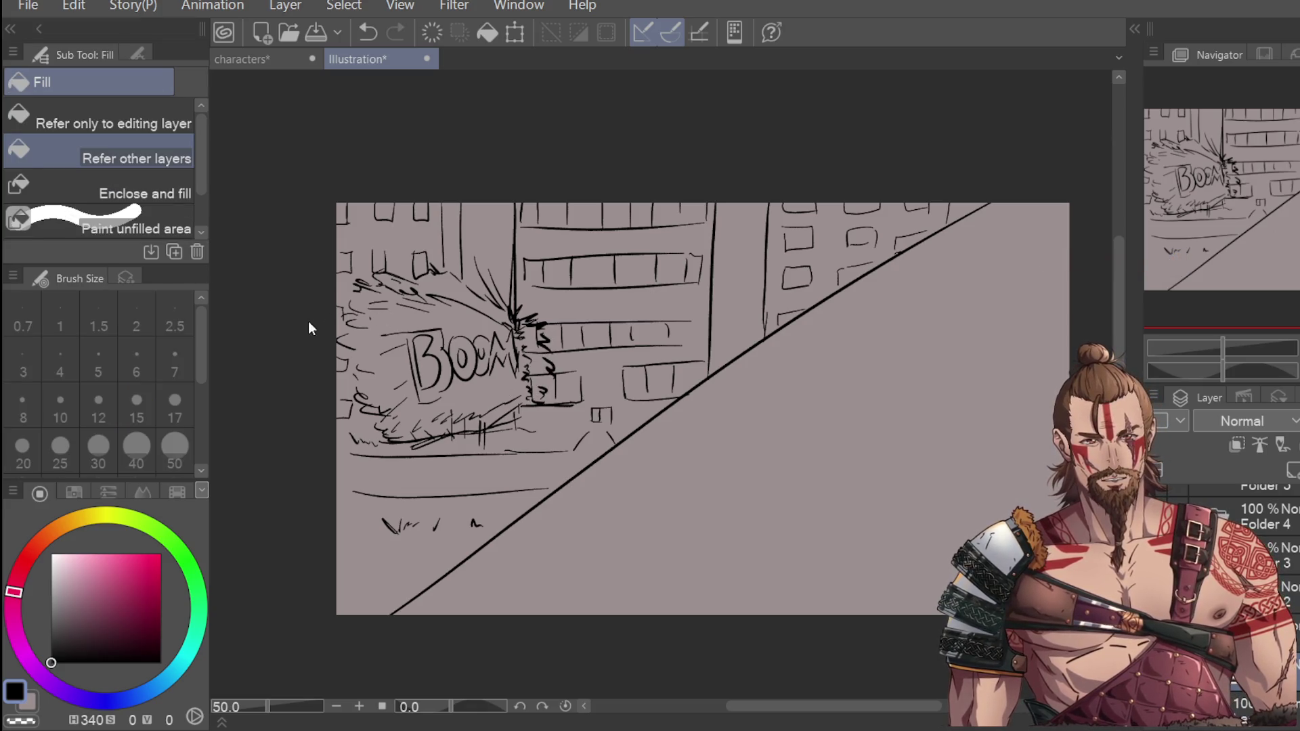
key(e)
drag(526, 339, 527, 396)
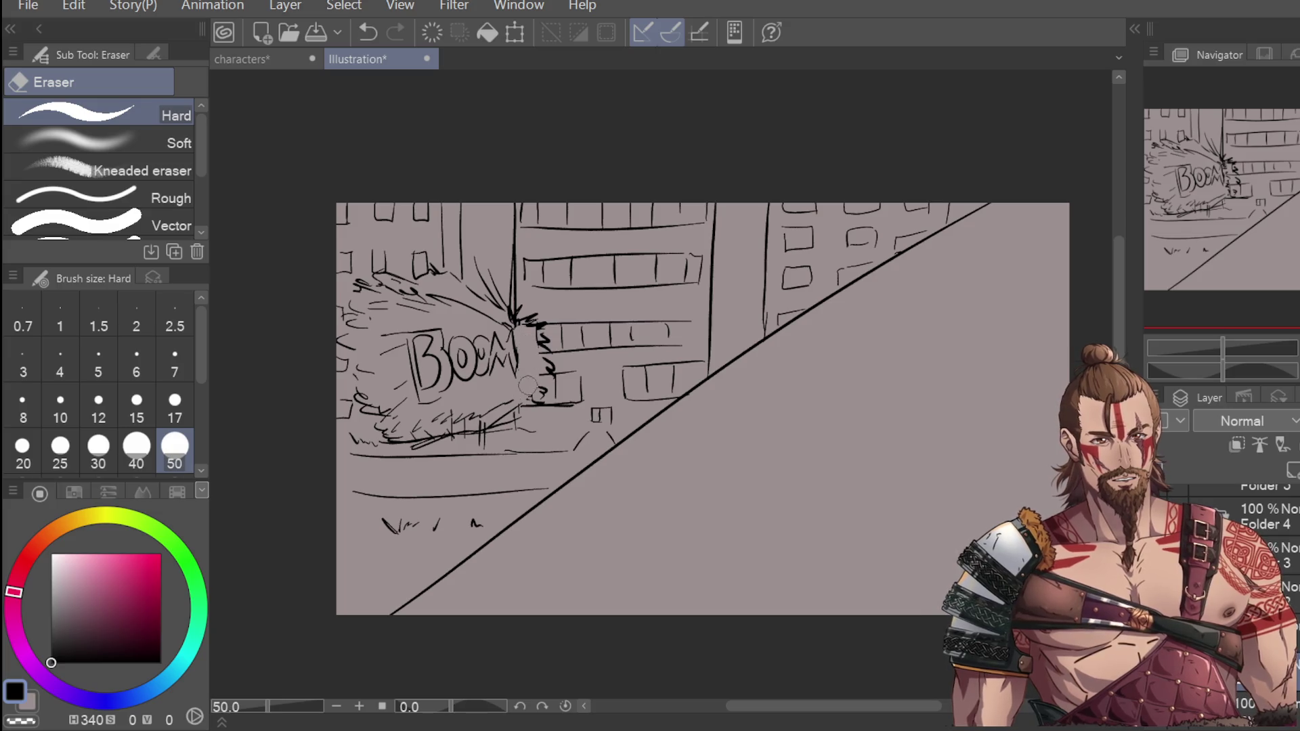
scroll(611, 262, down, 2)
Step: Try vertical and angled G-Pen lines in the lower-right panel, undoing each
key(p)
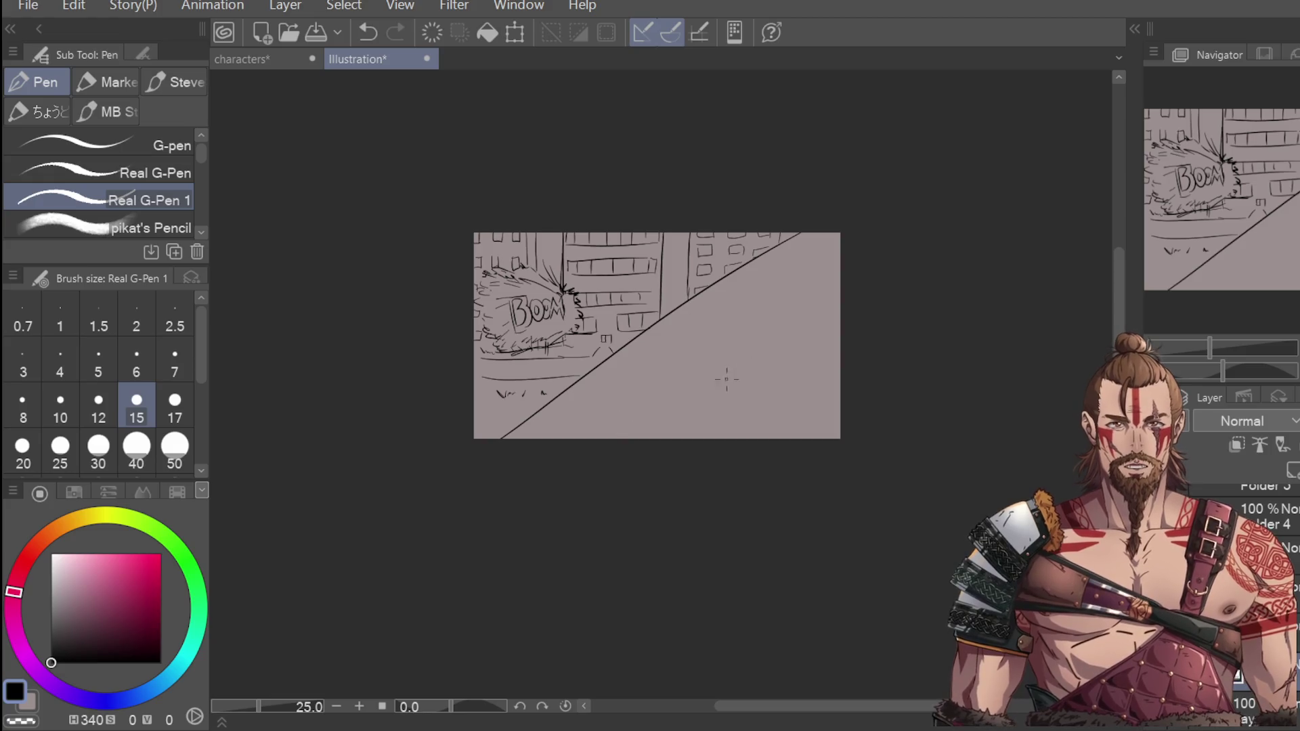
scroll(726, 379, up, 1)
scroll(683, 339, up, 1)
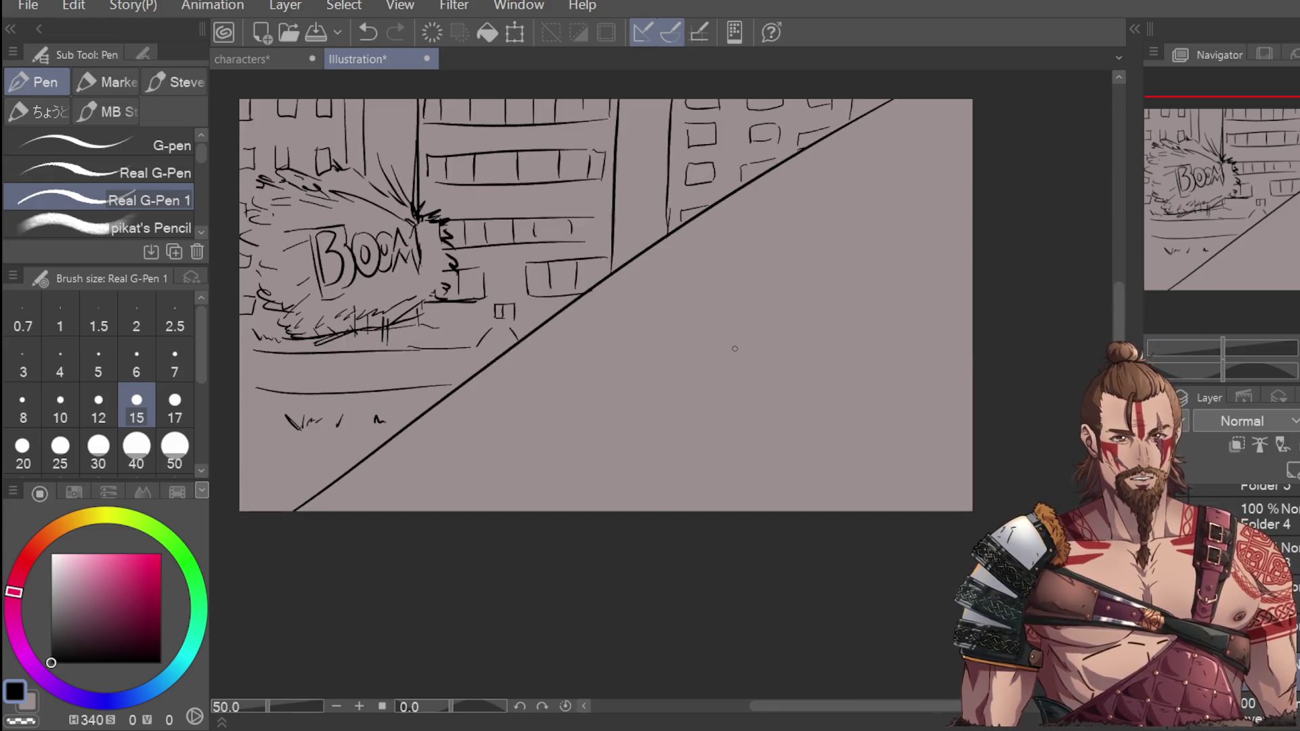
drag(716, 317, 712, 414)
key(ctrl+z)
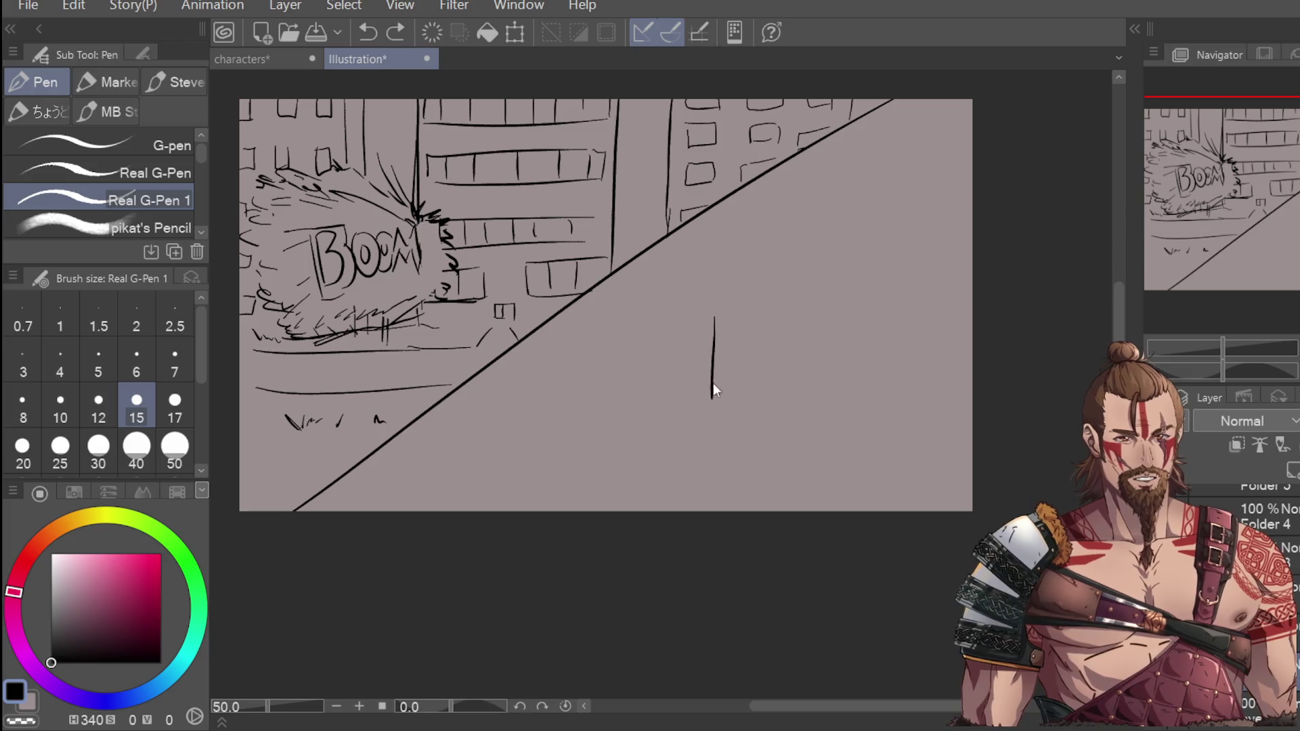
key(ctrl+z)
mouse_move(716, 312)
mouse_down()
mouse_move(706, 421)
mouse_move(793, 287)
mouse_up()
key(ctrl+z)
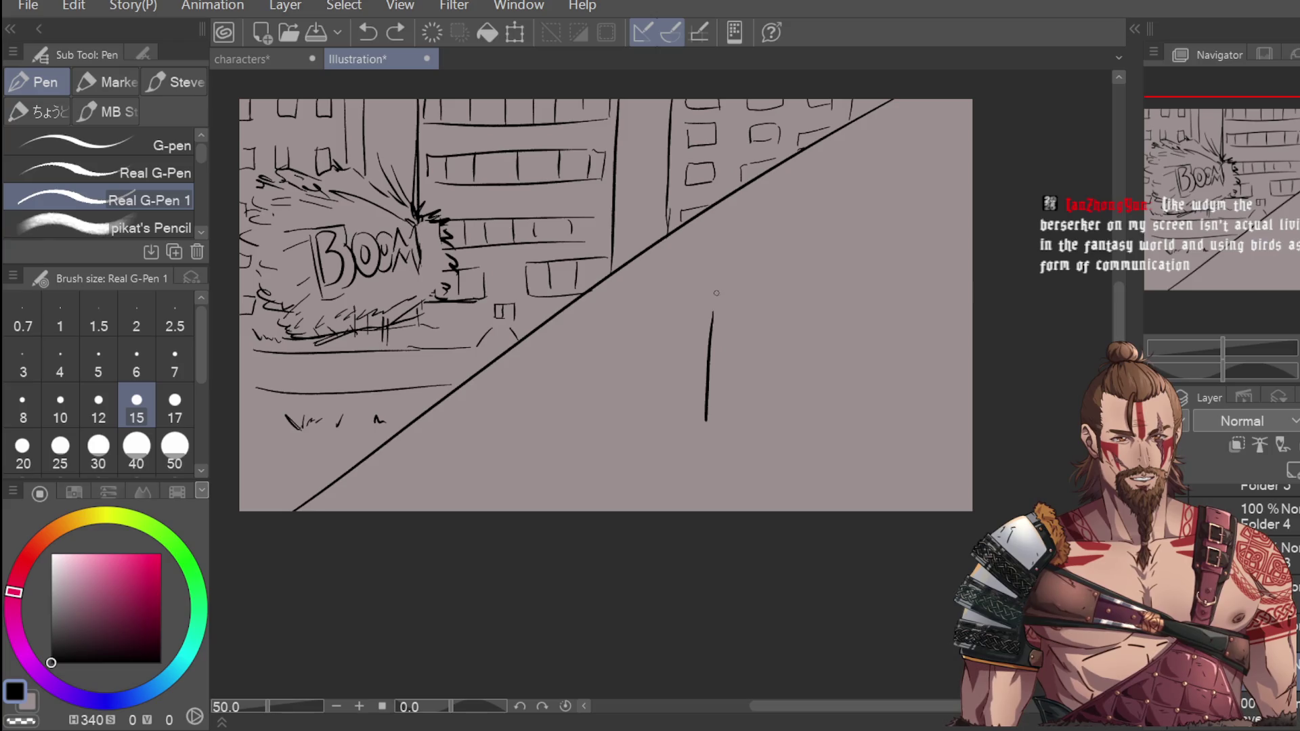
Step: Sketch a trial box outline in the lower-right panel, undoing its bottom and corner strokes
mouse_move(707, 298)
mouse_down()
mouse_move(869, 279)
mouse_move(868, 400)
mouse_up()
drag(706, 444, 866, 435)
drag(868, 390, 859, 440)
key(ctrl+z)
key(ctrl+z)
mouse_move(706, 429)
mouse_down()
mouse_move(698, 486)
mouse_move(870, 468)
mouse_up()
key(ctrl+z)
key(ctrl+z)
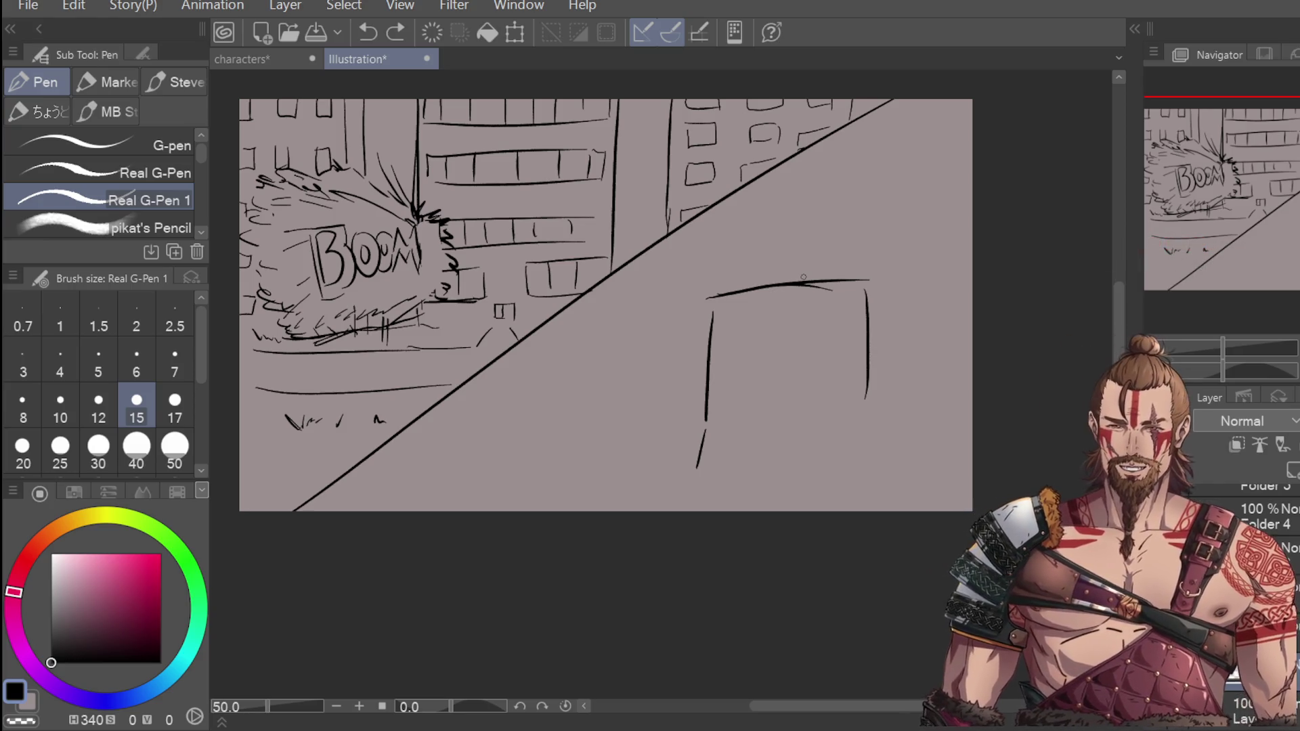
drag(707, 425, 752, 470)
key(ctrl+z)
Step: Erase the box's remaining left, top and right lines so the panel is blank
key(e)
mouse_move(713, 353)
mouse_down()
mouse_move(717, 319)
mouse_move(825, 291)
mouse_move(890, 254)
mouse_up()
drag(867, 297, 862, 386)
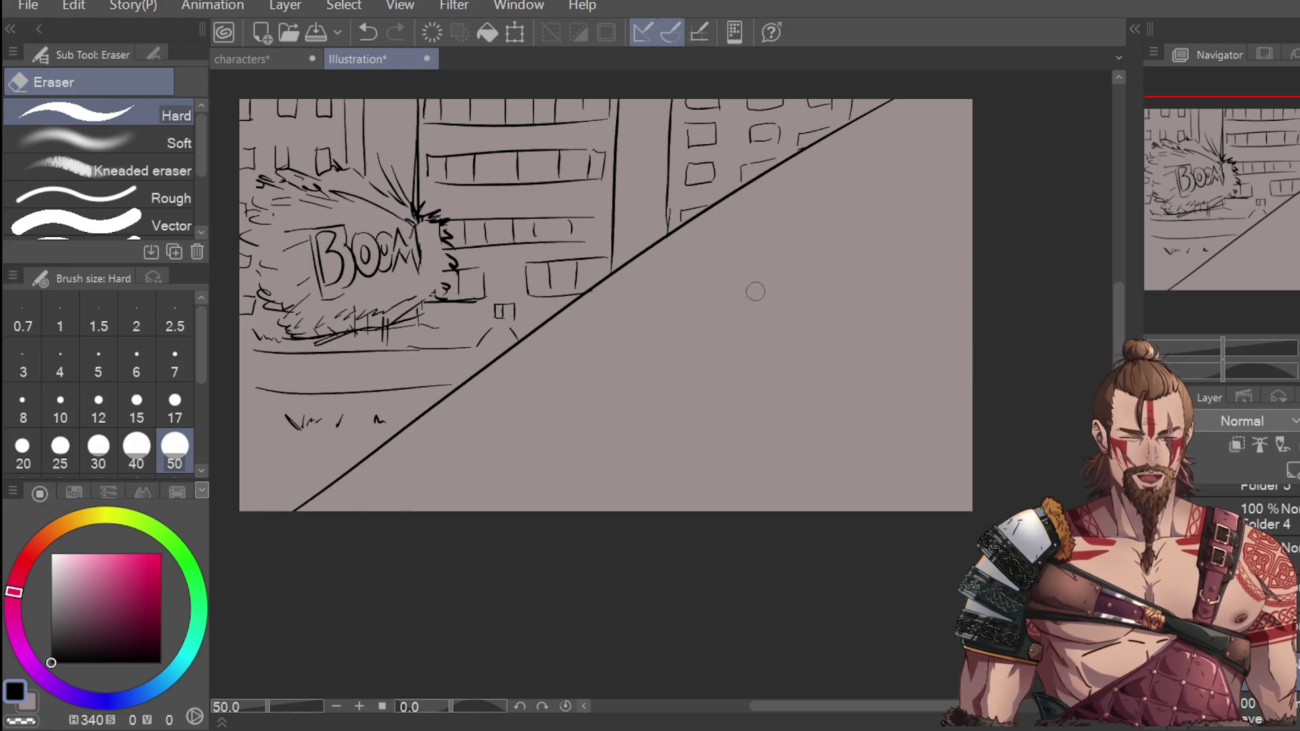
scroll(598, 318, down, 1)
key(p)
scroll(314, 357, up, 1)
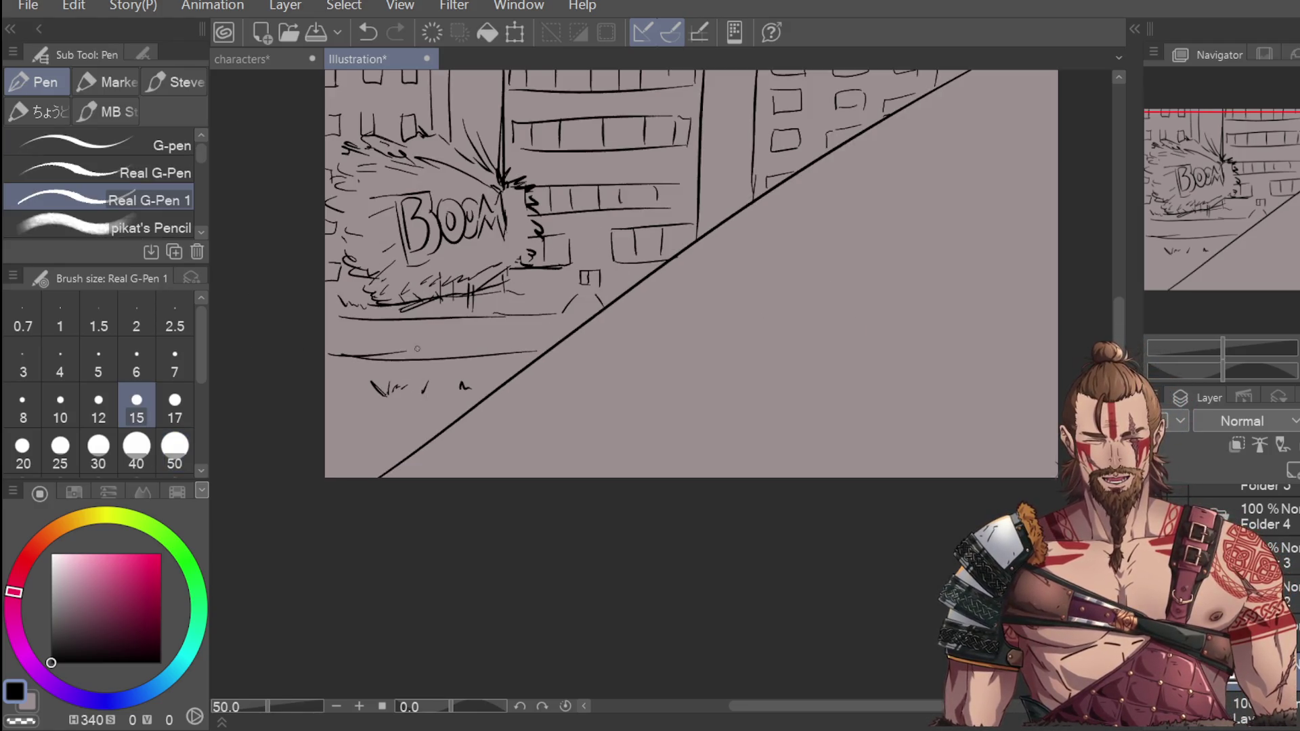
Step: Draw sidewalk lines and a diagonal paving line, redraw the small box, and add grass marks
drag(450, 373, 352, 372)
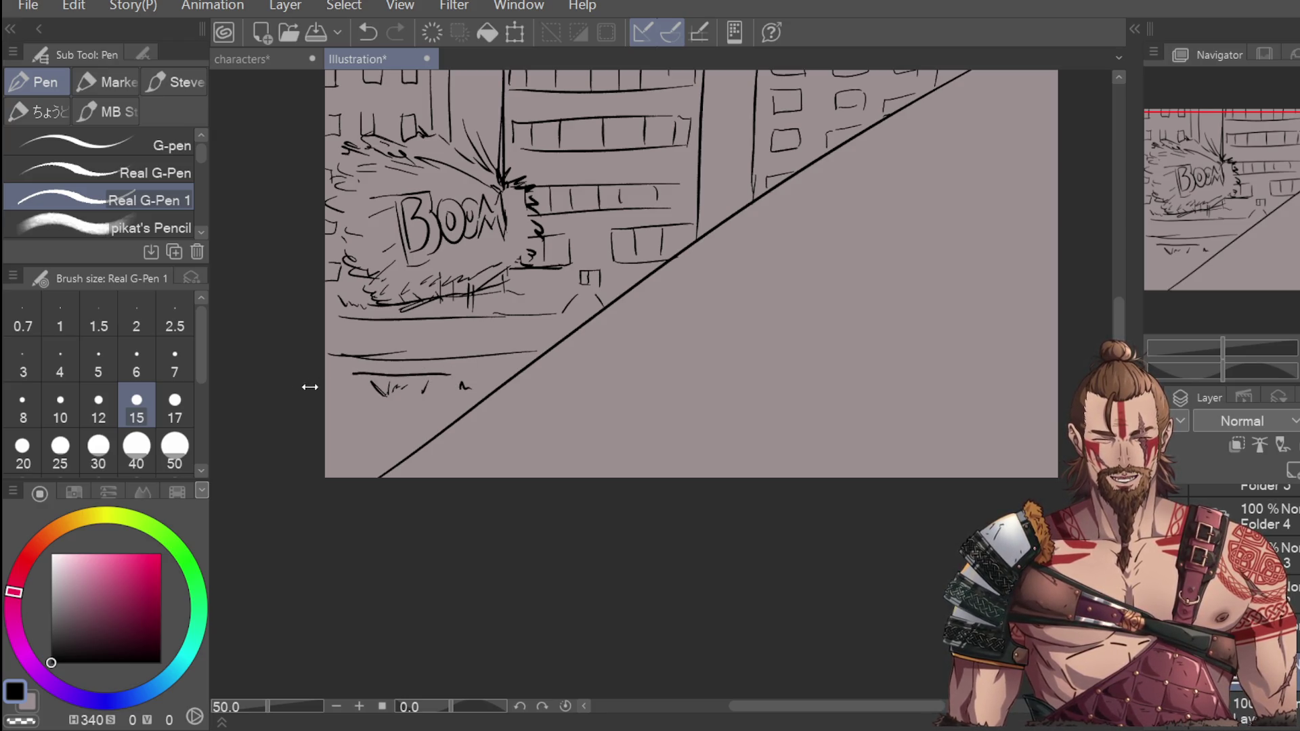
drag(331, 318, 352, 317)
drag(326, 360, 552, 345)
drag(576, 276, 576, 300)
mouse_move(572, 273)
mouse_down()
mouse_move(599, 272)
mouse_move(600, 297)
mouse_move(585, 304)
mouse_up()
mouse_move(574, 298)
mouse_down()
mouse_move(602, 300)
mouse_move(532, 304)
mouse_move(611, 303)
mouse_up()
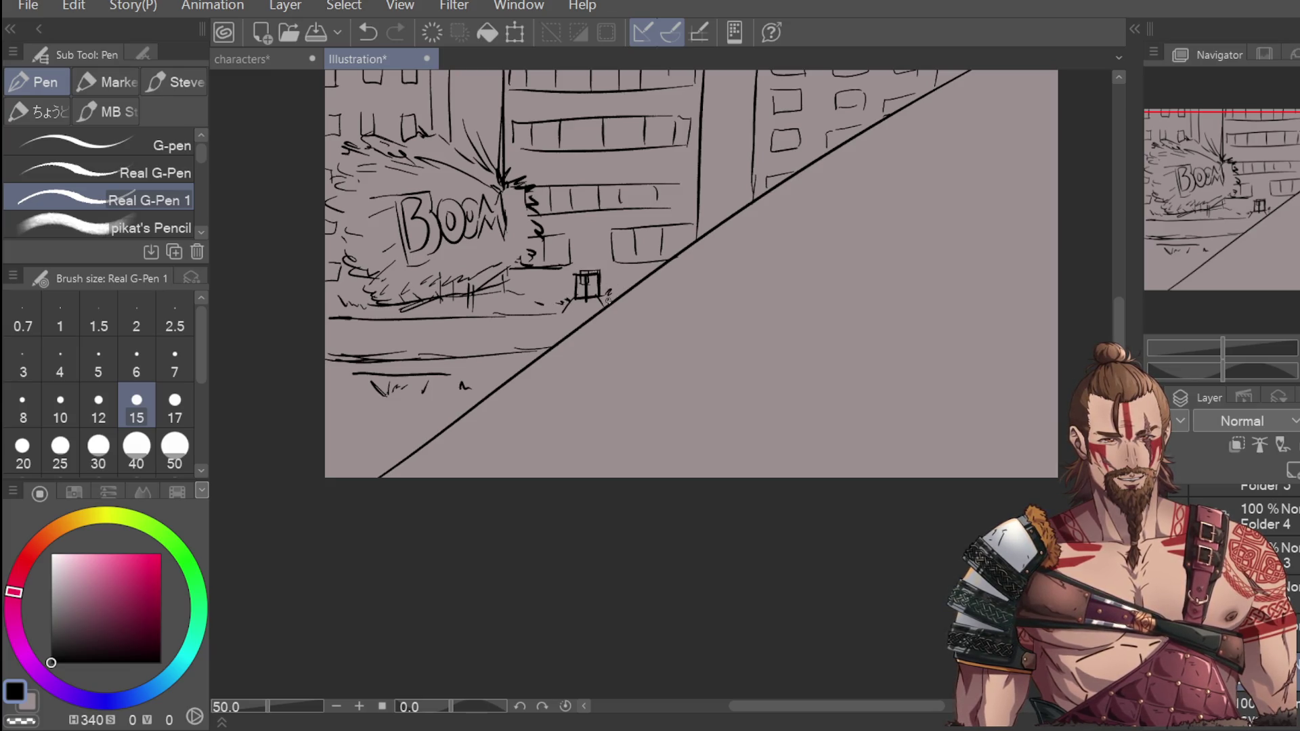
drag(453, 302, 464, 311)
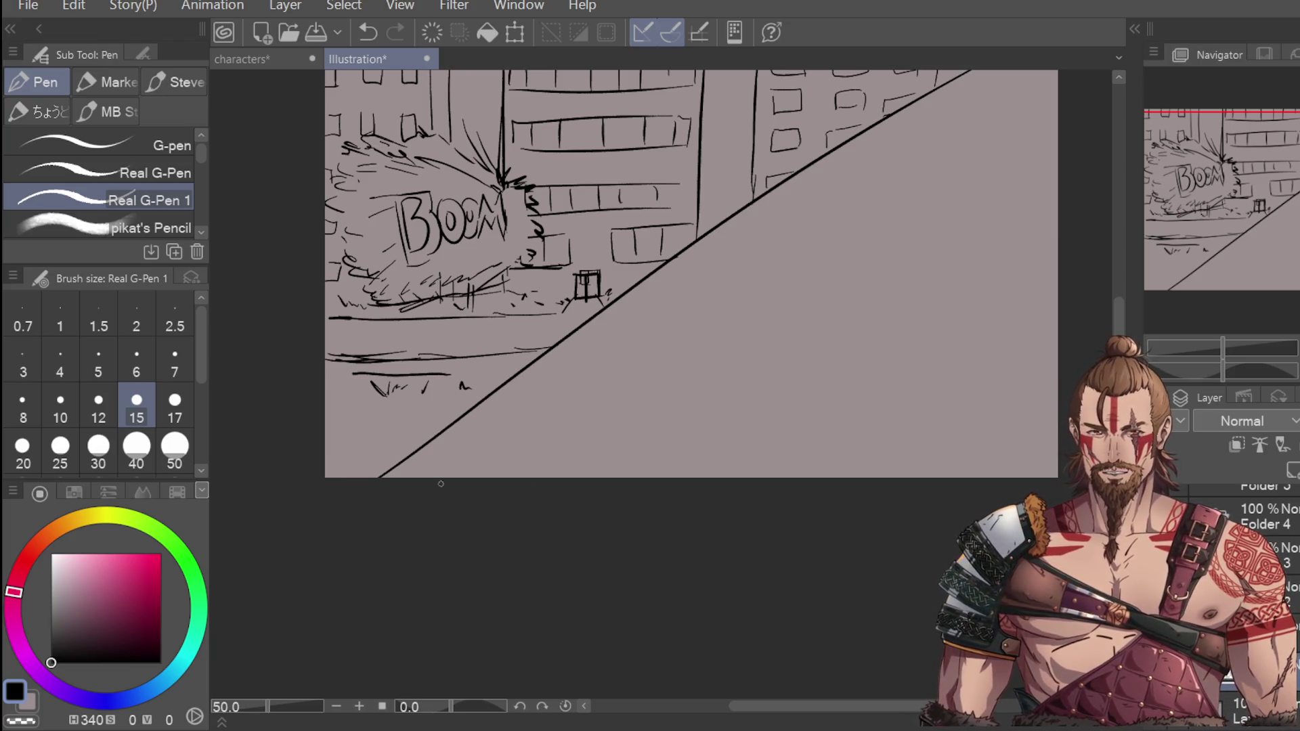
mouse_move(346, 360)
mouse_down()
mouse_move(392, 321)
mouse_move(603, 313)
mouse_up()
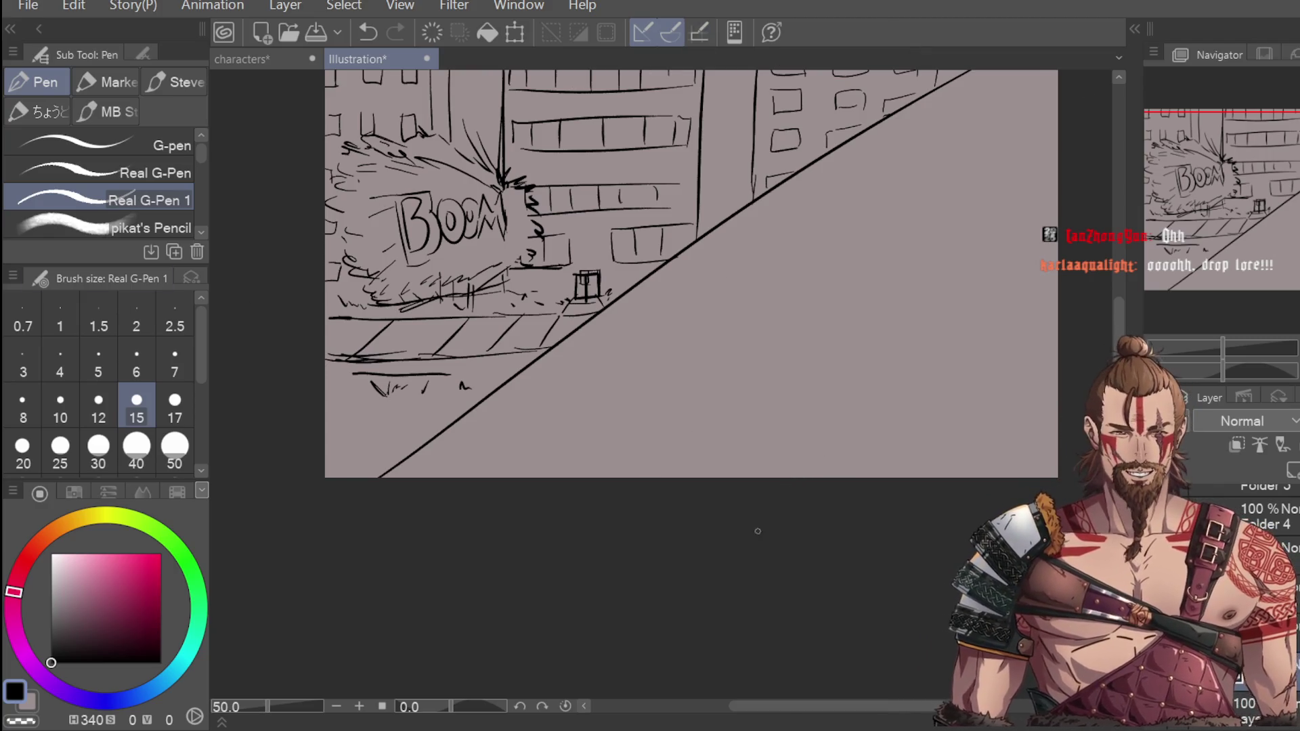
Step: Trace over the B and first O of BOOM to ink them darker
scroll(908, 314, up, 3)
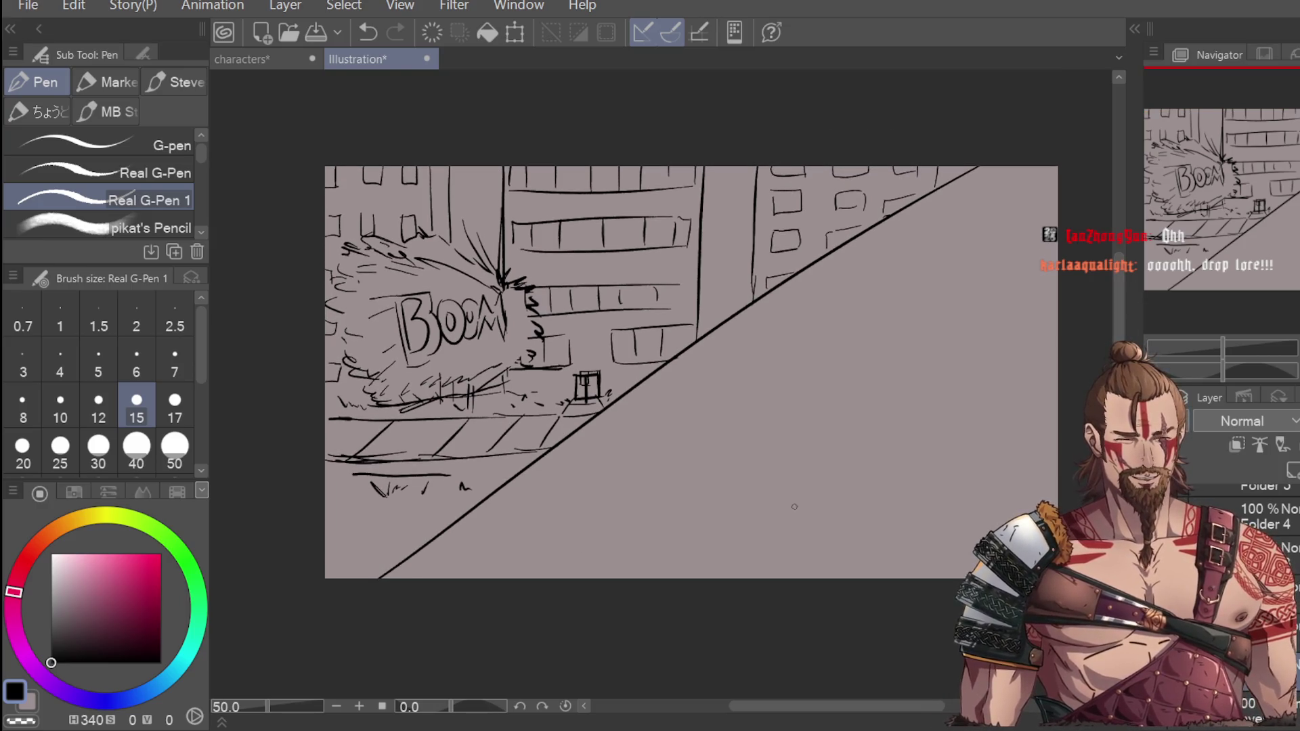
drag(518, 293, 515, 352)
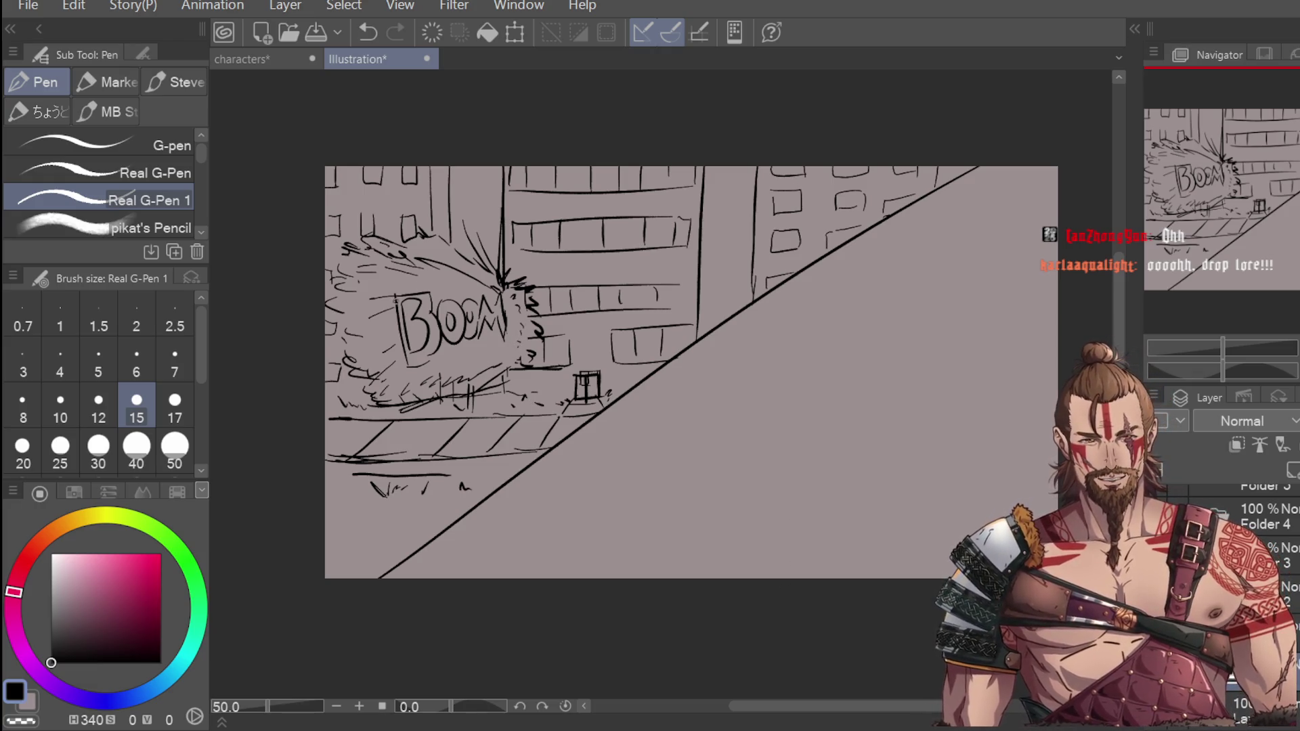
key(ctrl+z)
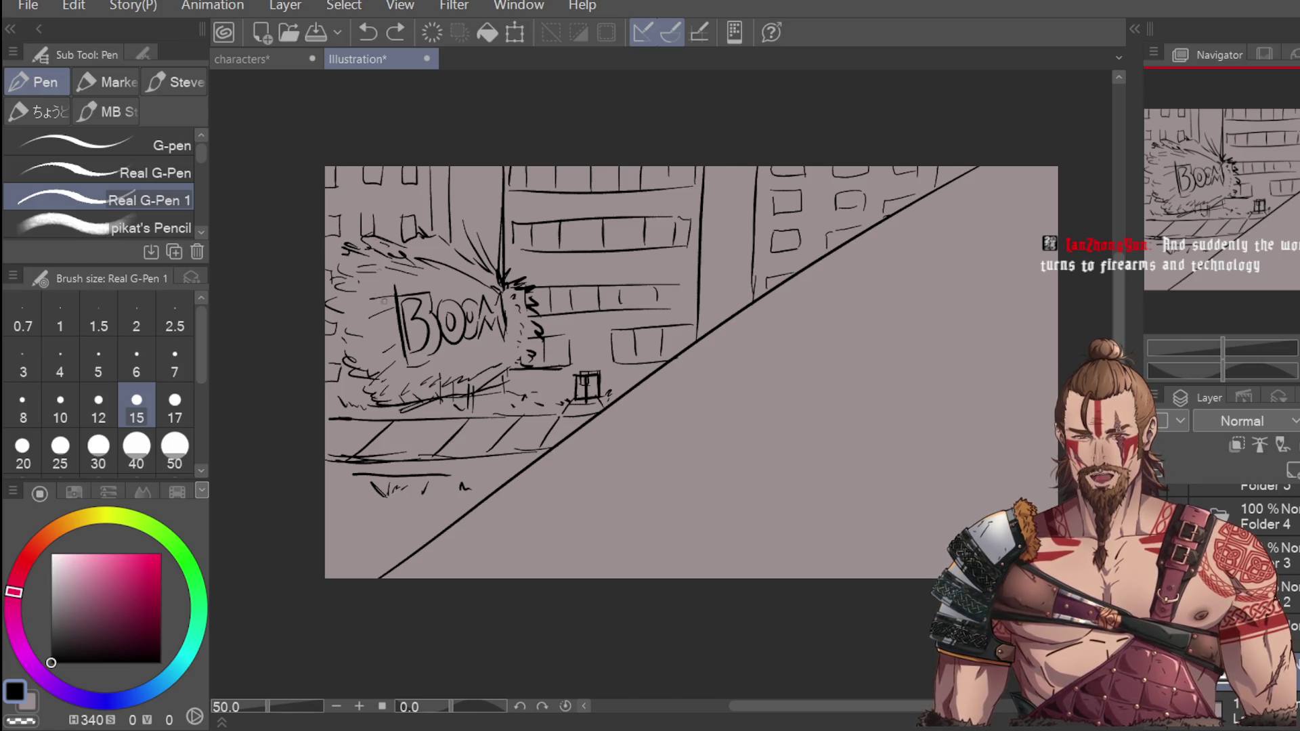
mouse_move(396, 285)
mouse_down()
mouse_move(406, 362)
mouse_move(432, 305)
mouse_move(438, 336)
mouse_move(410, 365)
mouse_move(458, 298)
mouse_move(446, 314)
mouse_move(452, 342)
mouse_up()
drag(466, 304, 455, 339)
scroll(831, 470, down, 1)
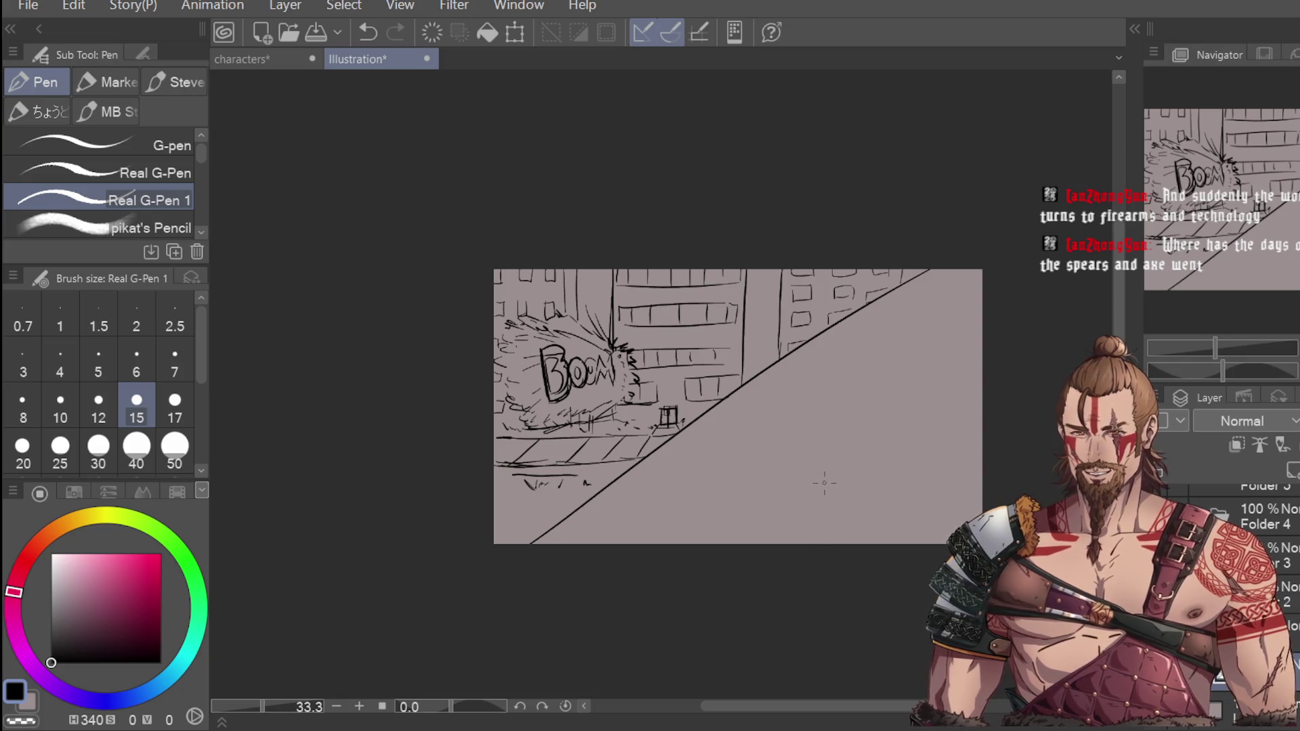
scroll(823, 483, up, 1)
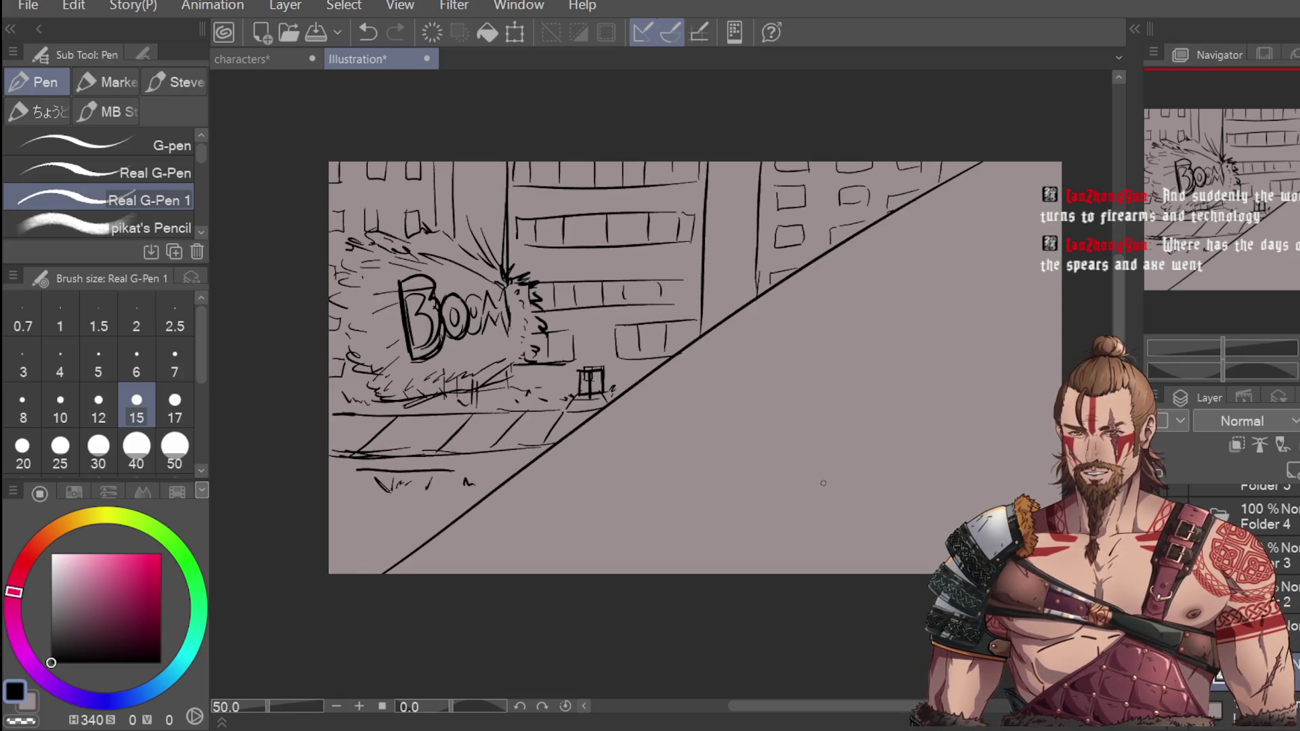
scroll(749, 629, right, 2)
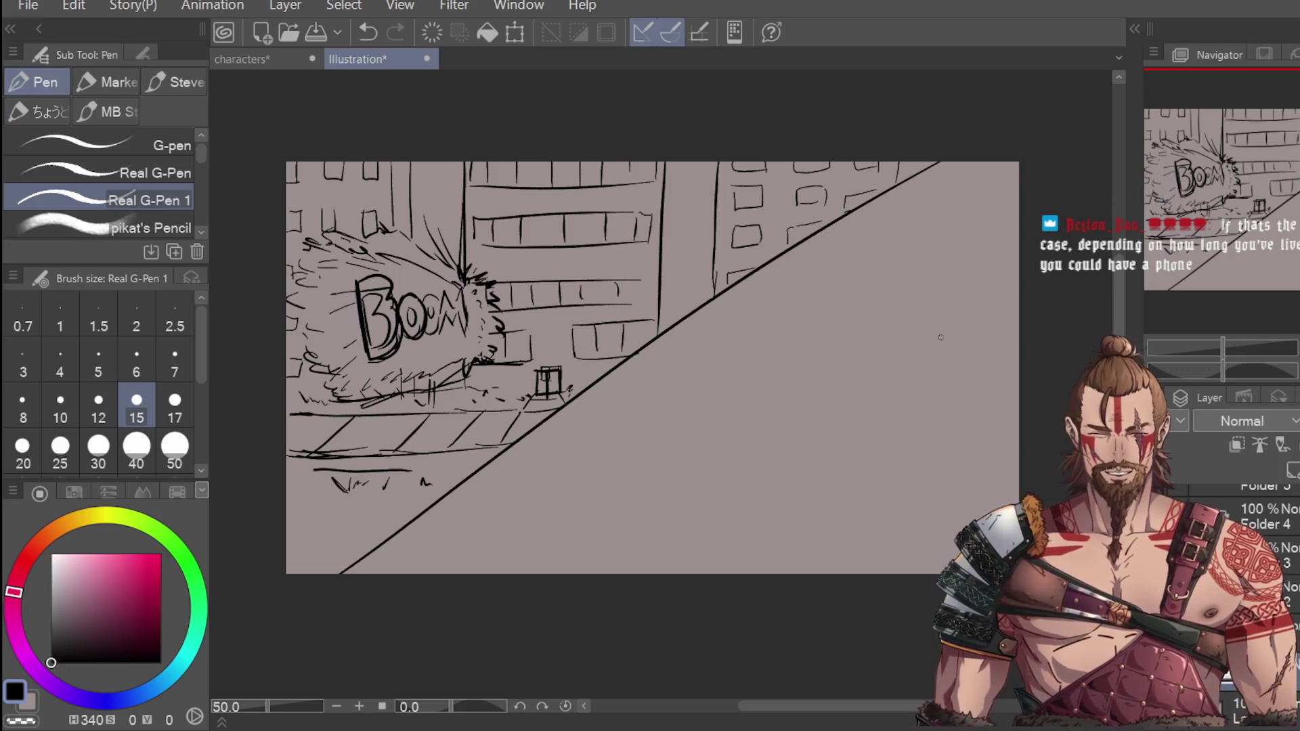
Step: Draw the blocky head outline in the lower-right panel, redoing misplaced strokes
drag(770, 349, 768, 418)
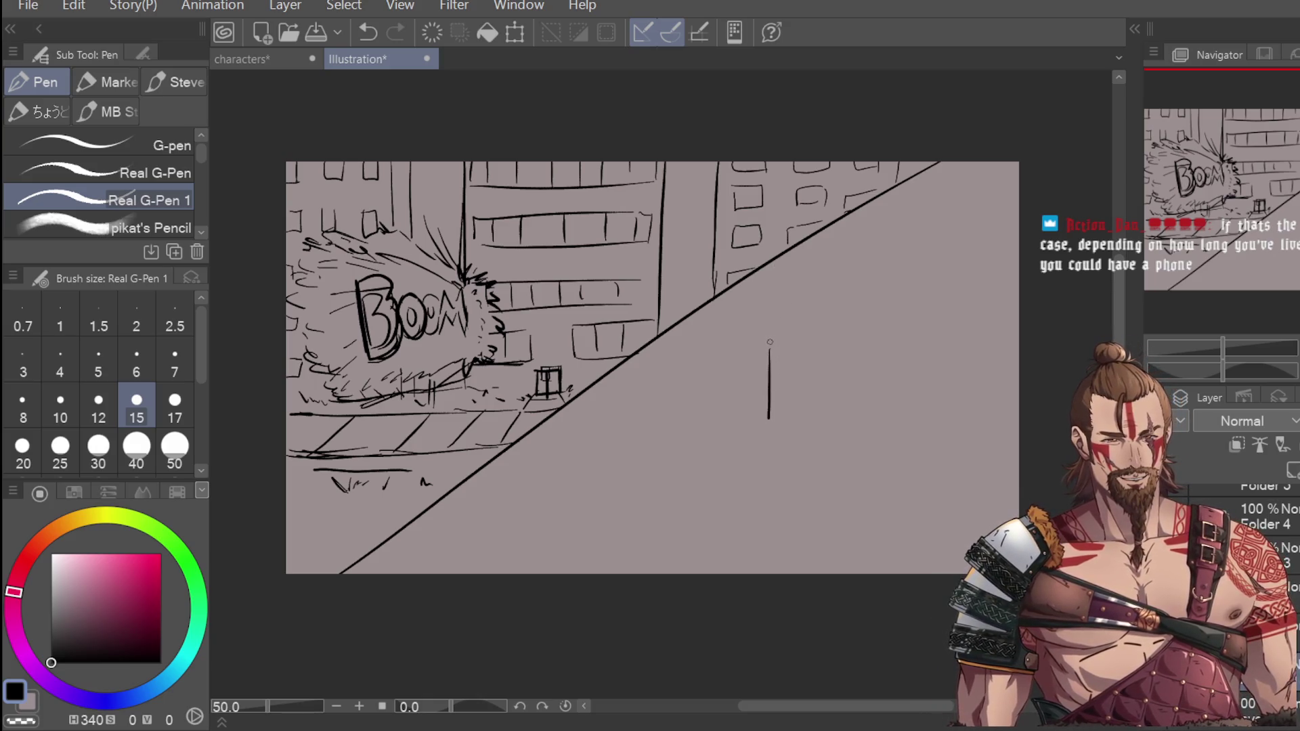
key(ctrl+z)
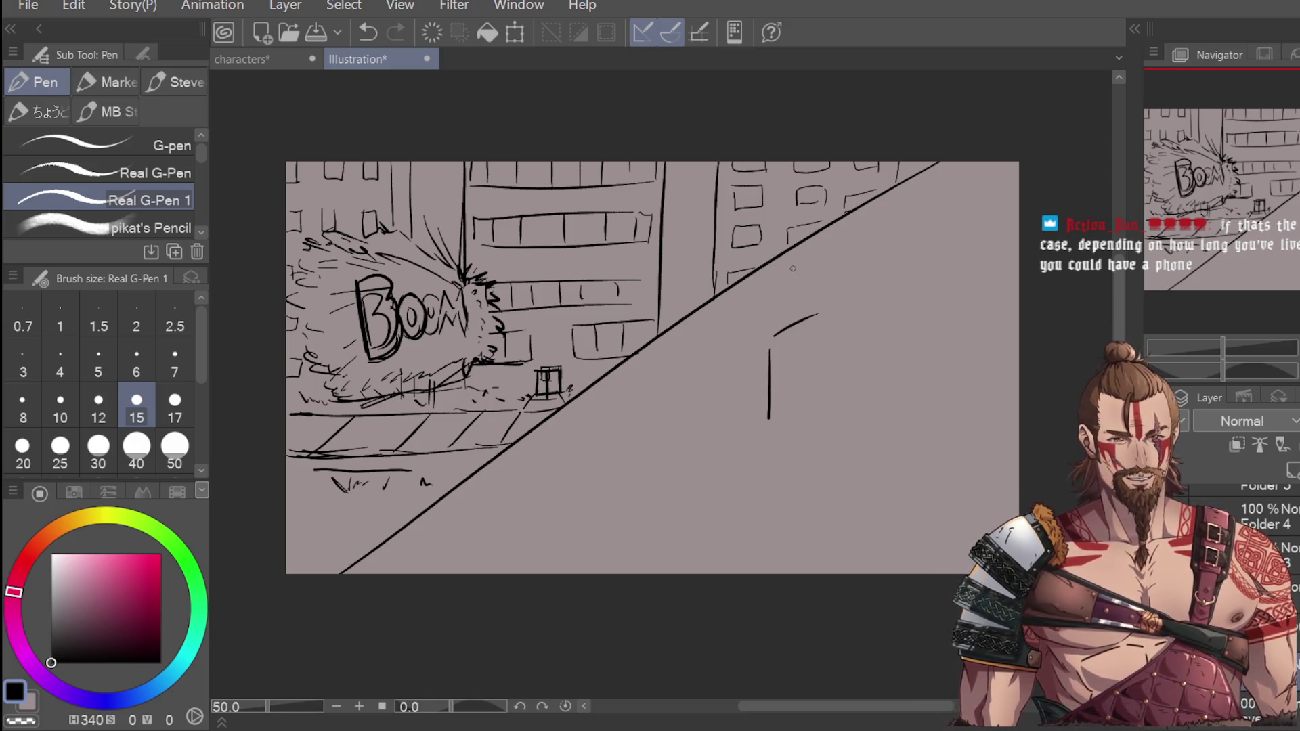
key(ctrl+z)
key(ctrl+z)
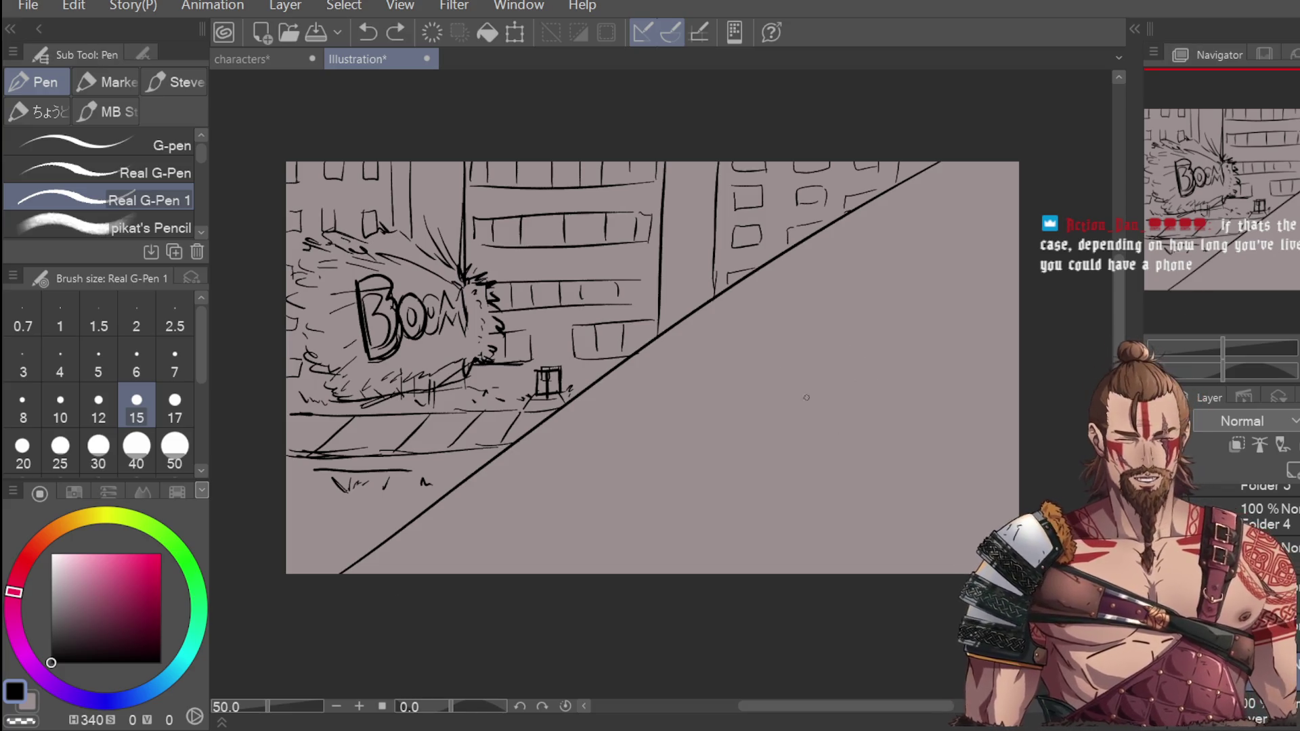
drag(762, 374, 766, 443)
drag(762, 370, 766, 455)
drag(764, 367, 833, 338)
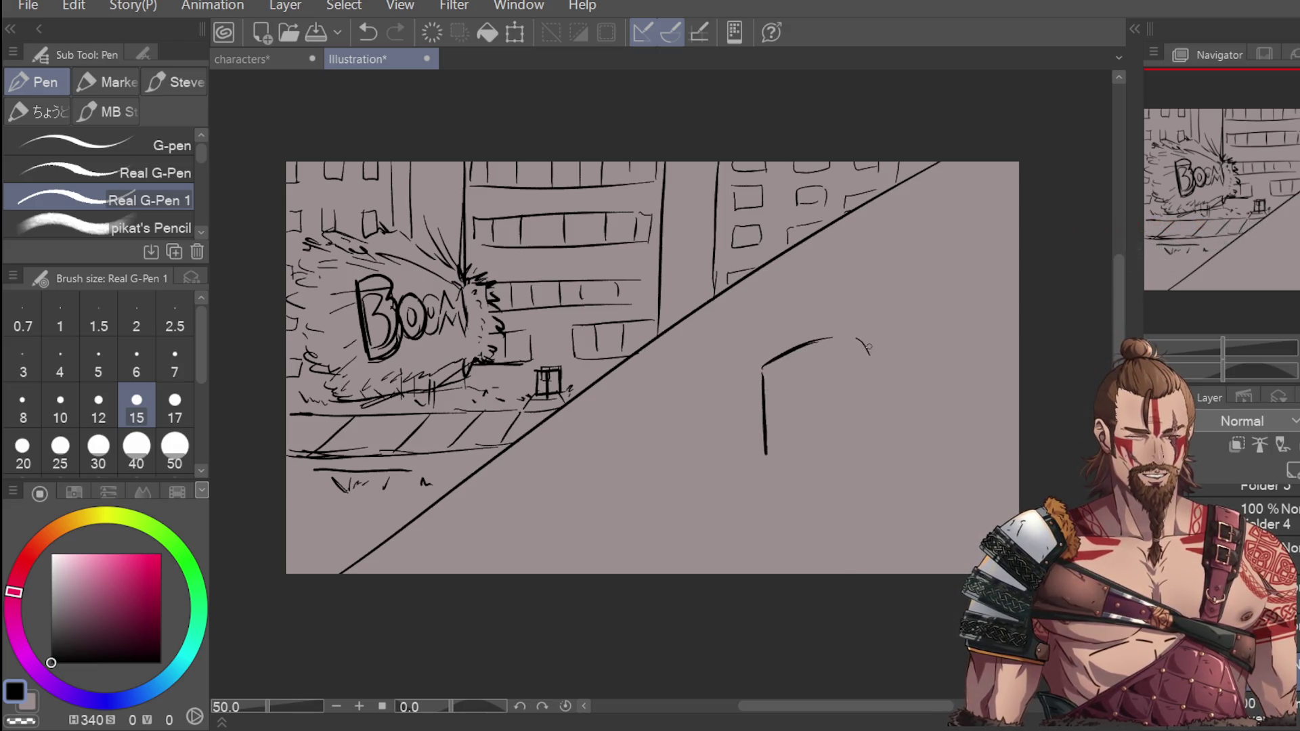
key(ctrl+z)
key(ctrl+z)
mouse_move(762, 366)
mouse_down()
mouse_move(894, 337)
mouse_move(909, 497)
mouse_up()
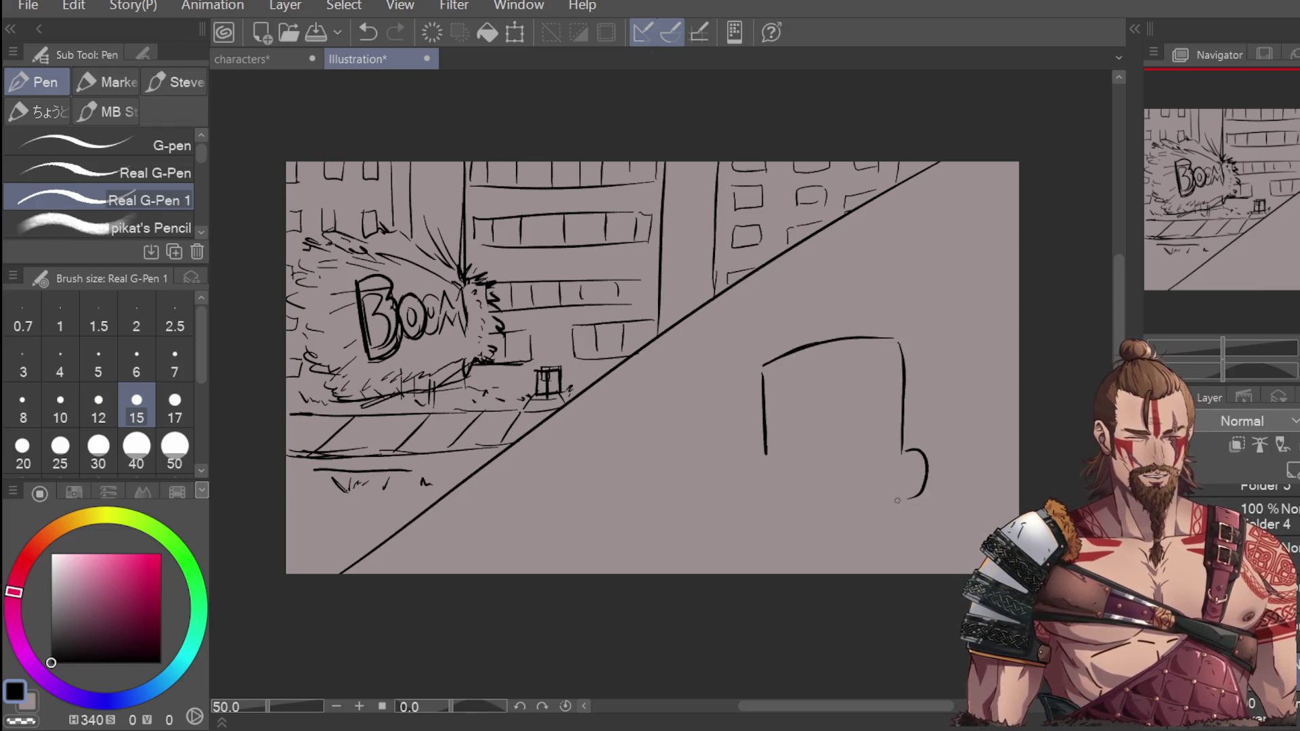
mouse_move(766, 457)
mouse_down()
mouse_move(773, 506)
mouse_move(761, 535)
mouse_move(826, 540)
mouse_up()
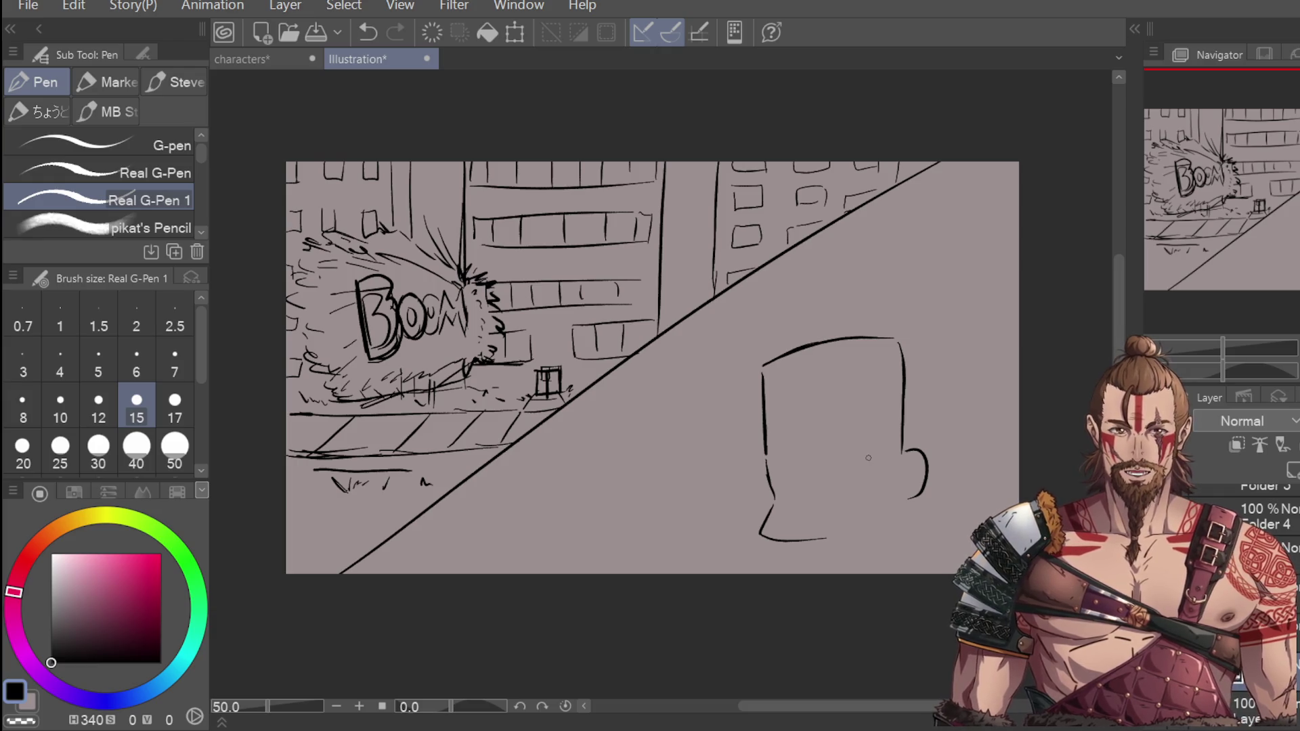
drag(839, 540, 909, 497)
key(ctrl+z)
key(ctrl+z)
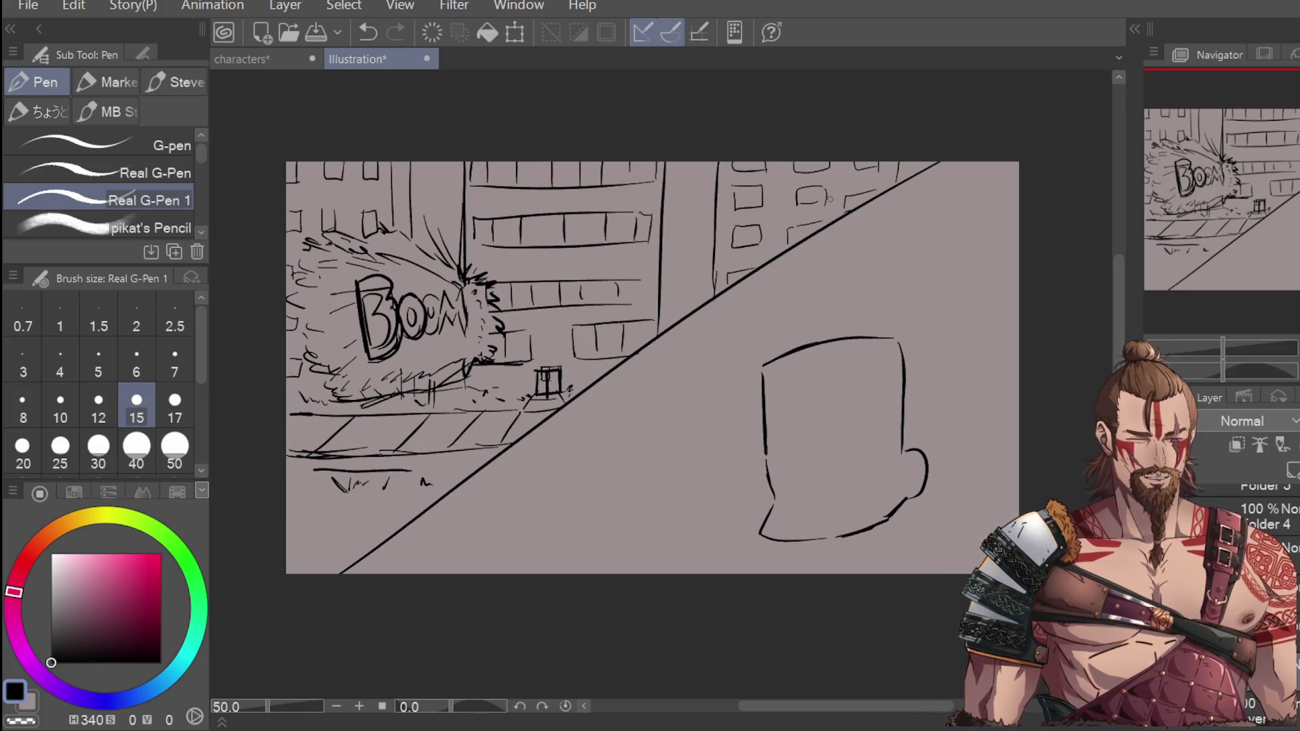
Step: Sketch spiky hair rising above the head, then try two eyes and remove them
drag(761, 363, 721, 279)
key(ctrl+z)
mouse_move(760, 363)
mouse_down()
mouse_move(731, 304)
mouse_move(738, 288)
mouse_up()
mouse_move(785, 252)
mouse_down()
mouse_move(784, 284)
mouse_move(848, 214)
mouse_up()
drag(860, 215, 857, 268)
mouse_move(875, 275)
mouse_down()
mouse_move(954, 312)
mouse_move(908, 437)
mouse_up()
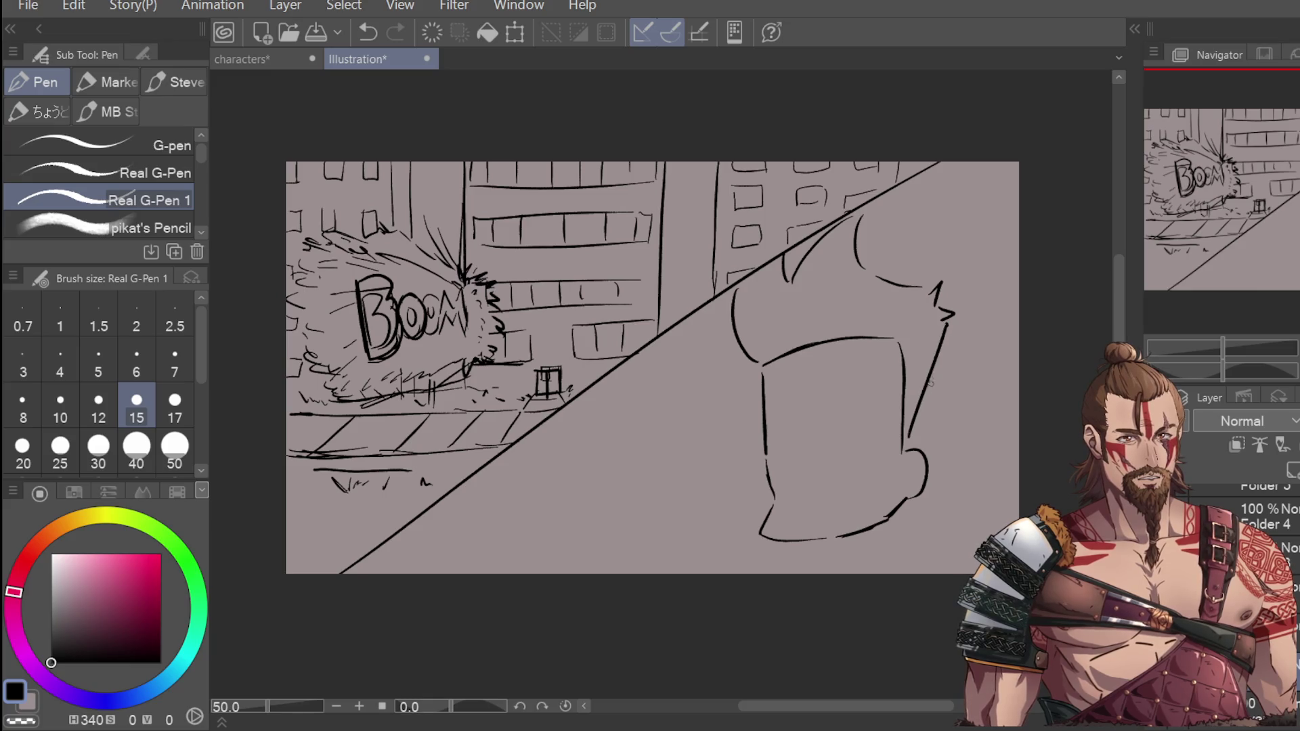
scroll(795, 443, up, 1)
mouse_move(805, 407)
mouse_down()
mouse_move(768, 431)
mouse_move(787, 474)
mouse_move(814, 460)
mouse_up()
mouse_move(865, 401)
mouse_down()
mouse_move(848, 425)
mouse_move(889, 451)
mouse_up()
key(ctrl+z)
key(ctrl+z)
key(ctrl+z)
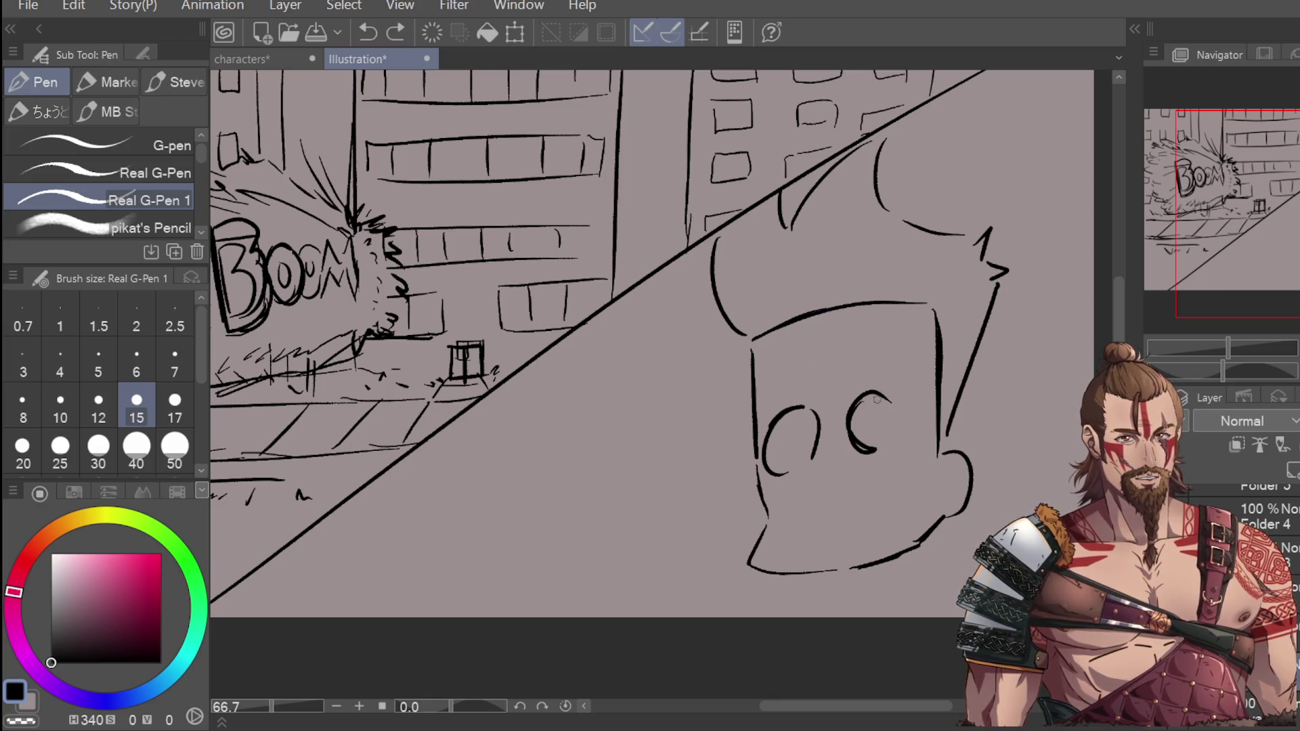
Step: Draw the nose, an arched mustache and an open mouth with upper and lower lips
drag(824, 428, 839, 476)
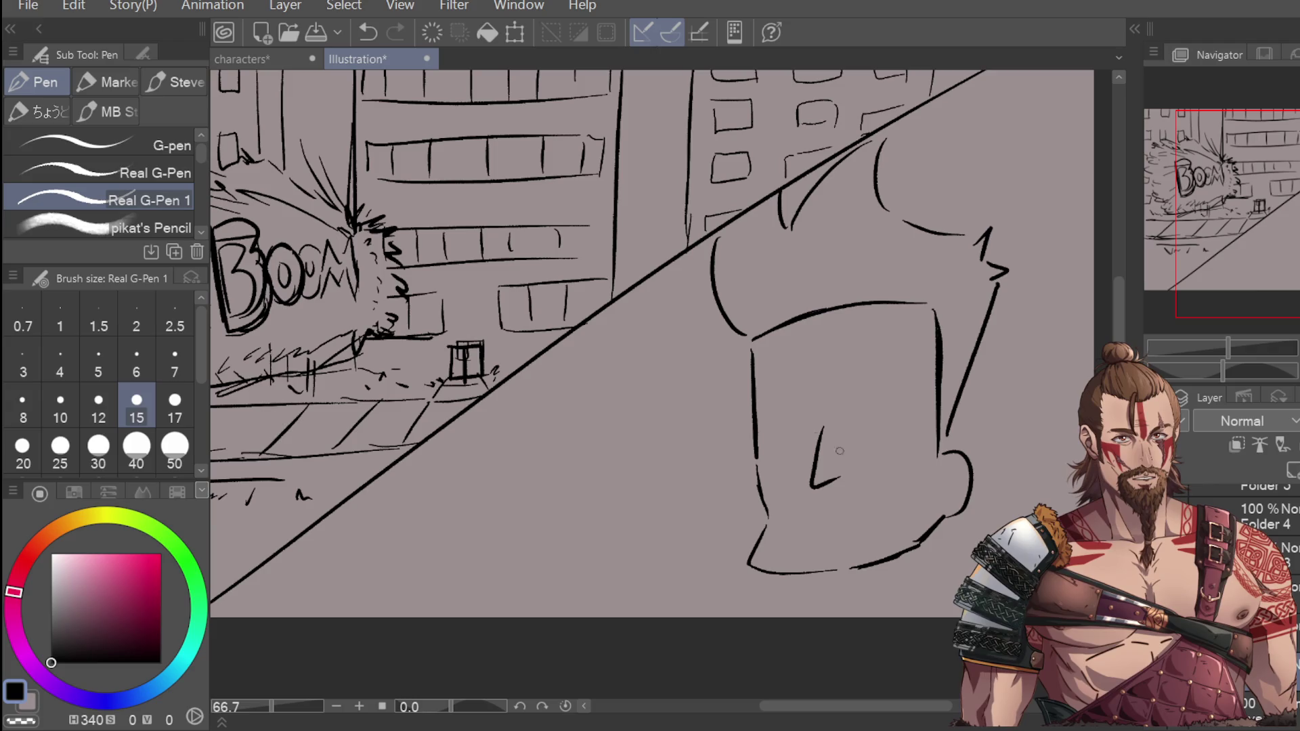
drag(790, 511, 871, 493)
key(ctrl+z)
mouse_move(788, 516)
mouse_down()
mouse_move(878, 478)
mouse_move(790, 498)
mouse_up()
key(ctrl+z)
key(ctrl+z)
drag(877, 488, 838, 541)
key(ctrl+z)
key(ctrl+z)
key(ctrl+z)
drag(790, 505, 908, 521)
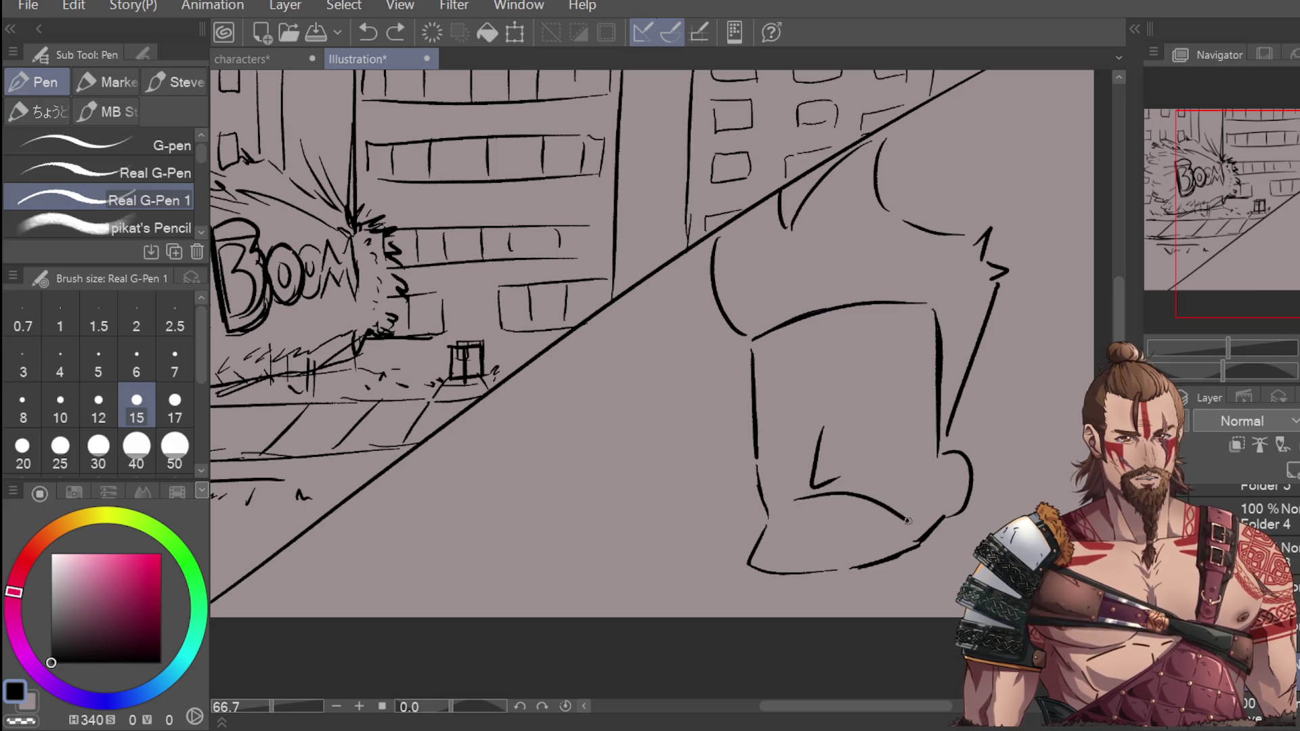
drag(794, 529, 900, 518)
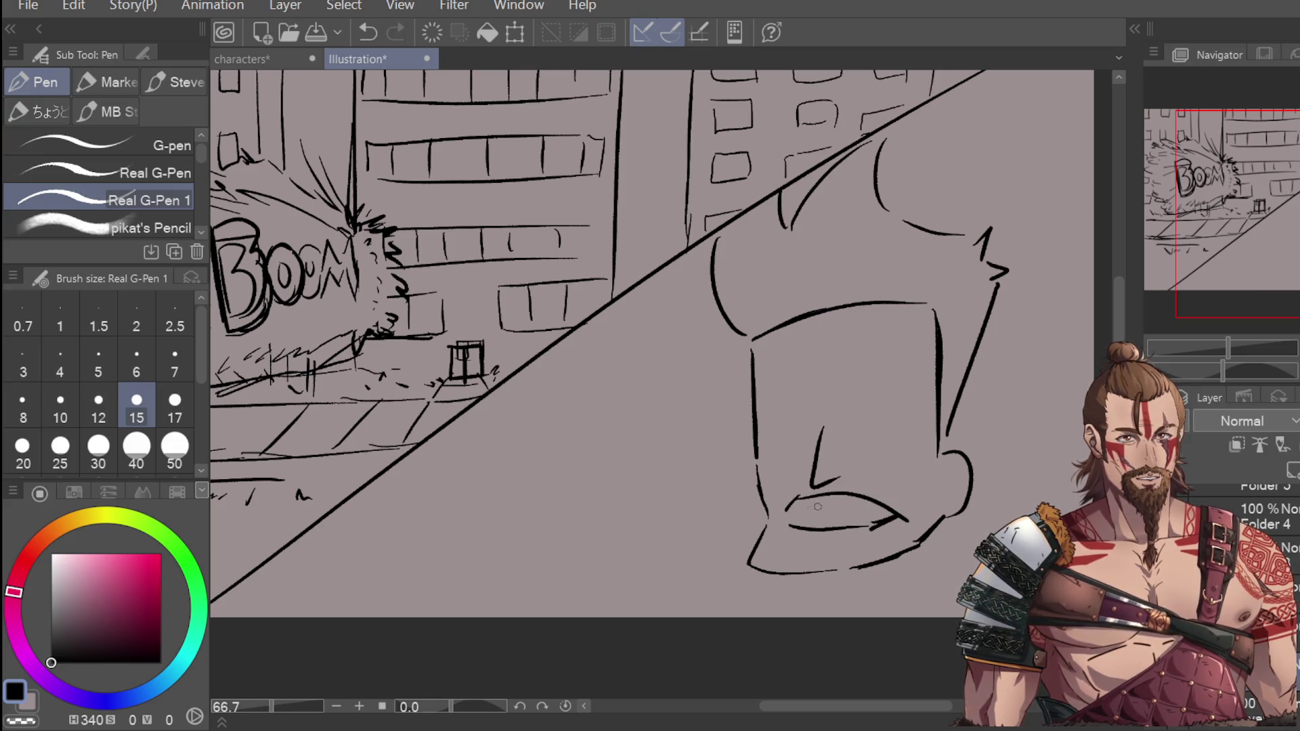
drag(792, 502, 881, 510)
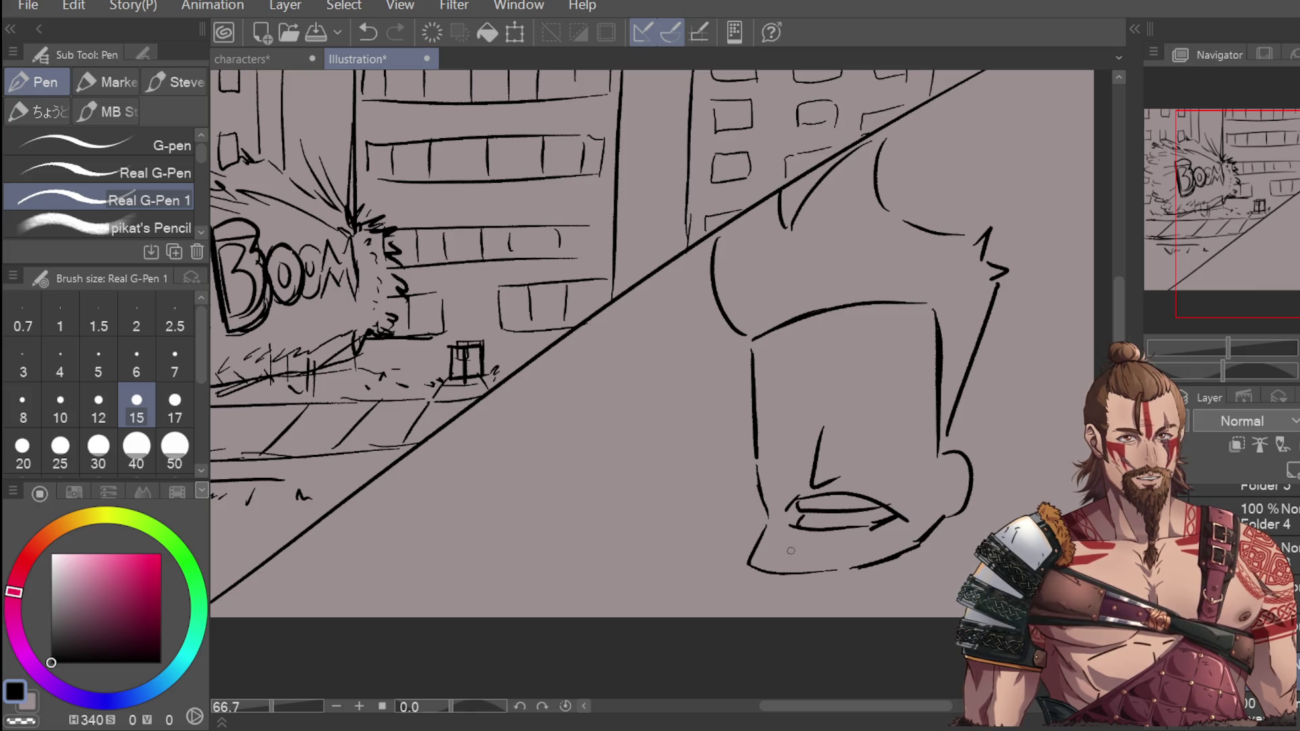
Step: Draw round eyes and eyebrows above them, undoing rejected attempts
mouse_move(780, 435)
mouse_down()
mouse_move(771, 411)
mouse_move(778, 436)
mouse_up()
mouse_move(855, 416)
mouse_down()
mouse_move(881, 396)
mouse_move(804, 440)
mouse_move(810, 422)
mouse_move(857, 403)
mouse_move(899, 405)
mouse_move(902, 439)
mouse_up()
key(ctrl+z)
key(ctrl+z)
mouse_move(795, 342)
mouse_down()
mouse_move(754, 393)
mouse_move(806, 353)
mouse_move(915, 366)
mouse_move(900, 351)
mouse_move(909, 370)
mouse_move(852, 355)
mouse_up()
key(ctrl+z)
Step: Draw the neck and shoulder line and sketch ears on both sides of the head
key(ctrl+z)
mouse_move(798, 480)
mouse_down()
mouse_move(785, 501)
mouse_move(884, 493)
mouse_move(962, 465)
mouse_move(960, 489)
mouse_move(939, 449)
mouse_move(934, 474)
mouse_up()
key(ctrl+z)
mouse_move(770, 579)
mouse_down()
mouse_move(754, 616)
mouse_move(786, 616)
mouse_up()
key(ctrl+z)
drag(806, 616, 894, 566)
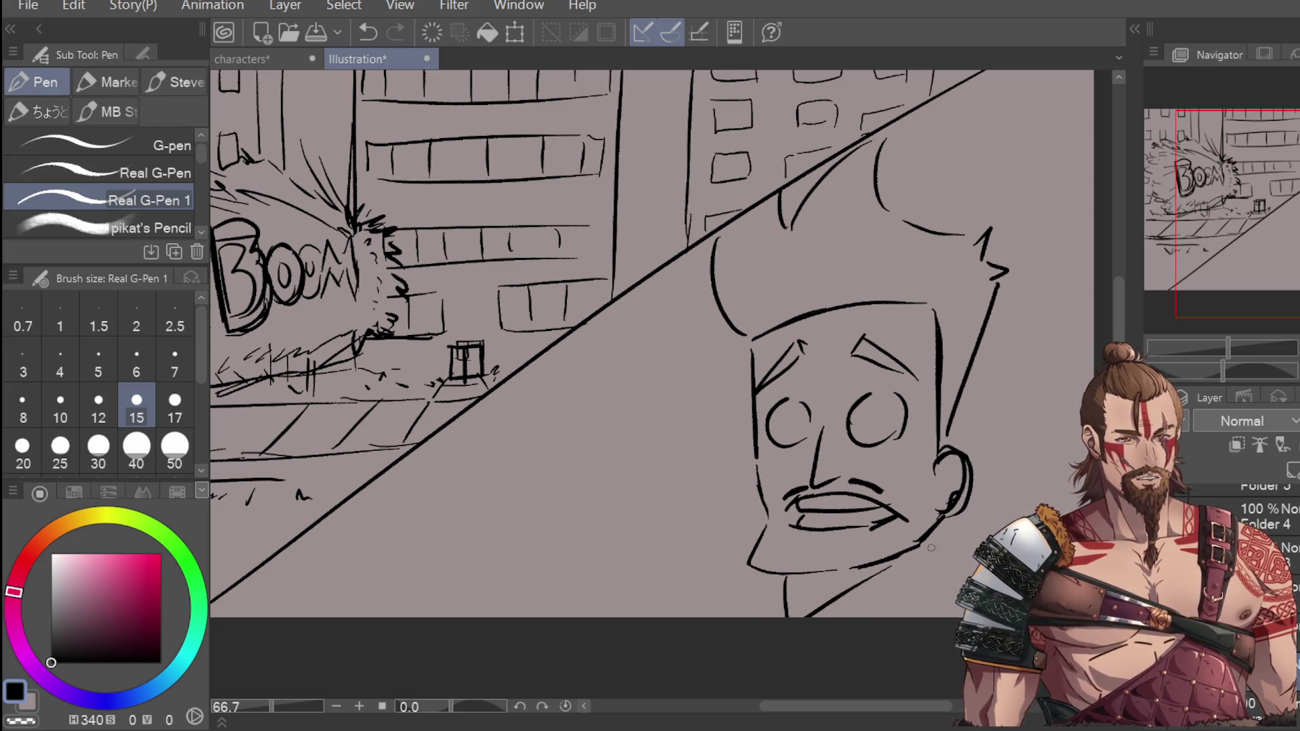
drag(747, 545, 692, 608)
key(ctrl+z)
mouse_move(738, 390)
mouse_down()
mouse_move(699, 416)
mouse_move(731, 477)
mouse_up()
mouse_move(975, 357)
mouse_down()
mouse_move(975, 421)
mouse_move(1013, 386)
mouse_move(1013, 408)
mouse_up()
Step: Enlarge the right ear arc and sketch arm lines left of the face
key(ctrl+z)
drag(1004, 417, 959, 434)
drag(691, 430, 610, 521)
drag(711, 466, 613, 549)
key(ctrl+z)
key(ctrl+z)
drag(701, 434, 649, 512)
drag(708, 475, 654, 532)
key(ctrl+z)
drag(710, 479, 685, 521)
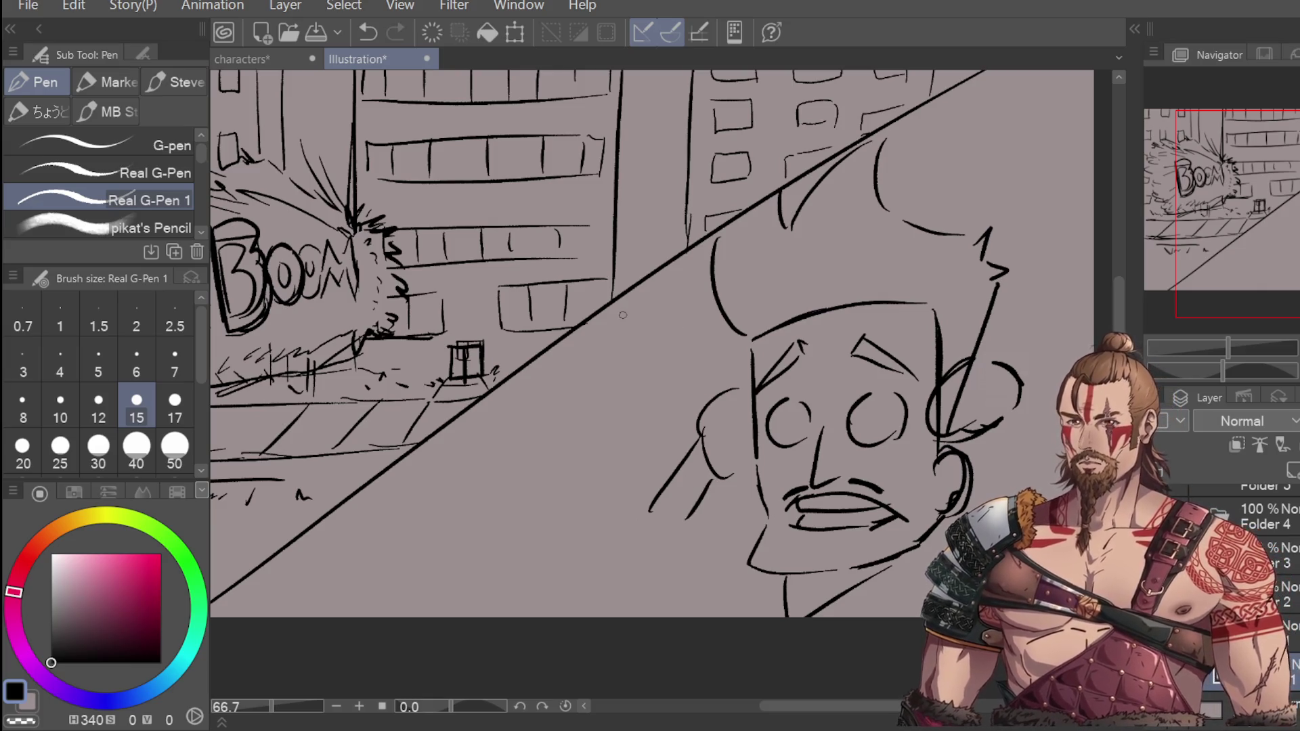
Step: Redraw the left arm reaching down from the ear side to the shoulder
drag(685, 515, 752, 594)
key(ctrl+z)
mouse_move(686, 515)
mouse_down()
mouse_move(733, 603)
mouse_move(666, 553)
mouse_move(650, 518)
mouse_move(667, 586)
mouse_up()
key(ctrl+z)
key(ctrl+z)
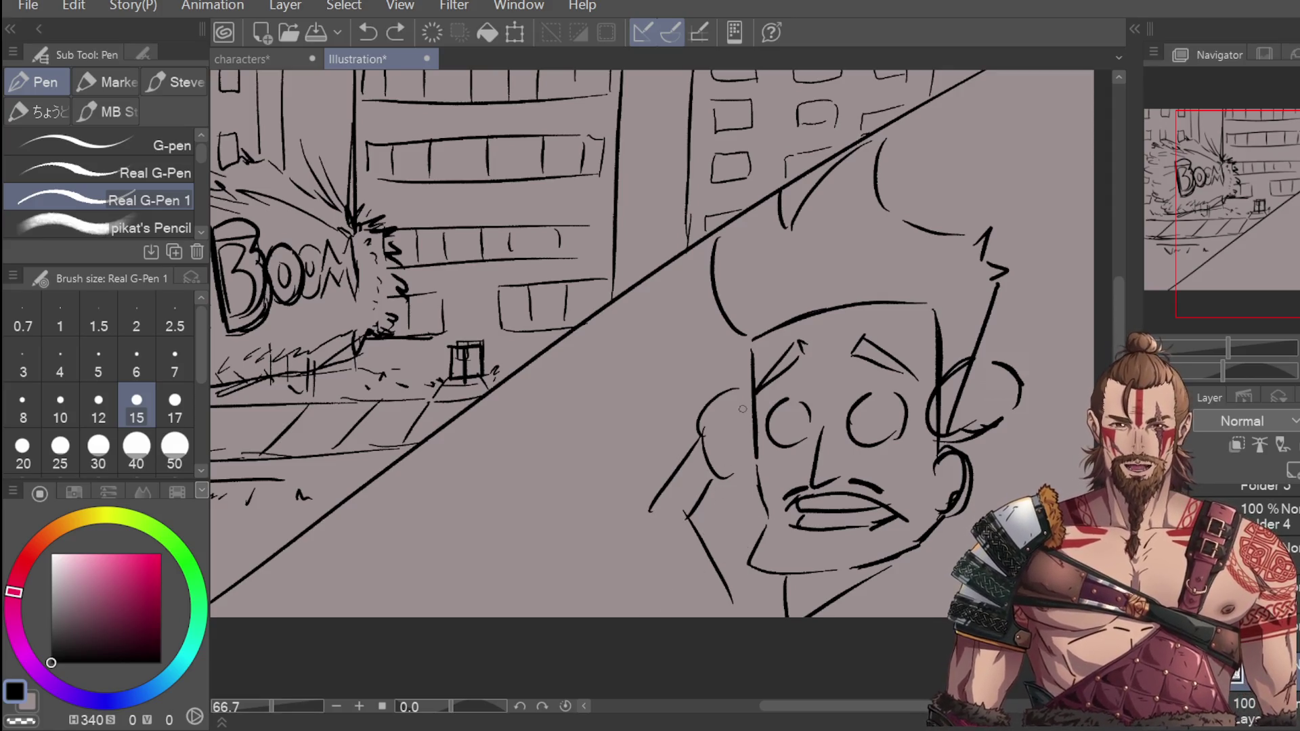
key(ctrl+z)
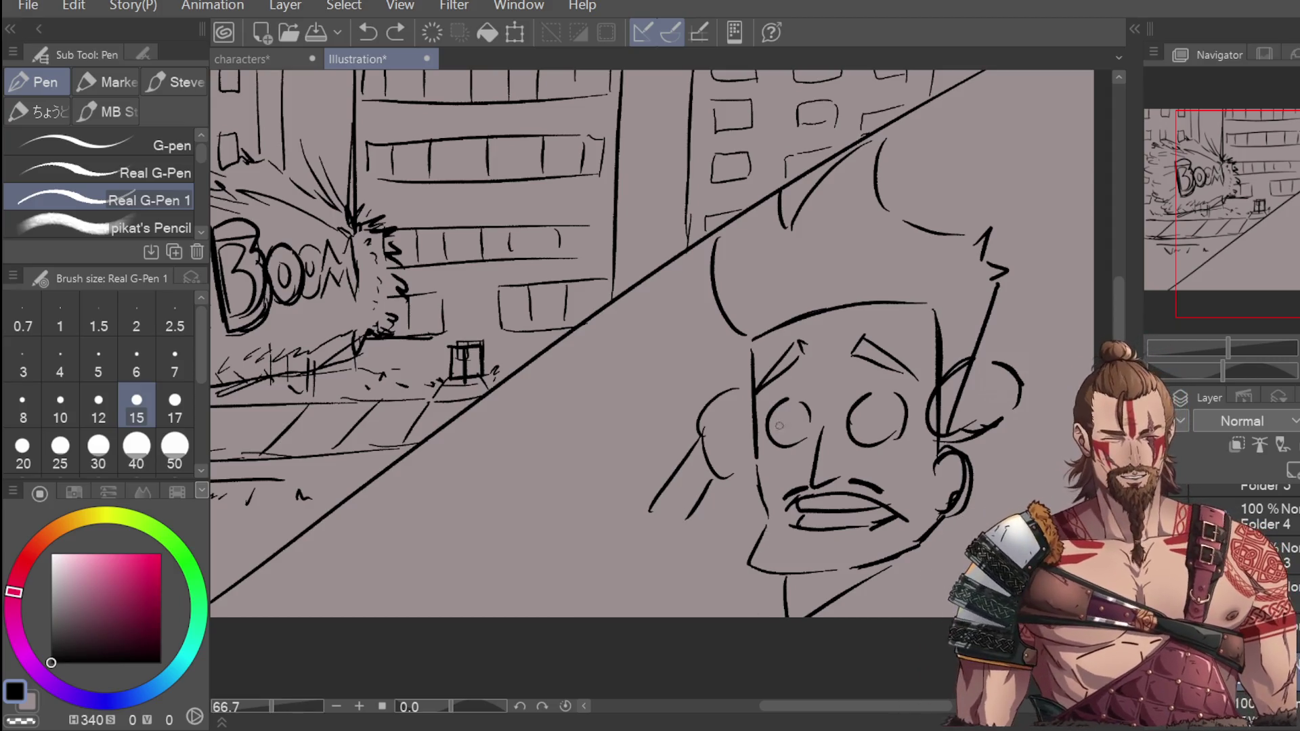
drag(684, 519, 736, 578)
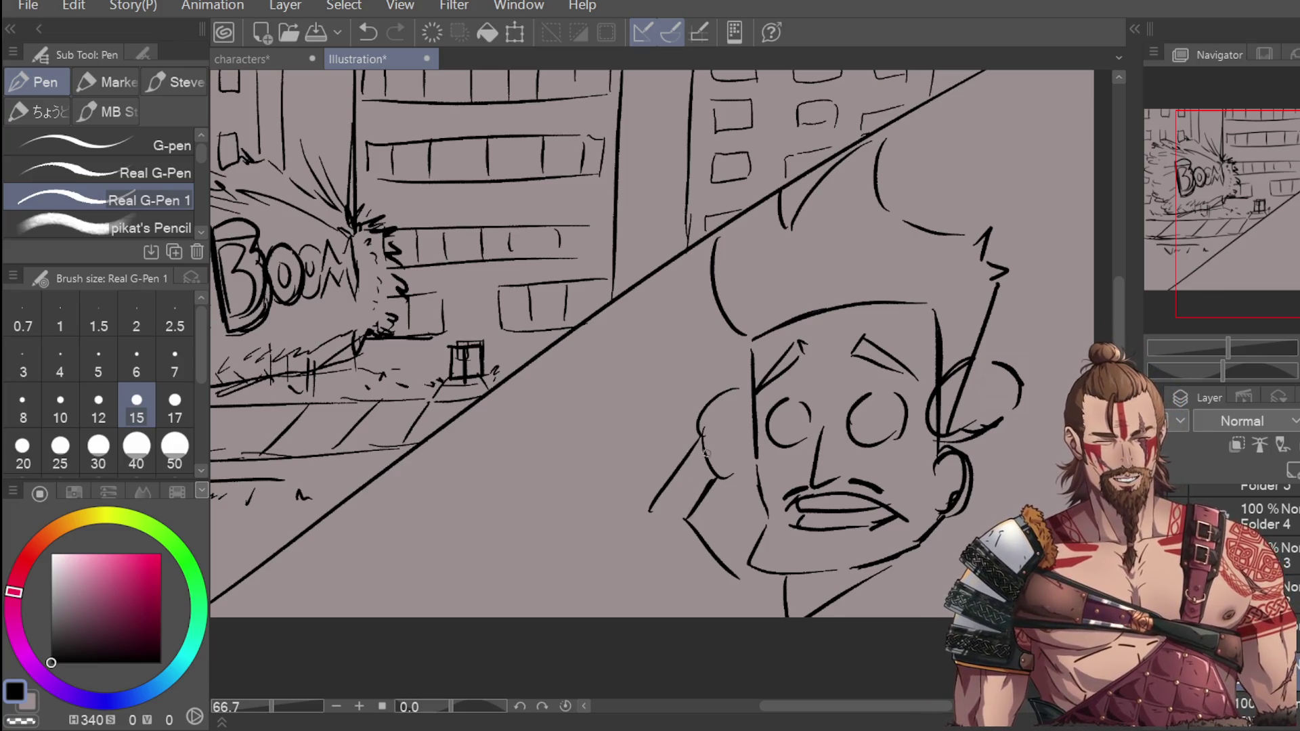
mouse_move(677, 522)
mouse_down()
mouse_move(706, 485)
mouse_move(645, 528)
mouse_up()
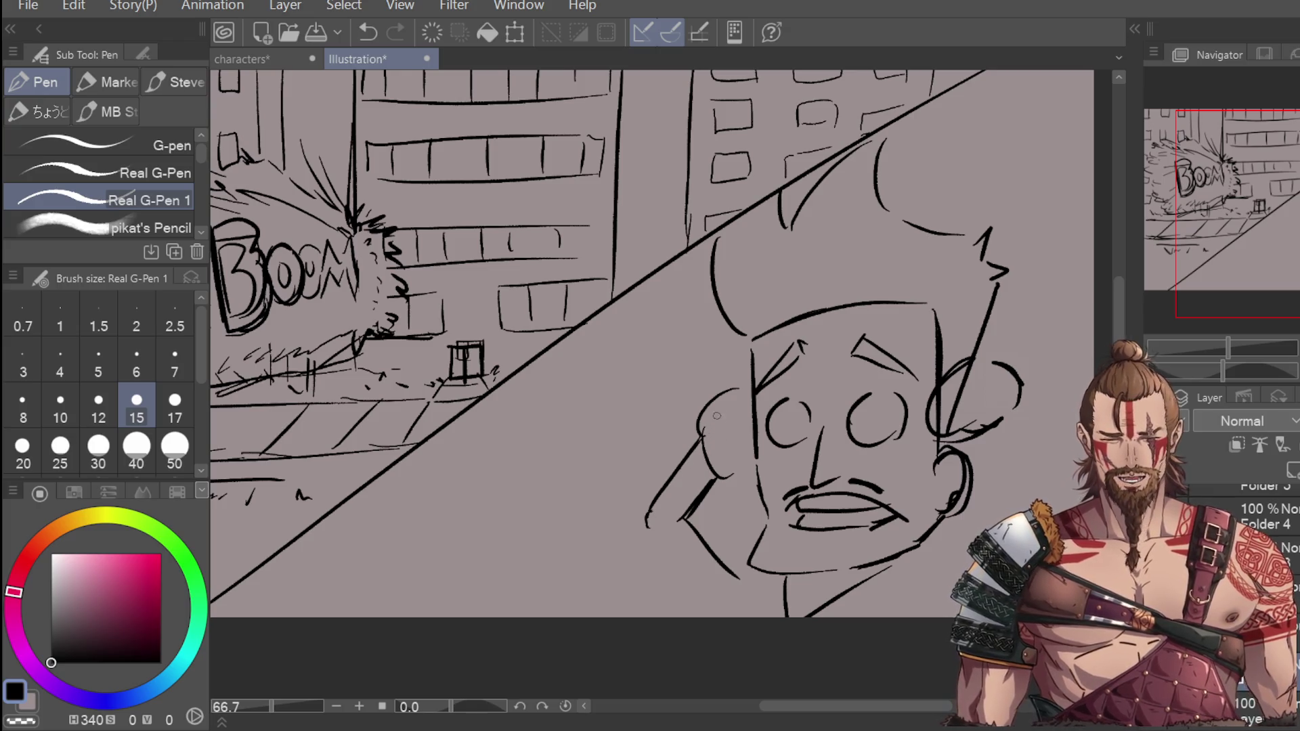
Step: Draw both hands clutching the sides of the head and crossed lines below the jaw
mouse_move(717, 425)
mouse_down()
mouse_move(707, 433)
mouse_move(750, 452)
mouse_move(744, 474)
mouse_move(738, 392)
mouse_up()
drag(957, 428, 1015, 487)
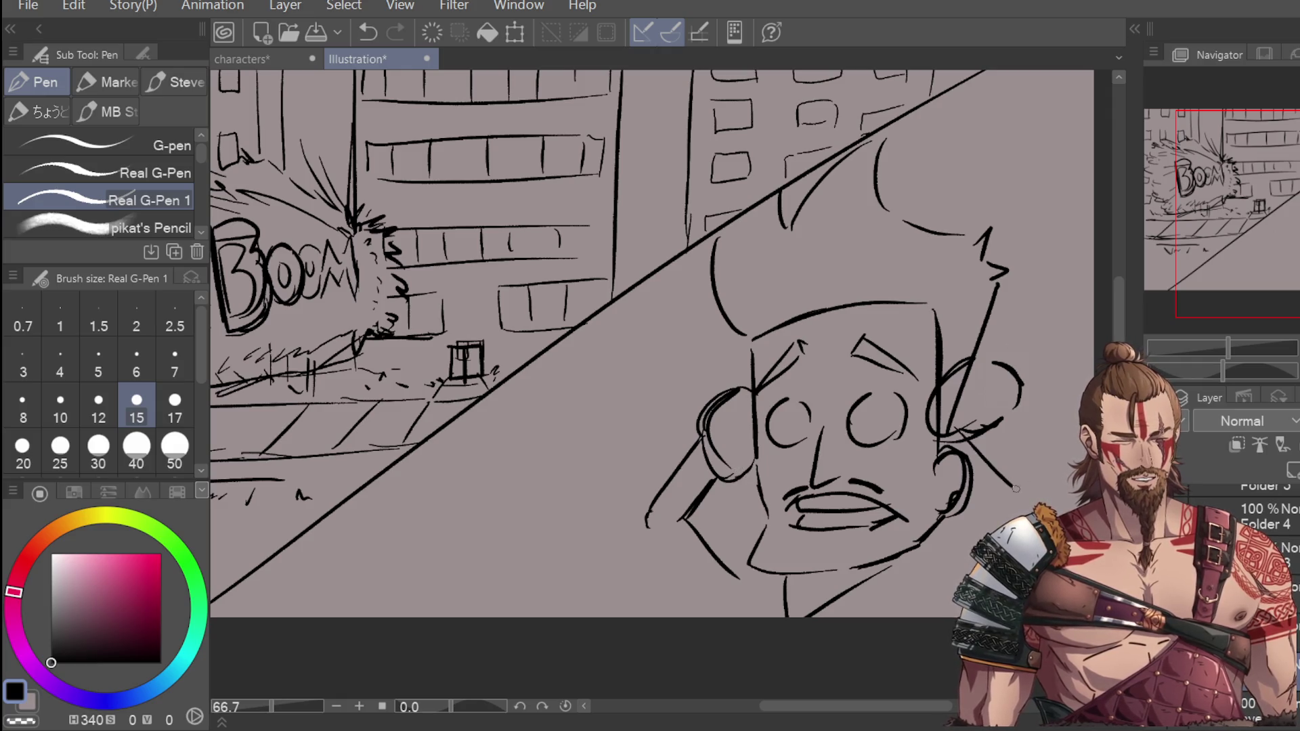
drag(962, 420, 985, 467)
mouse_move(653, 548)
mouse_down()
mouse_move(721, 606)
mouse_move(687, 613)
mouse_up()
mouse_move(722, 561)
mouse_down()
mouse_move(684, 620)
mouse_move(763, 579)
mouse_move(724, 617)
mouse_up()
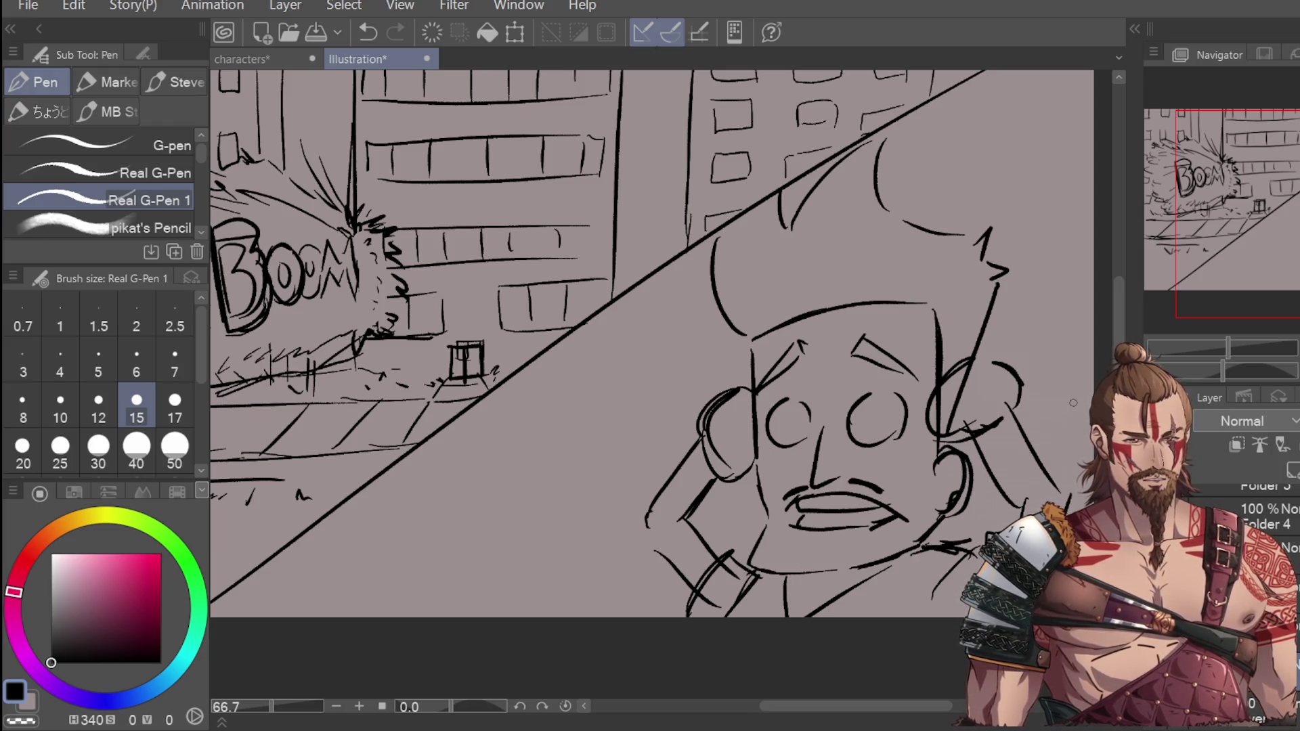
key(ctrl+minus)
scroll(826, 467, up, 2)
Step: Add pupils to both eyes and a chin line, and hatch the hair solid black
drag(840, 449, 838, 469)
drag(924, 451, 922, 466)
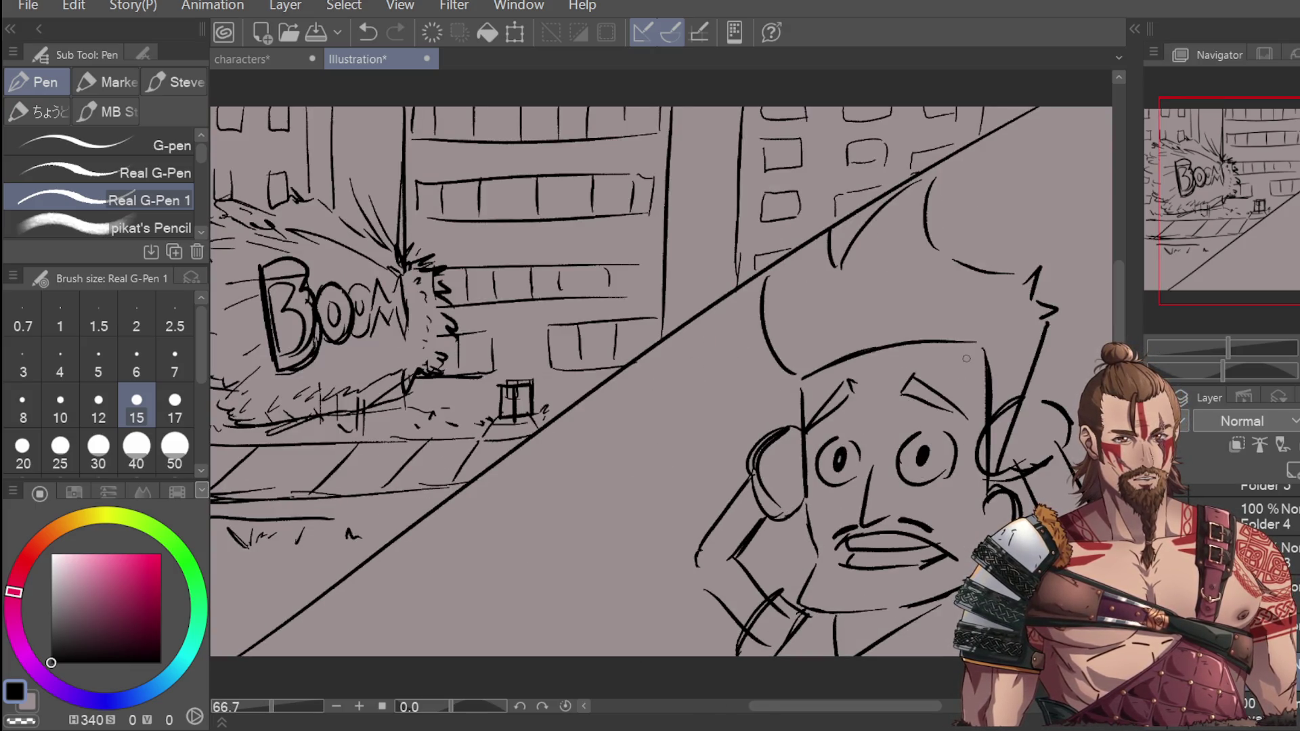
drag(818, 587, 814, 602)
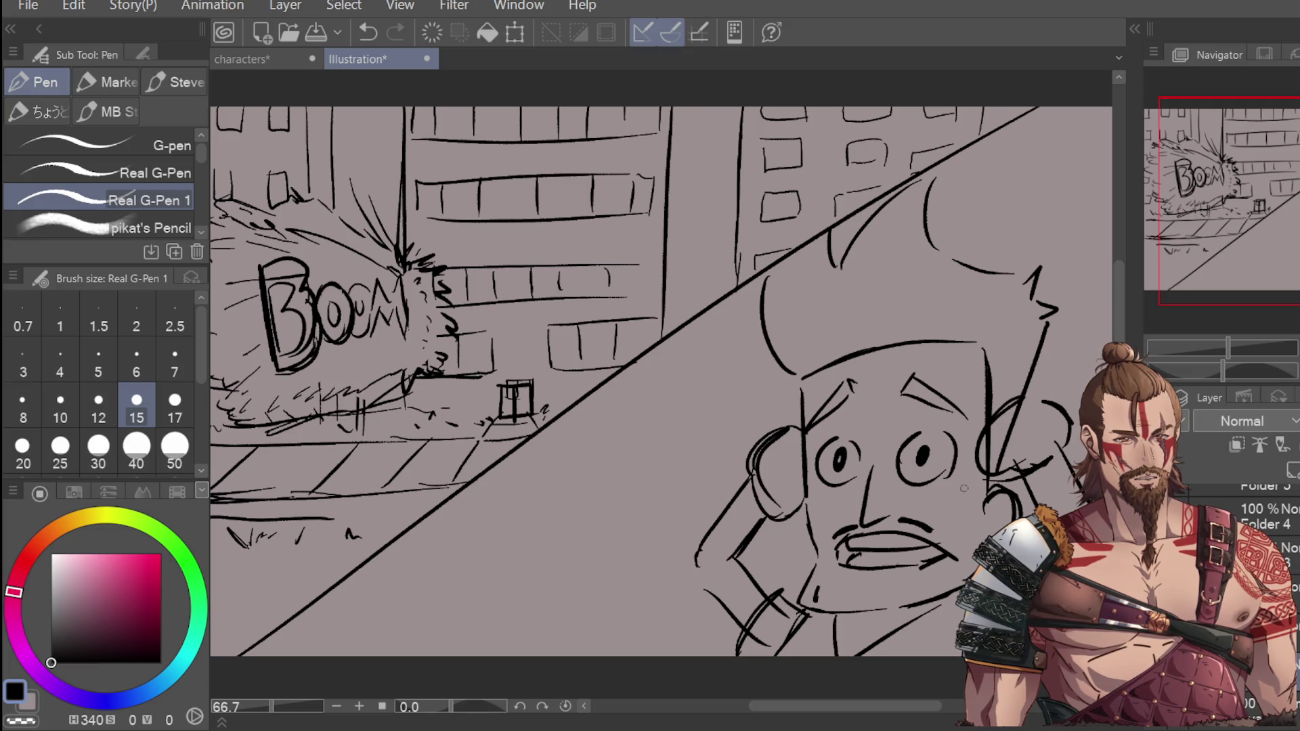
drag(1151, 303, 1152, 336)
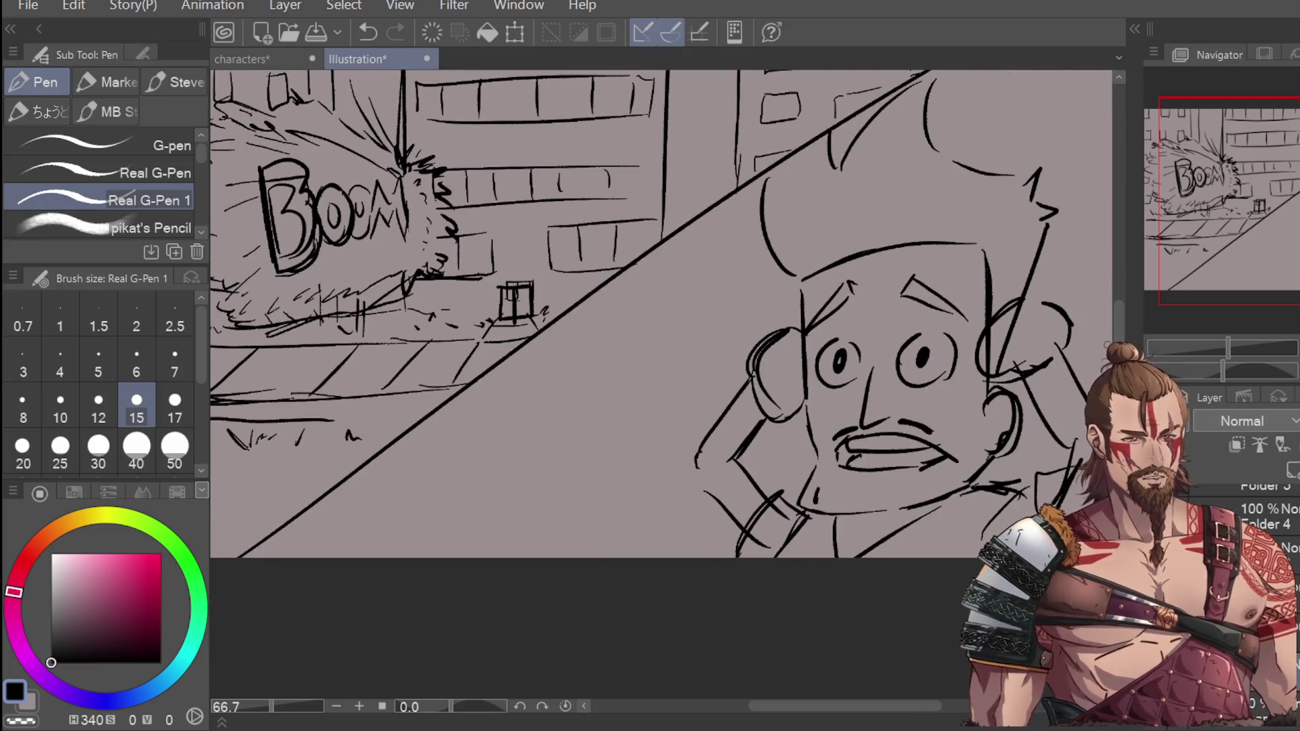
key(e)
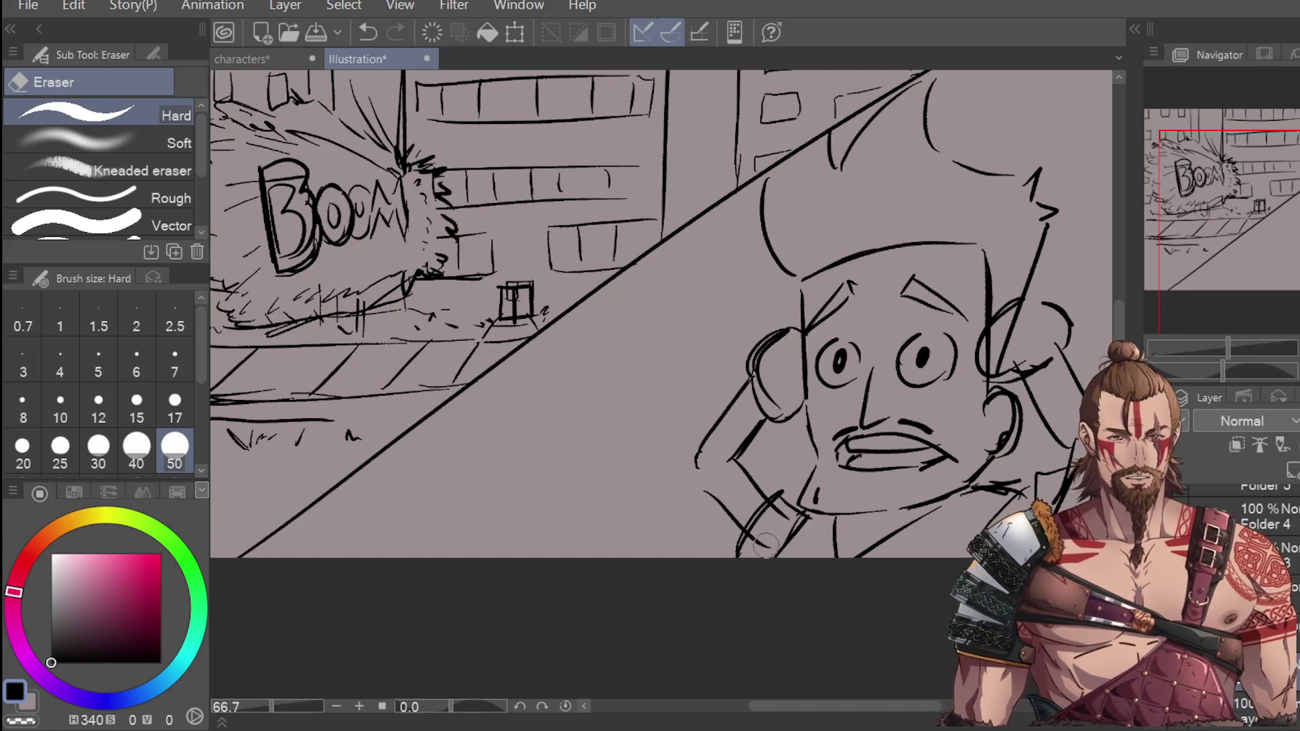
scroll(1050, 515, down, 2)
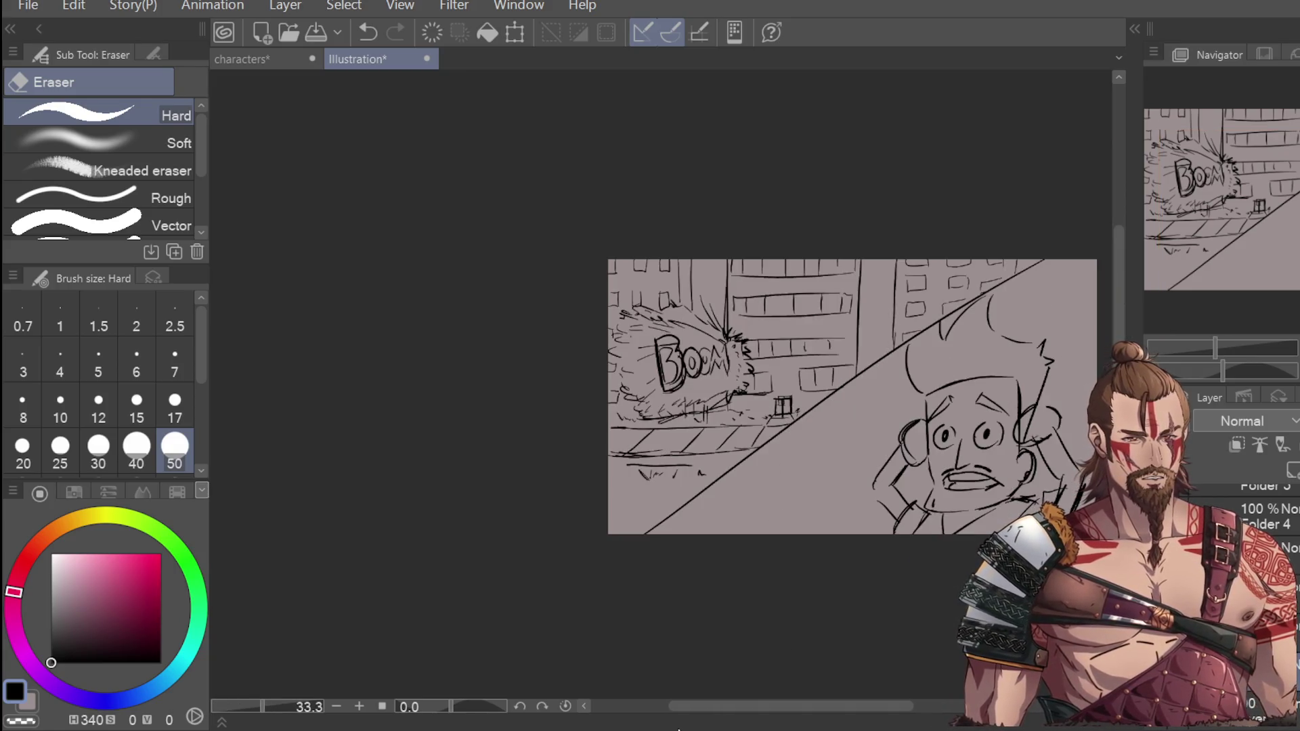
key(p)
scroll(918, 346, up, 1)
mouse_move(907, 346)
mouse_down()
mouse_move(927, 318)
mouse_move(911, 369)
mouse_move(1013, 278)
mouse_move(962, 393)
mouse_move(1002, 332)
mouse_move(1053, 349)
mouse_up()
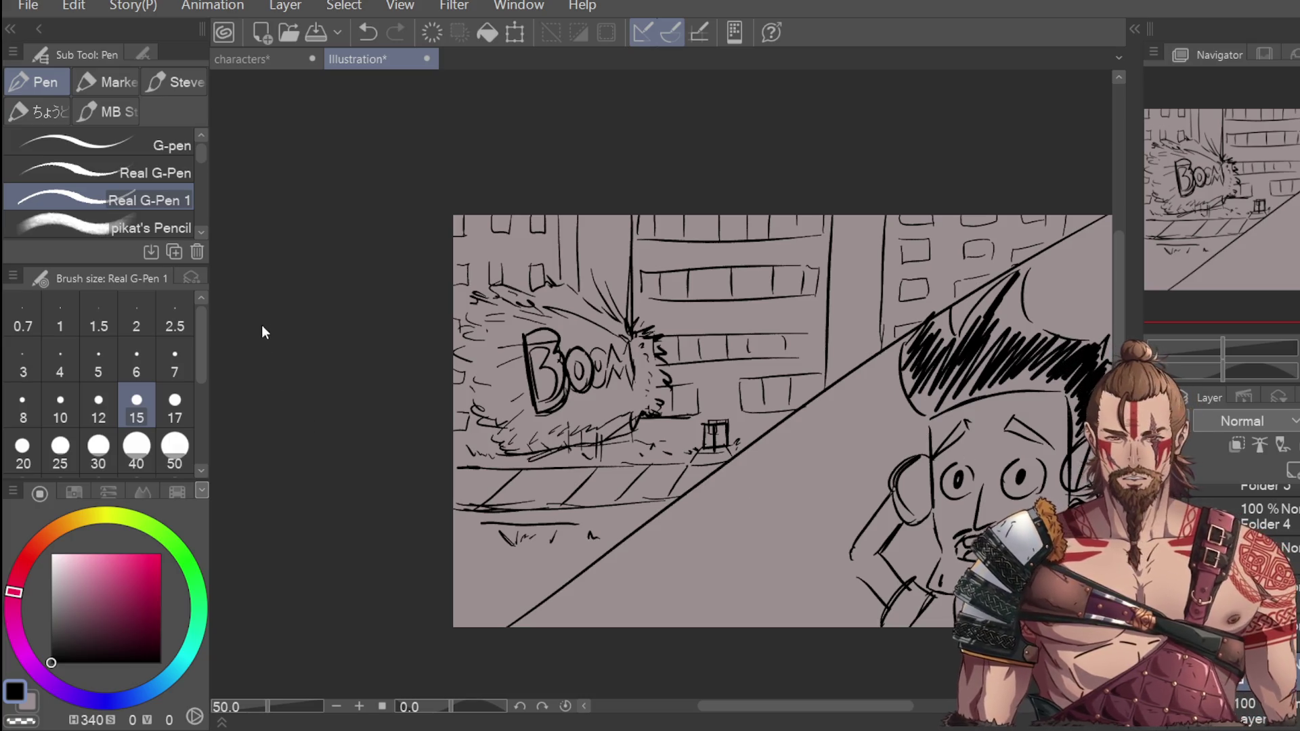
Step: Erase the stray strokes near the character's right ear with the Hard Eraser
key(e)
drag(874, 706, 928, 706)
drag(865, 468, 863, 485)
Step: Thicken both of the character's eyebrows with Real G-Pen 1
key(p)
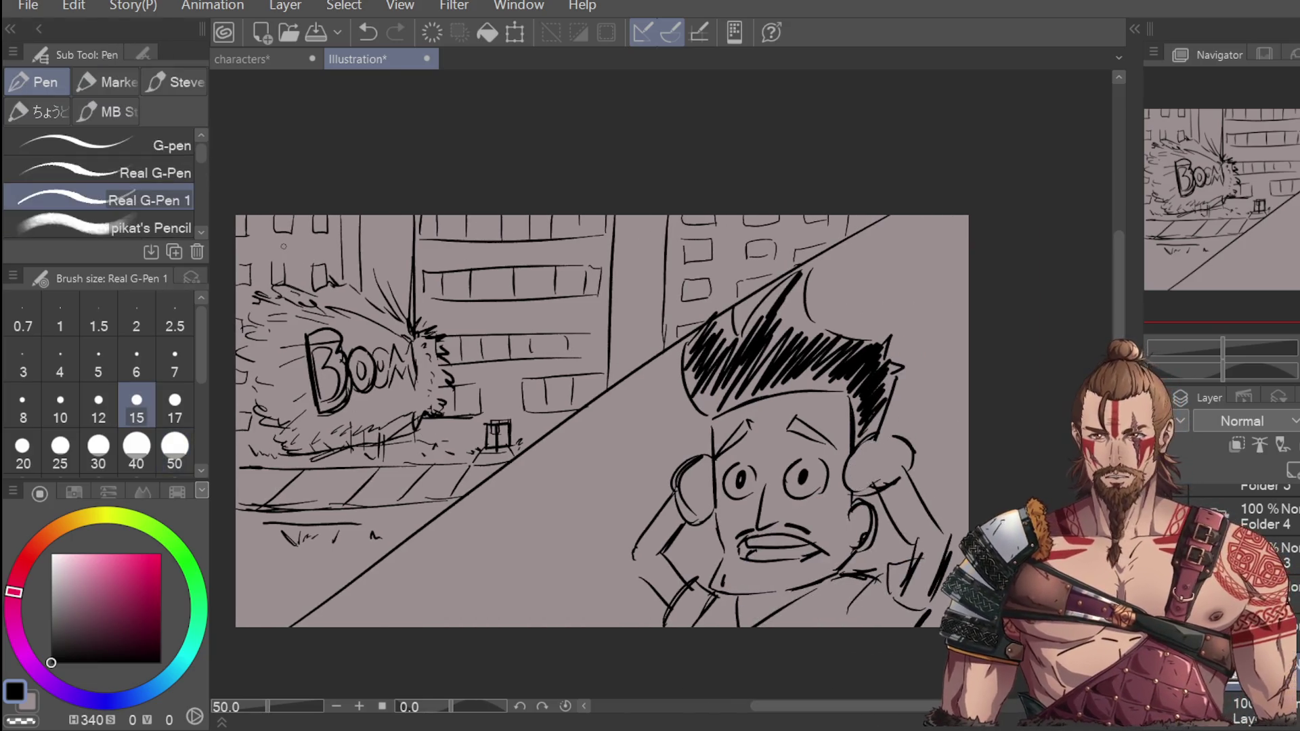
scroll(722, 431, up, 1)
drag(701, 466, 750, 416)
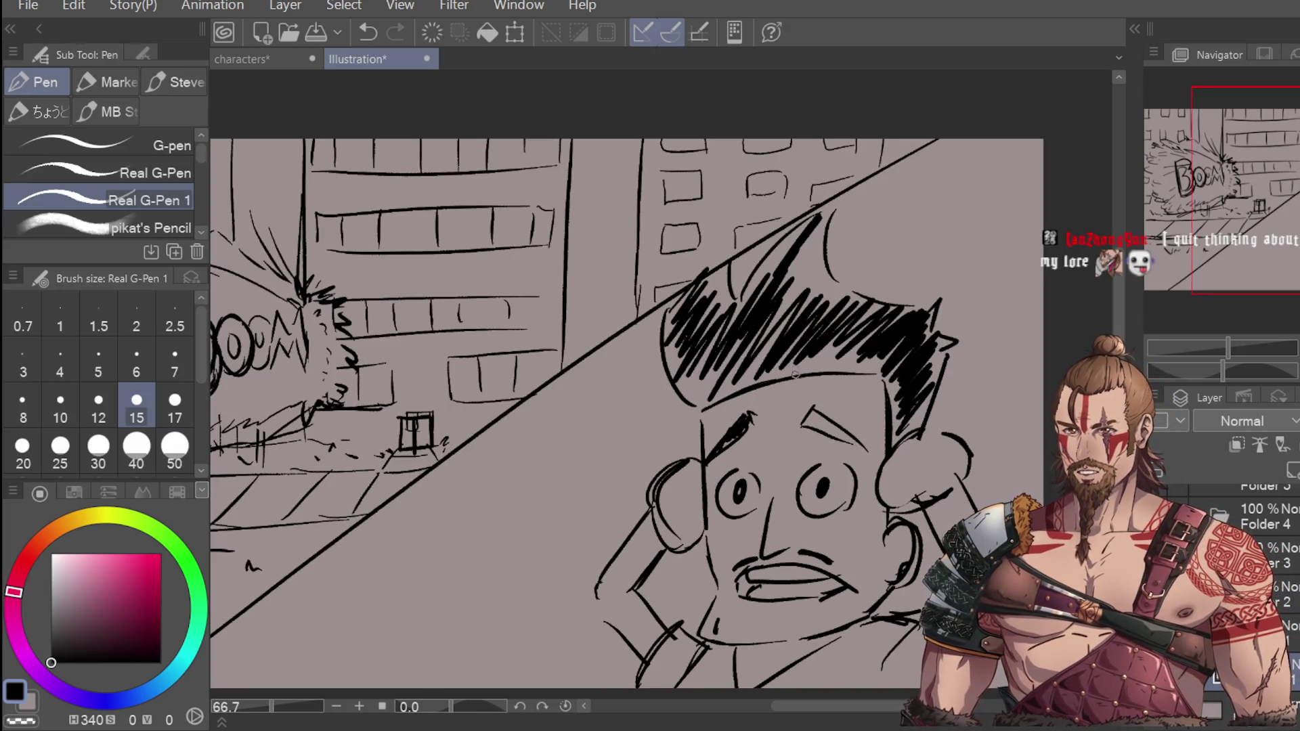
drag(802, 415, 863, 447)
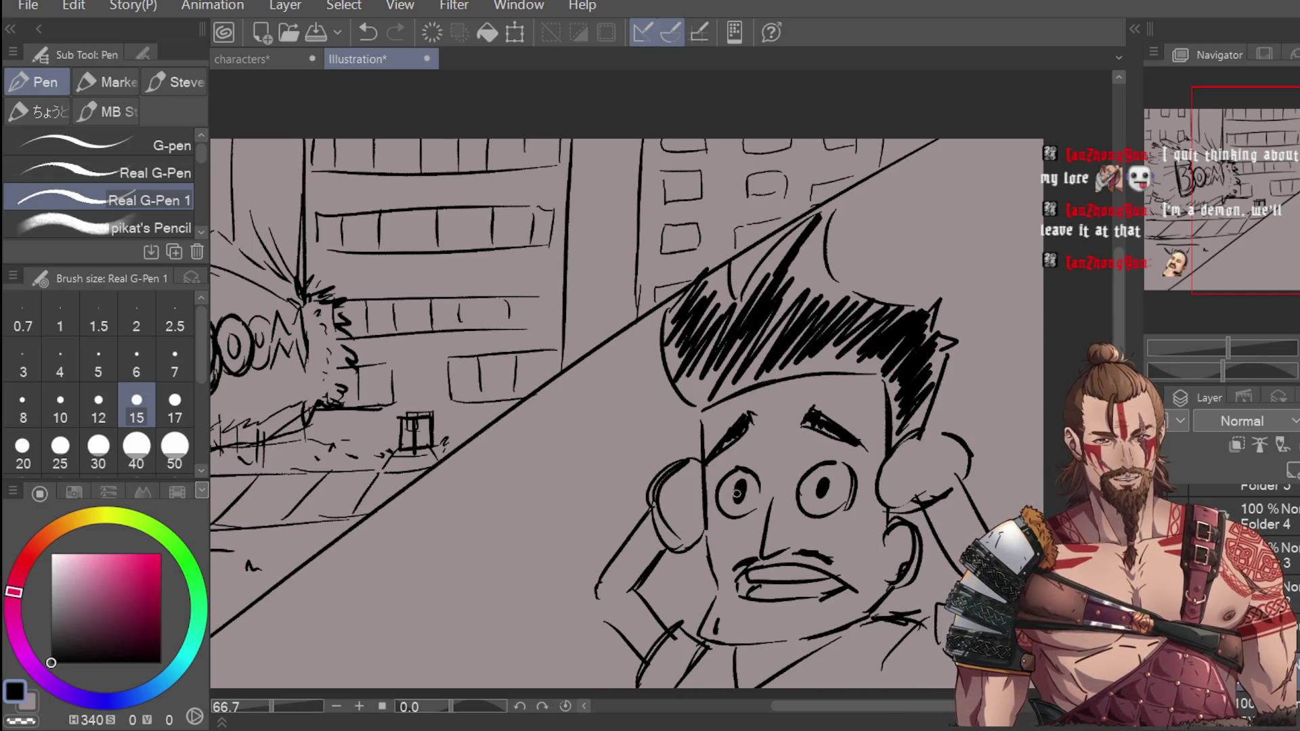
scroll(875, 396, down, 2)
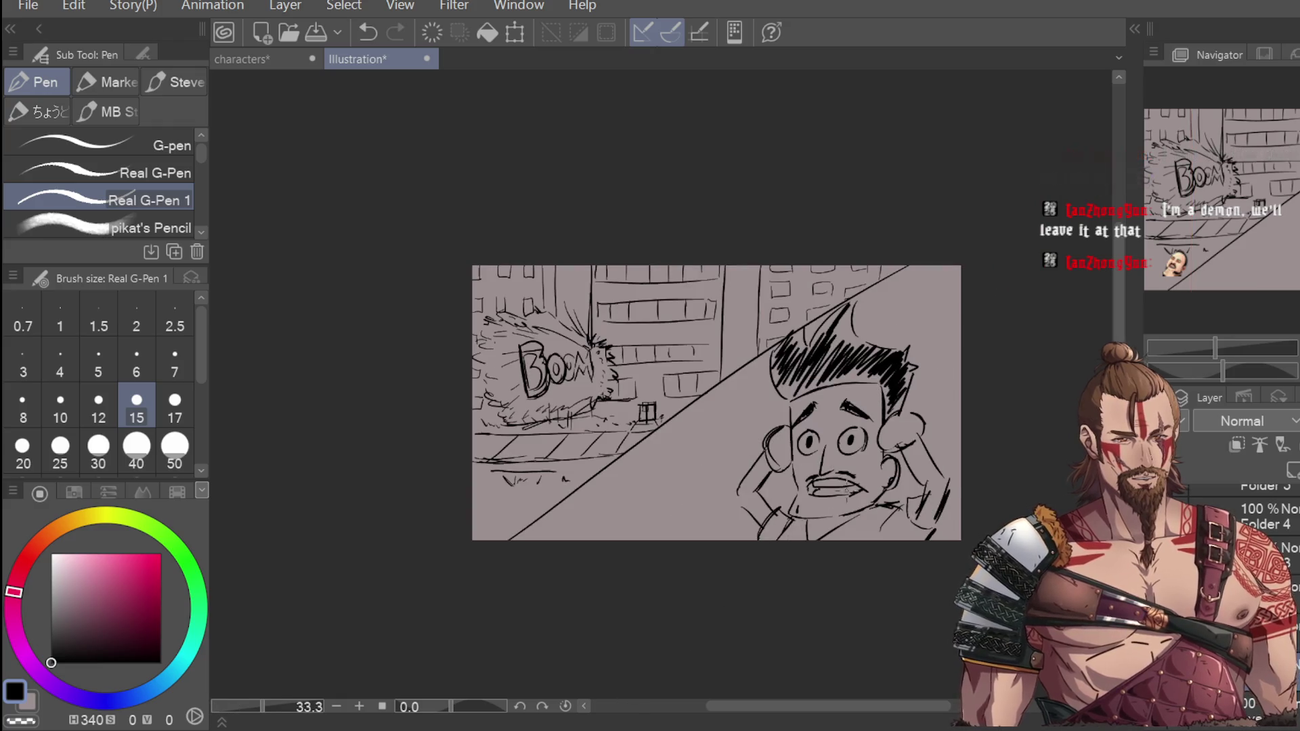
scroll(826, 510, up, 1)
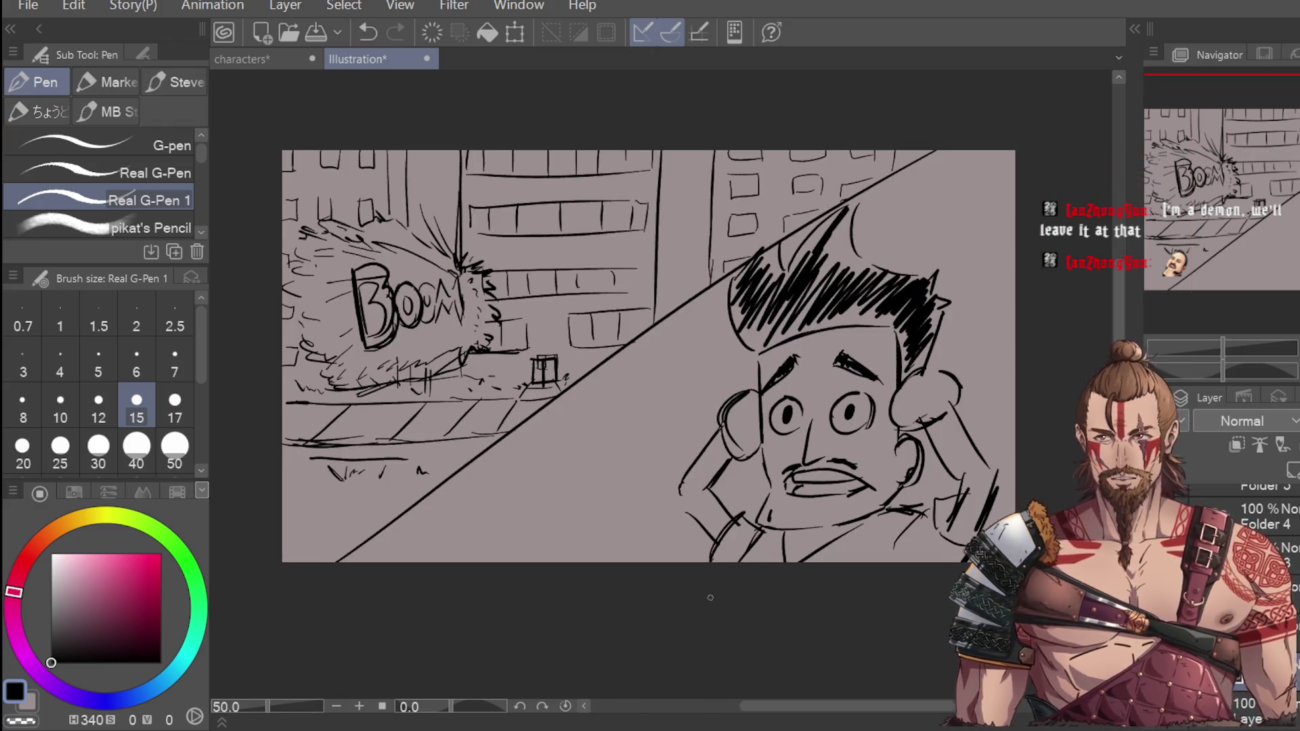
scroll(718, 582, down, 1)
scroll(777, 431, up, 2)
scroll(777, 432, down, 1)
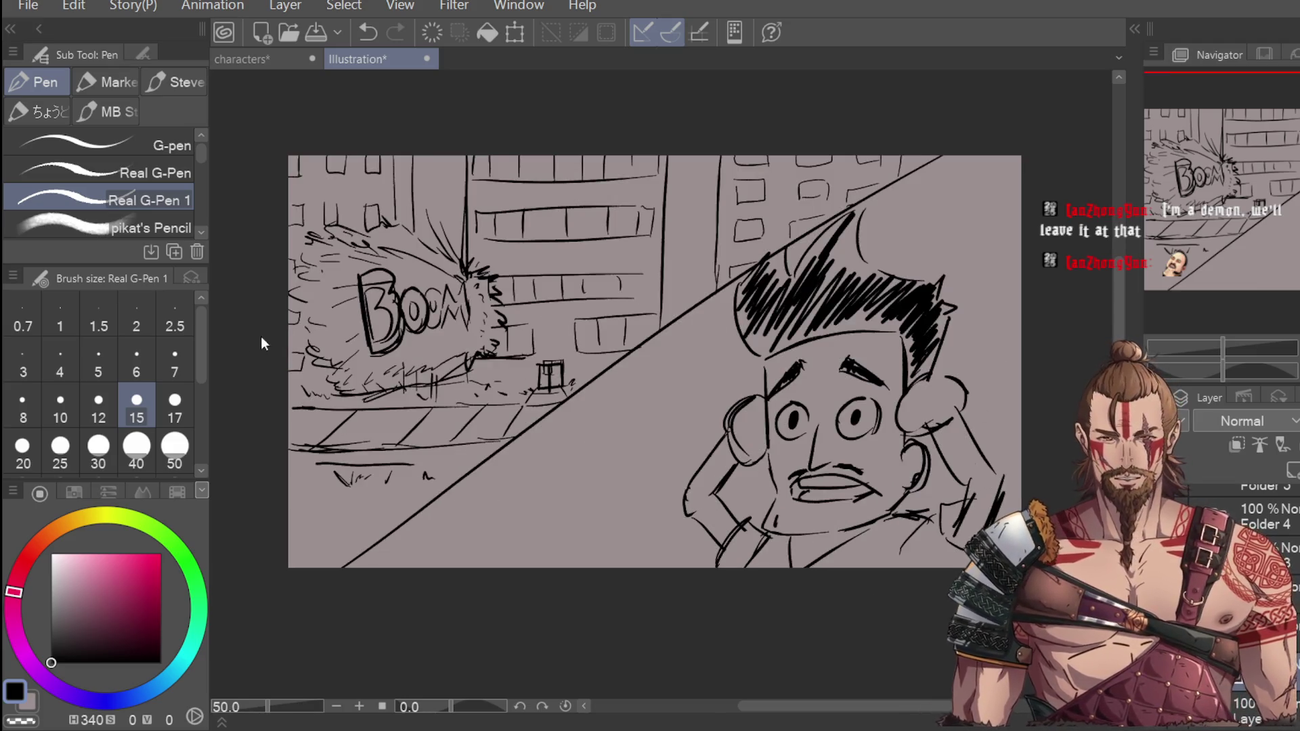
Step: Add a short stroke at the neck, toggling undo and redo to compare it
key(e)
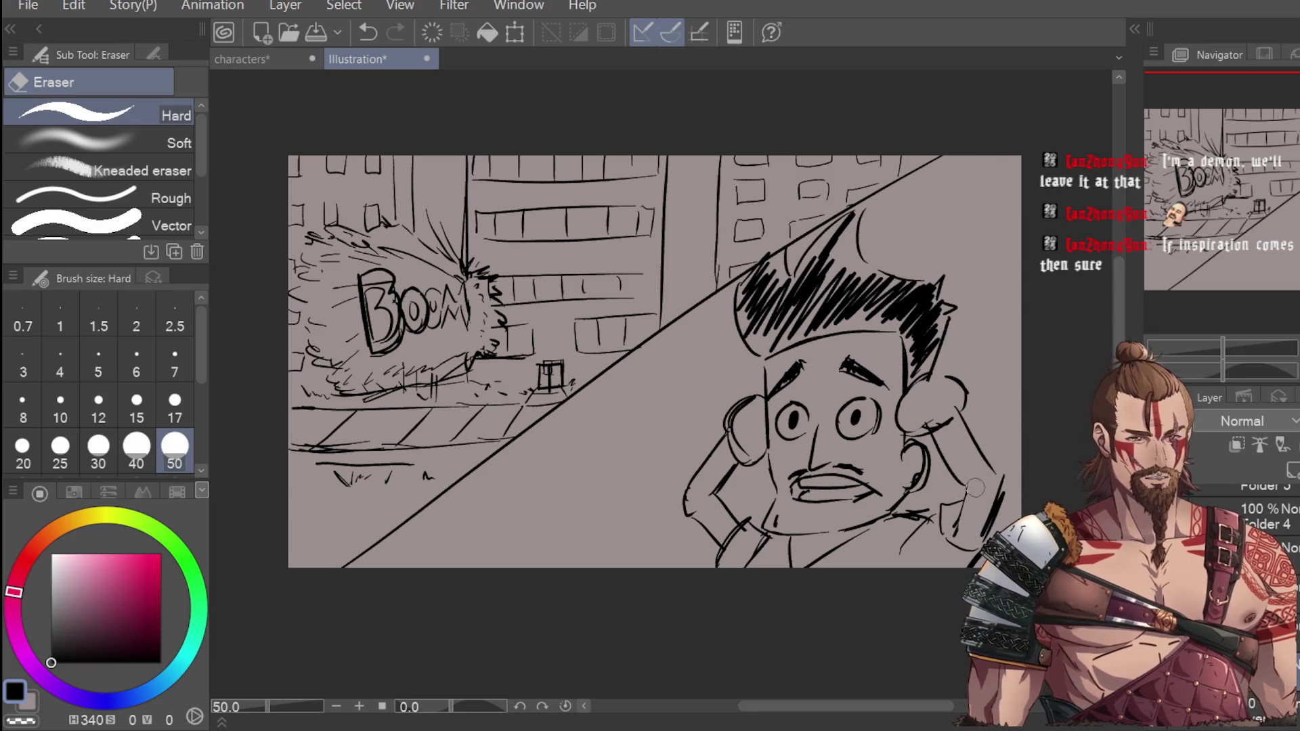
key(p)
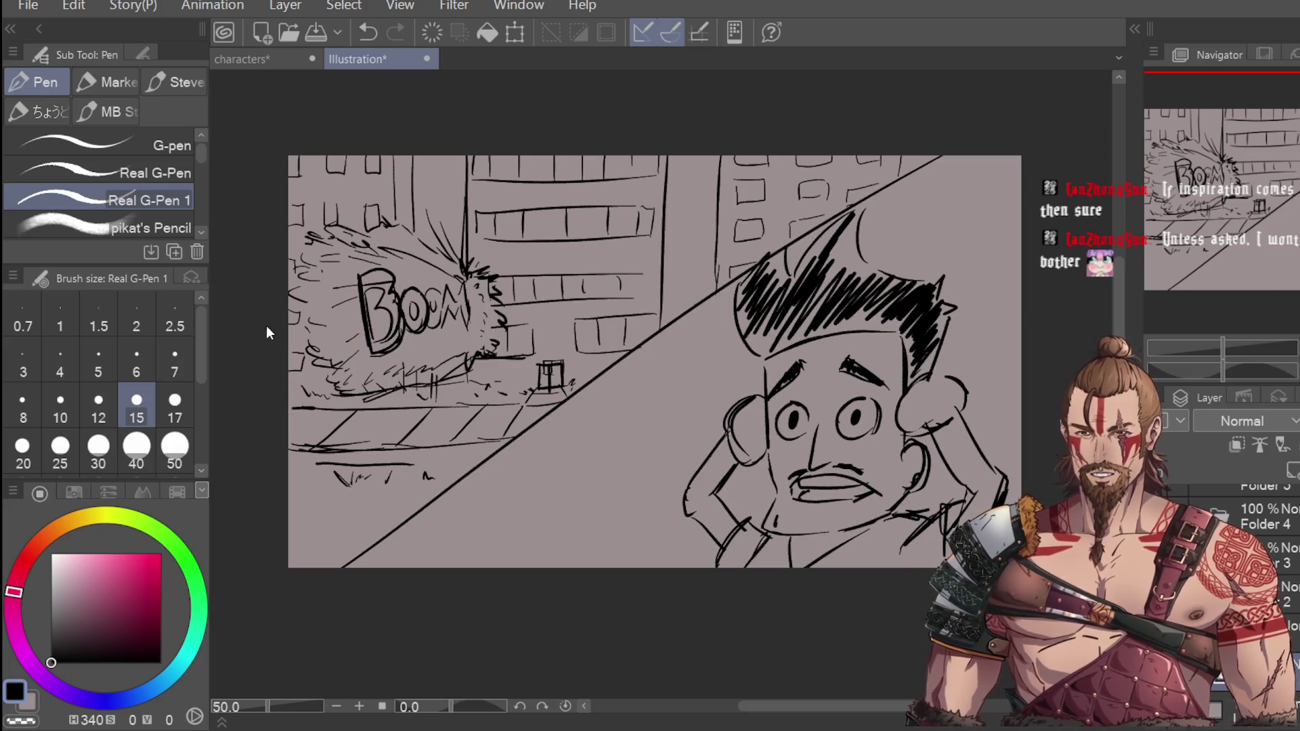
key(g)
key(e)
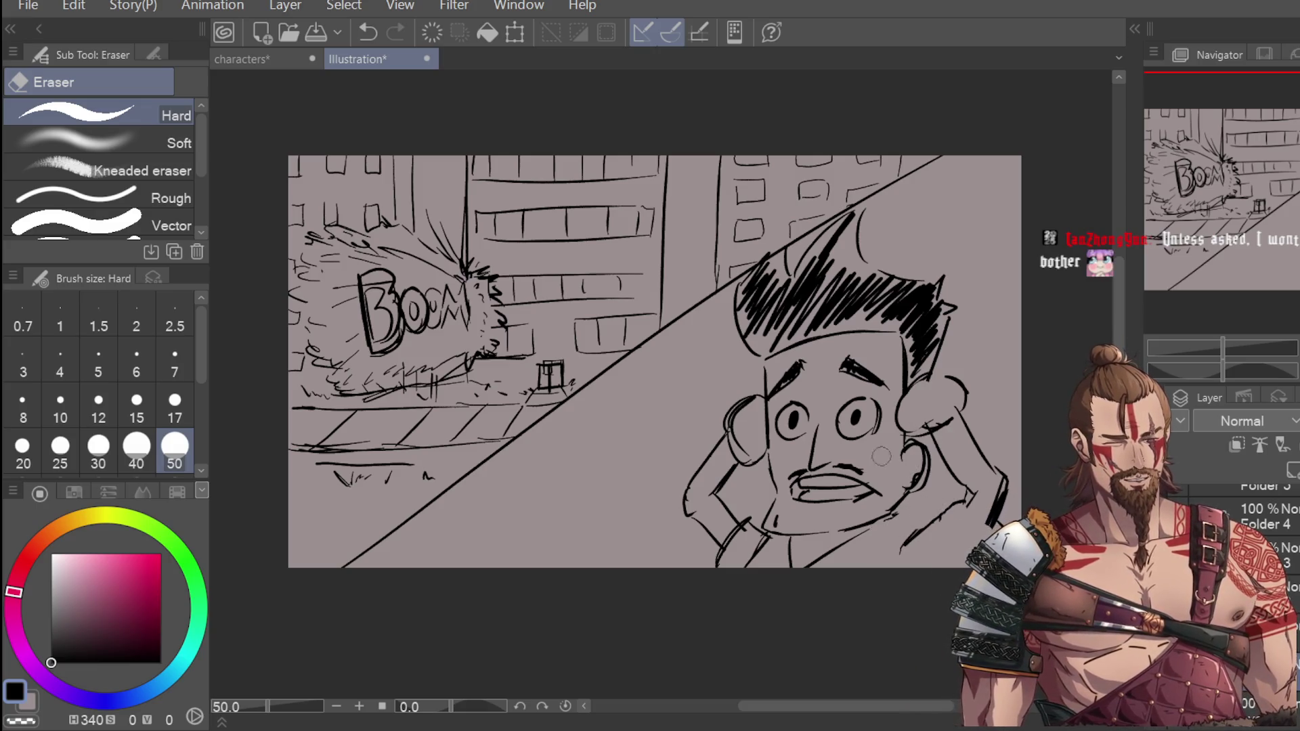
key(p)
drag(890, 525, 914, 516)
key(ctrl+z)
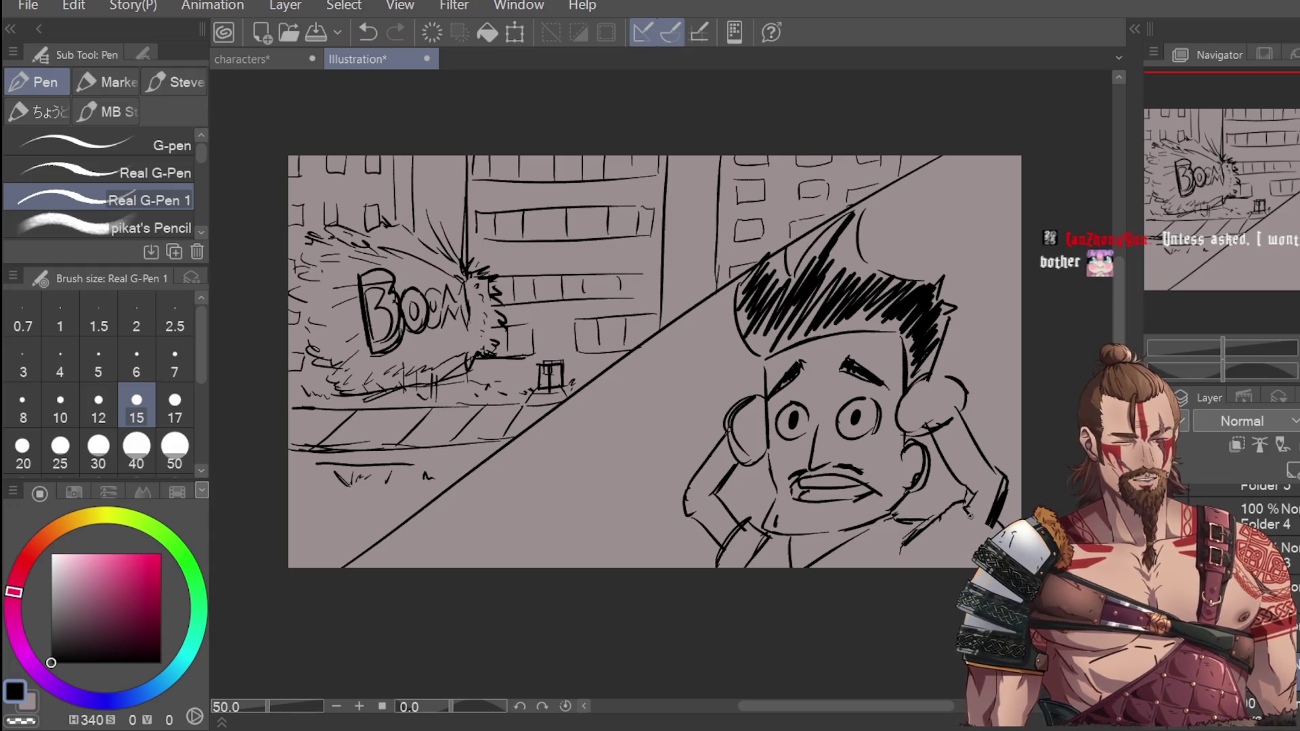
key(ctrl+y)
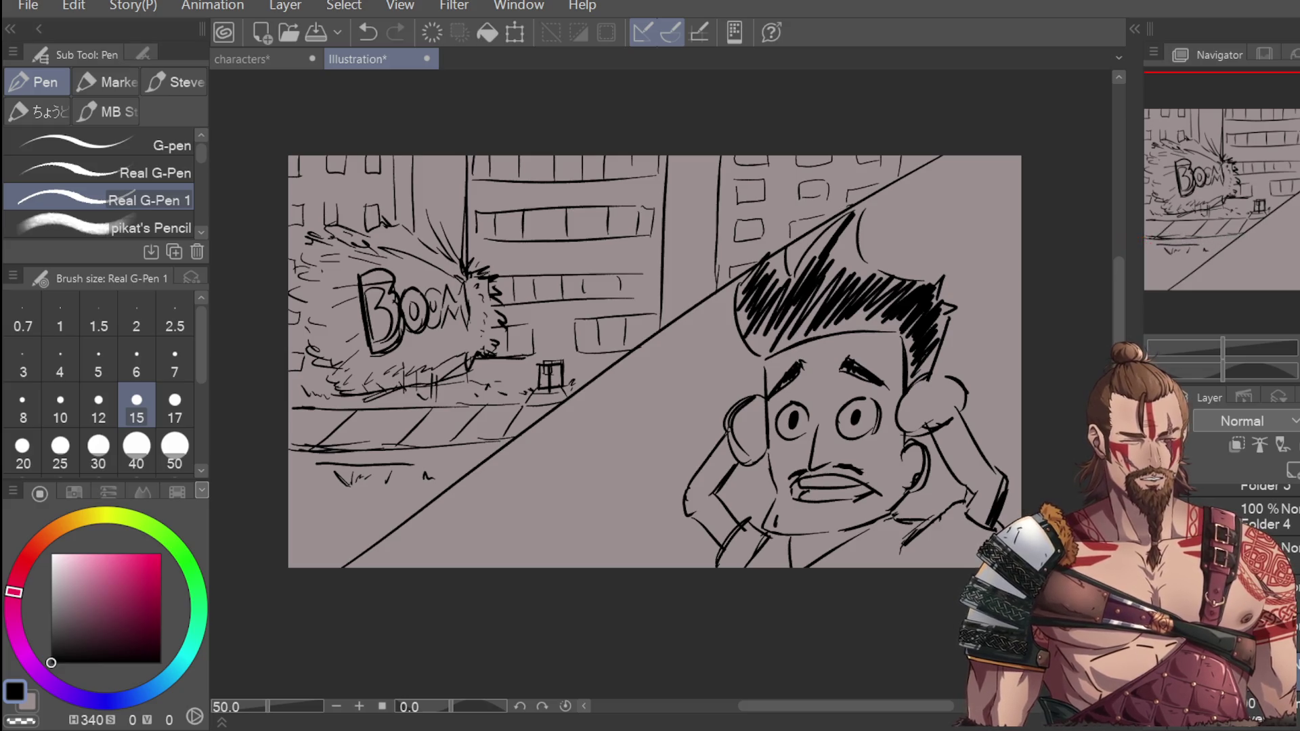
key(ctrl+z)
key(ctrl+y)
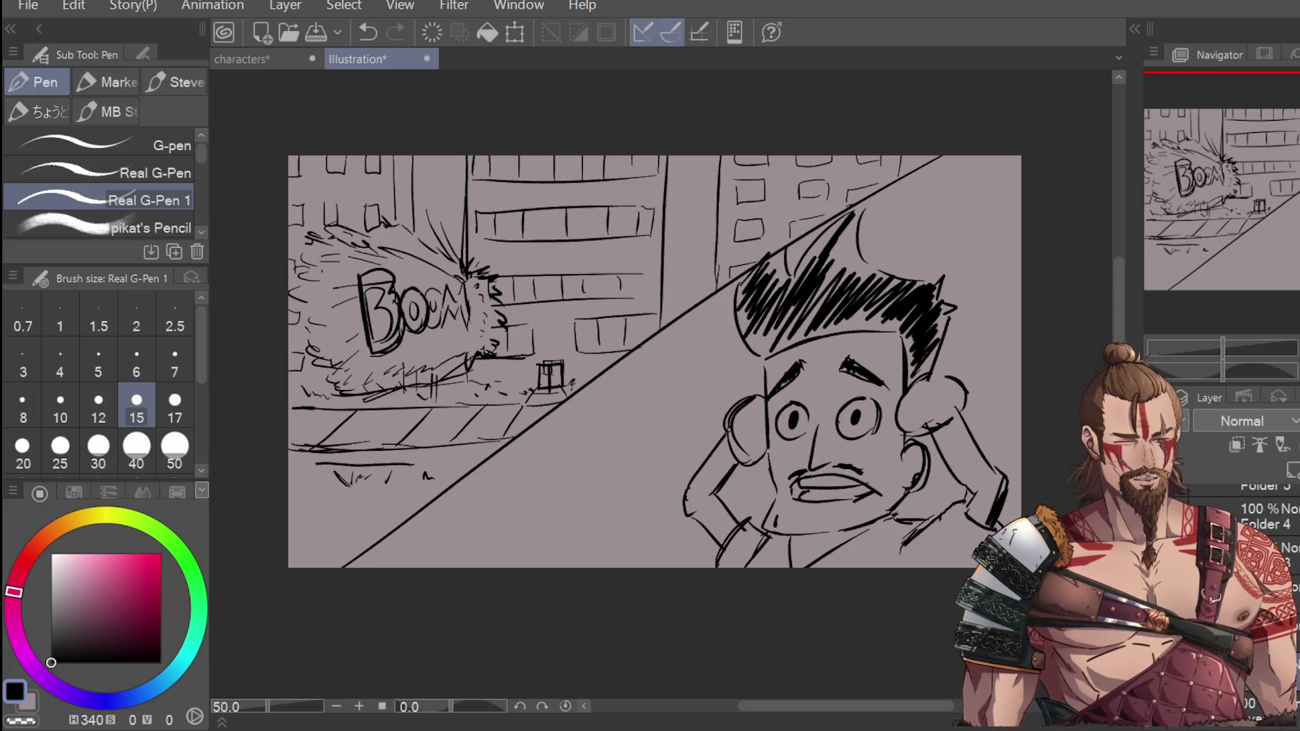
scroll(975, 491, down, 2)
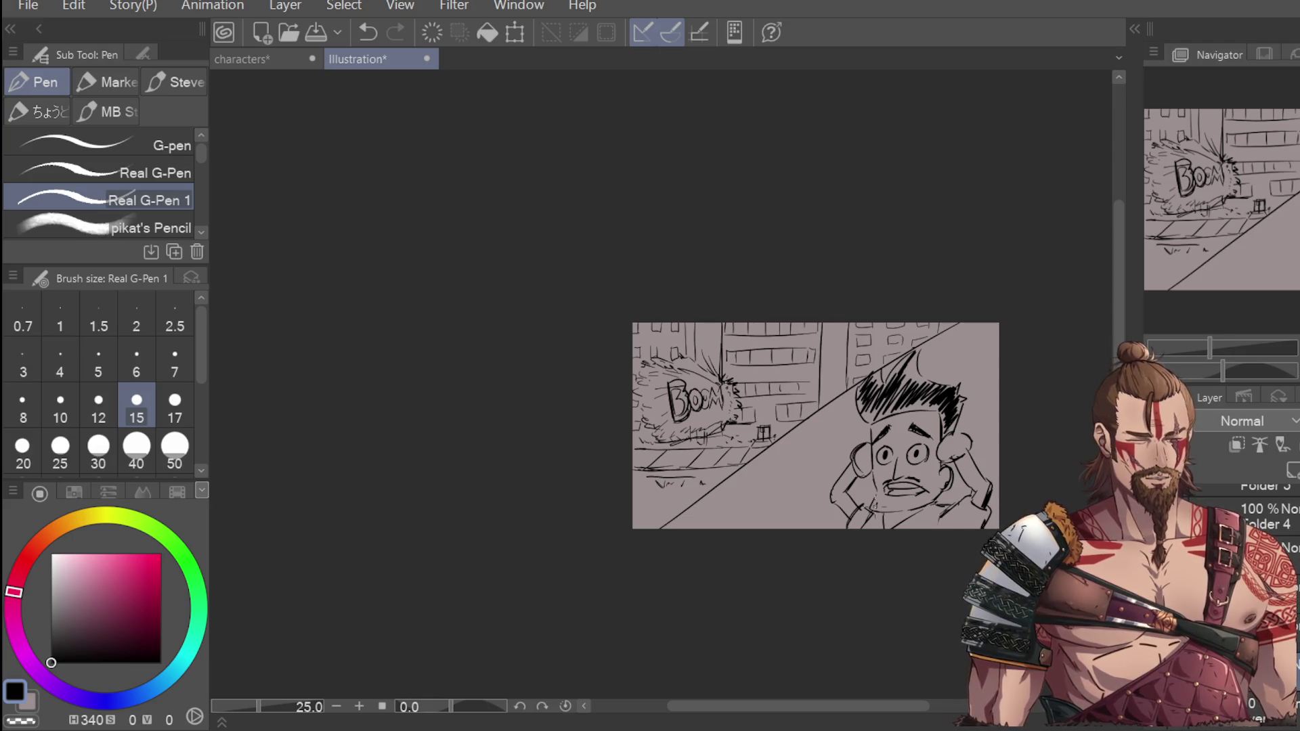
Step: Hatch the shirt near the lower arm and across the shoulder and collar
scroll(869, 531, up, 2)
mouse_move(830, 528)
mouse_down()
mouse_move(859, 500)
mouse_move(891, 494)
mouse_move(897, 507)
mouse_move(981, 484)
mouse_up()
mouse_move(965, 532)
mouse_down()
mouse_move(997, 484)
mouse_move(1029, 484)
mouse_up()
mouse_move(1015, 532)
mouse_down()
mouse_move(1050, 478)
mouse_move(1077, 477)
mouse_up()
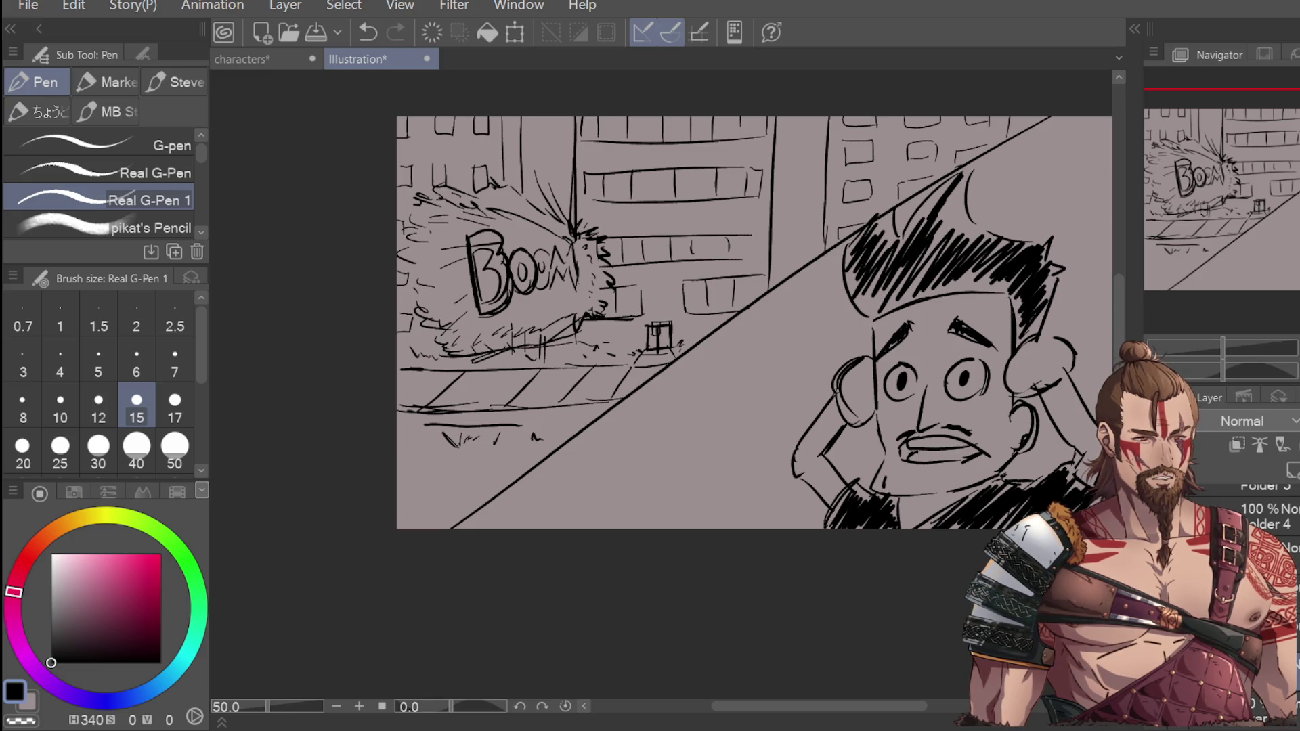
scroll(959, 429, down, 1)
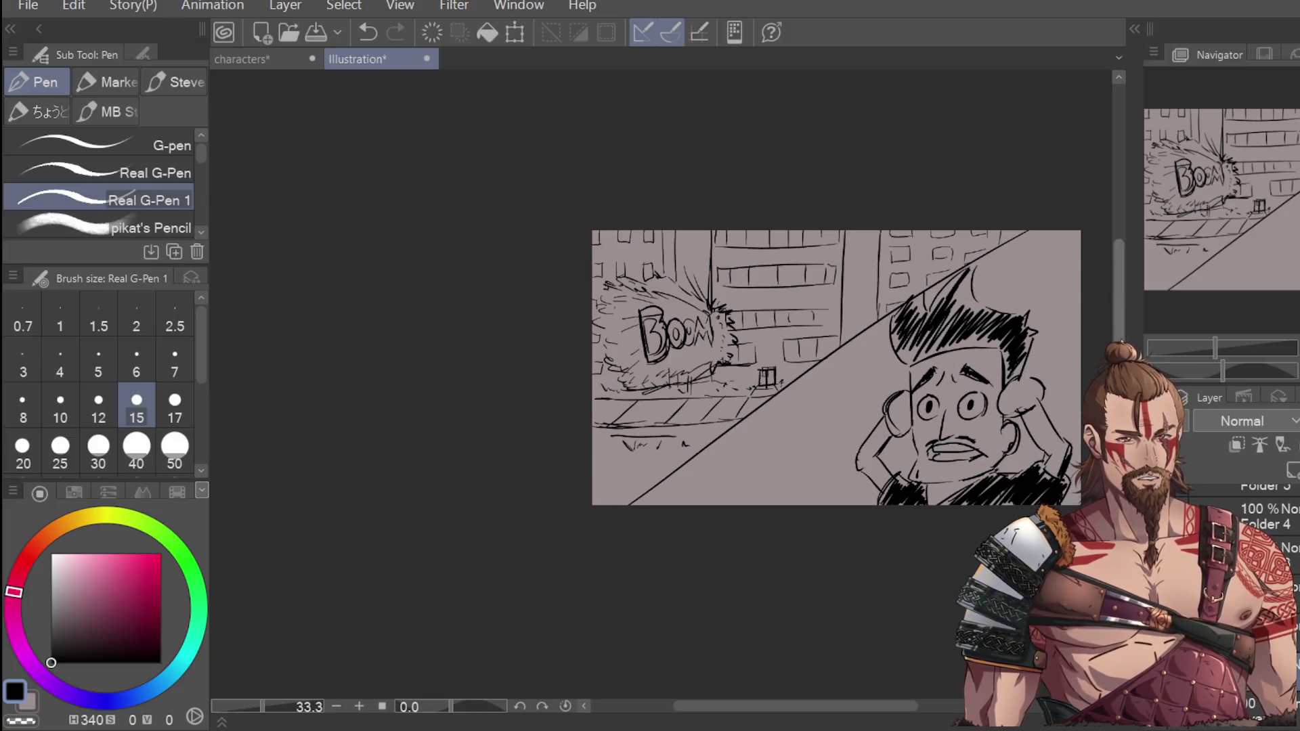
drag(789, 706, 862, 701)
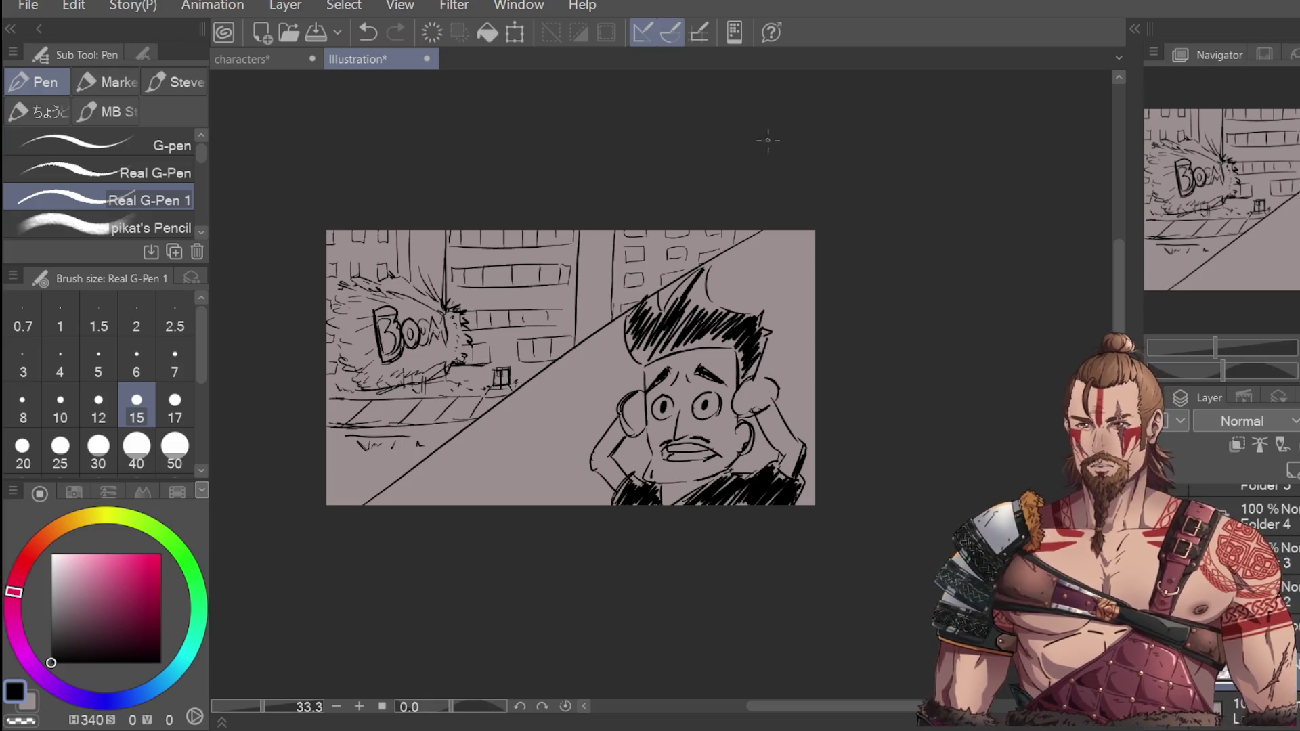
Step: Hatch the hair spikes and edges densely, then hide the street panel's line art
scroll(725, 373, up, 1)
mouse_move(681, 213)
mouse_down()
mouse_move(698, 278)
mouse_move(655, 255)
mouse_move(677, 288)
mouse_move(687, 240)
mouse_move(589, 293)
mouse_move(605, 308)
mouse_move(670, 274)
mouse_up()
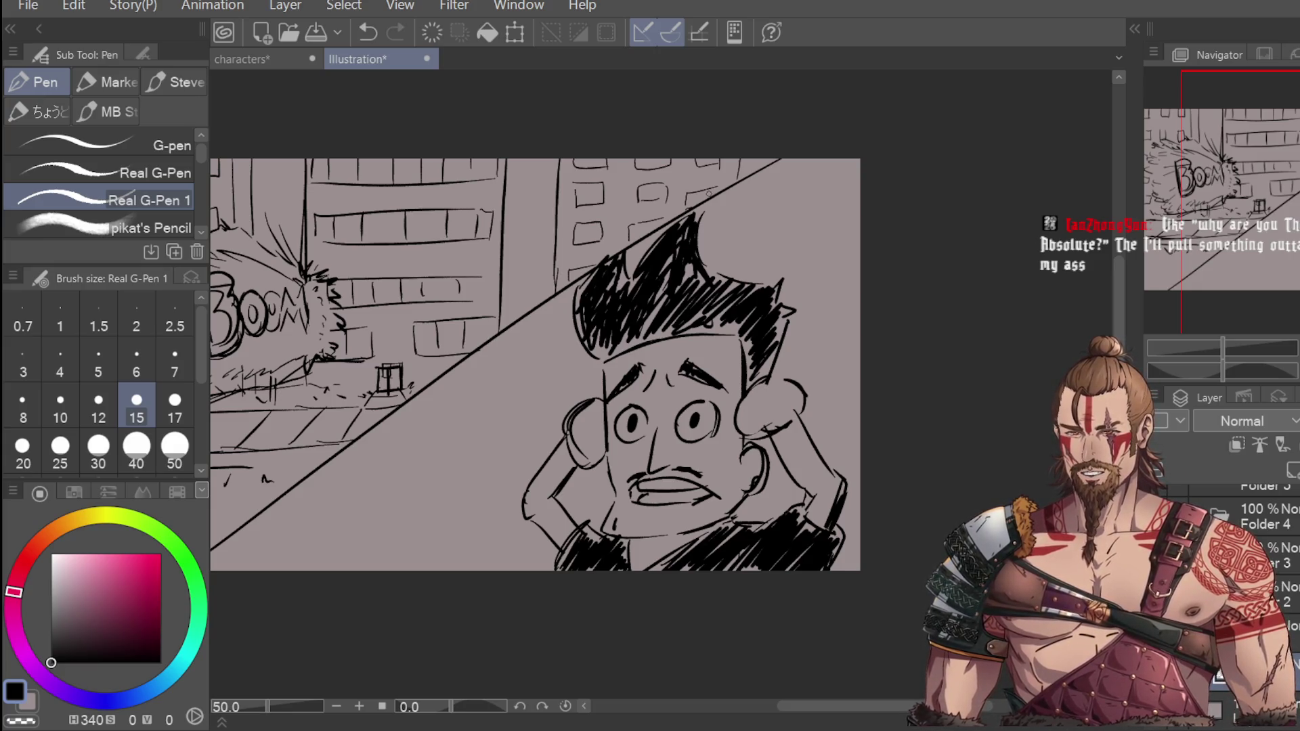
mouse_move(692, 325)
mouse_down()
mouse_move(725, 329)
mouse_move(753, 379)
mouse_move(767, 366)
mouse_up()
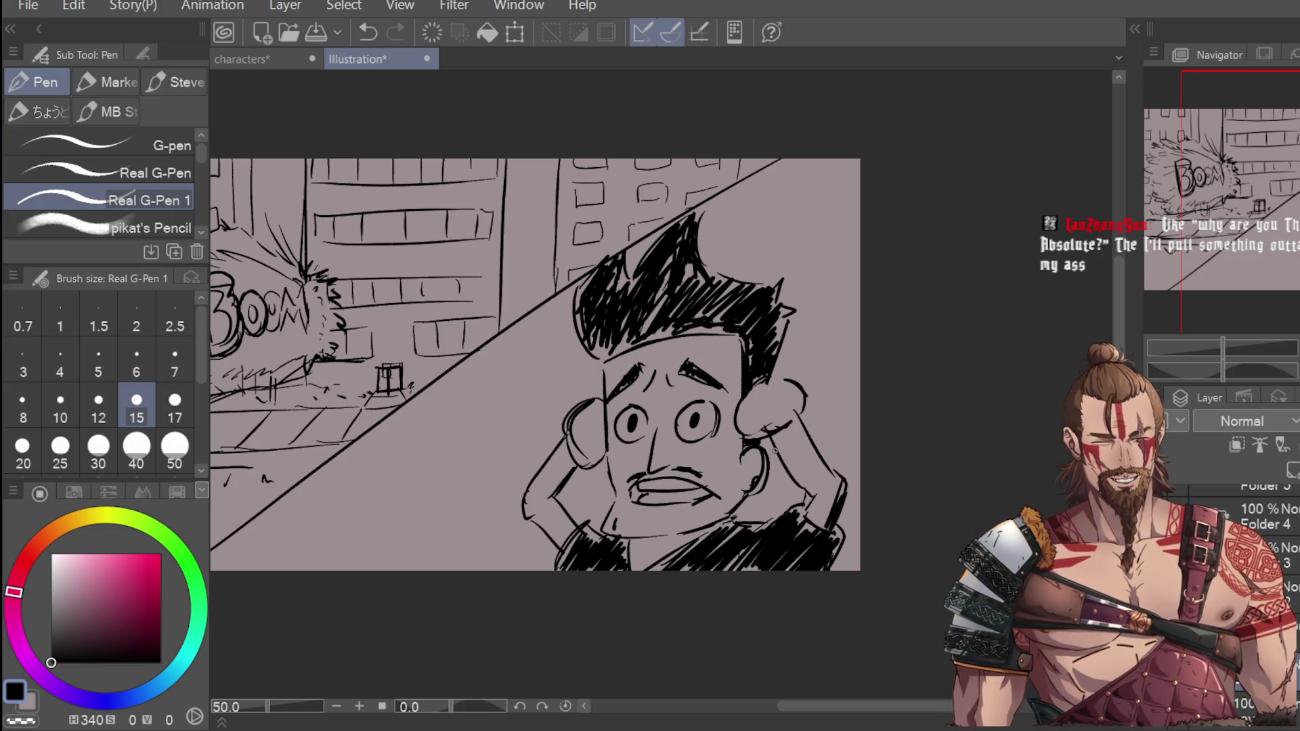
drag(773, 506, 744, 516)
drag(769, 353, 803, 296)
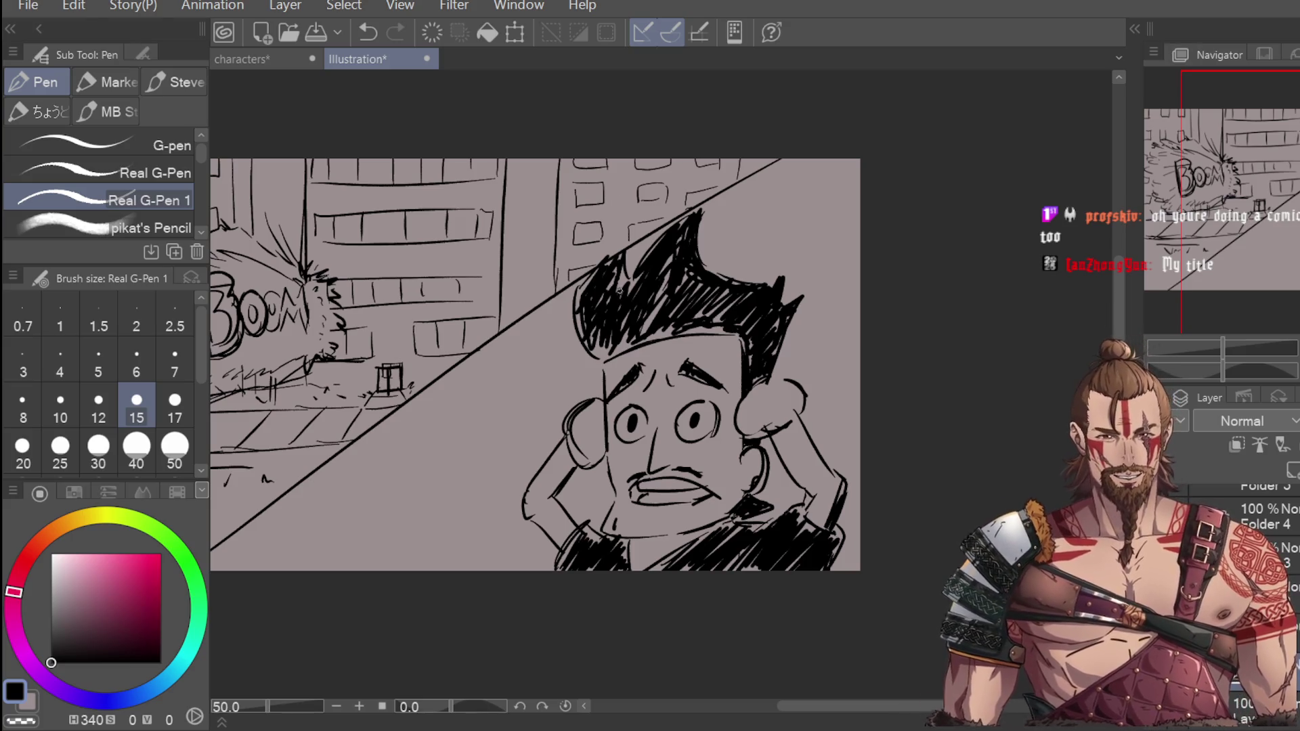
drag(588, 295, 598, 266)
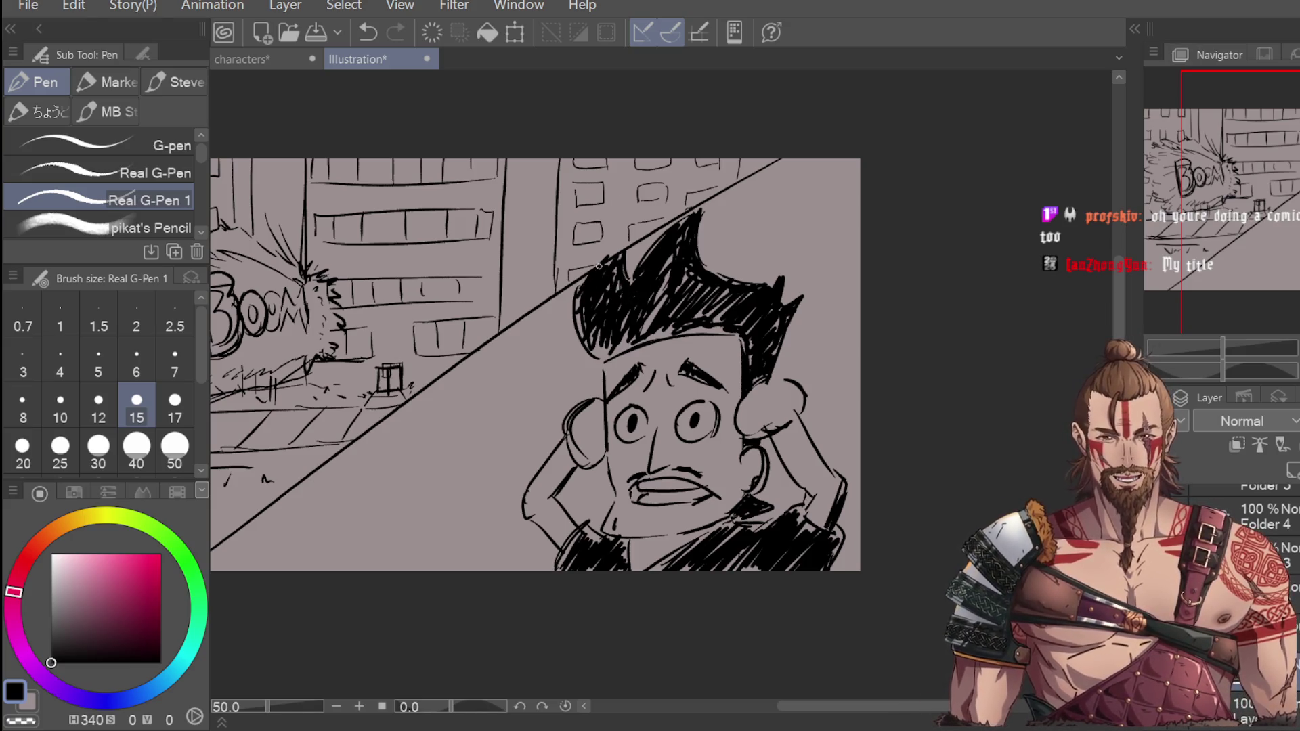
drag(607, 354, 694, 328)
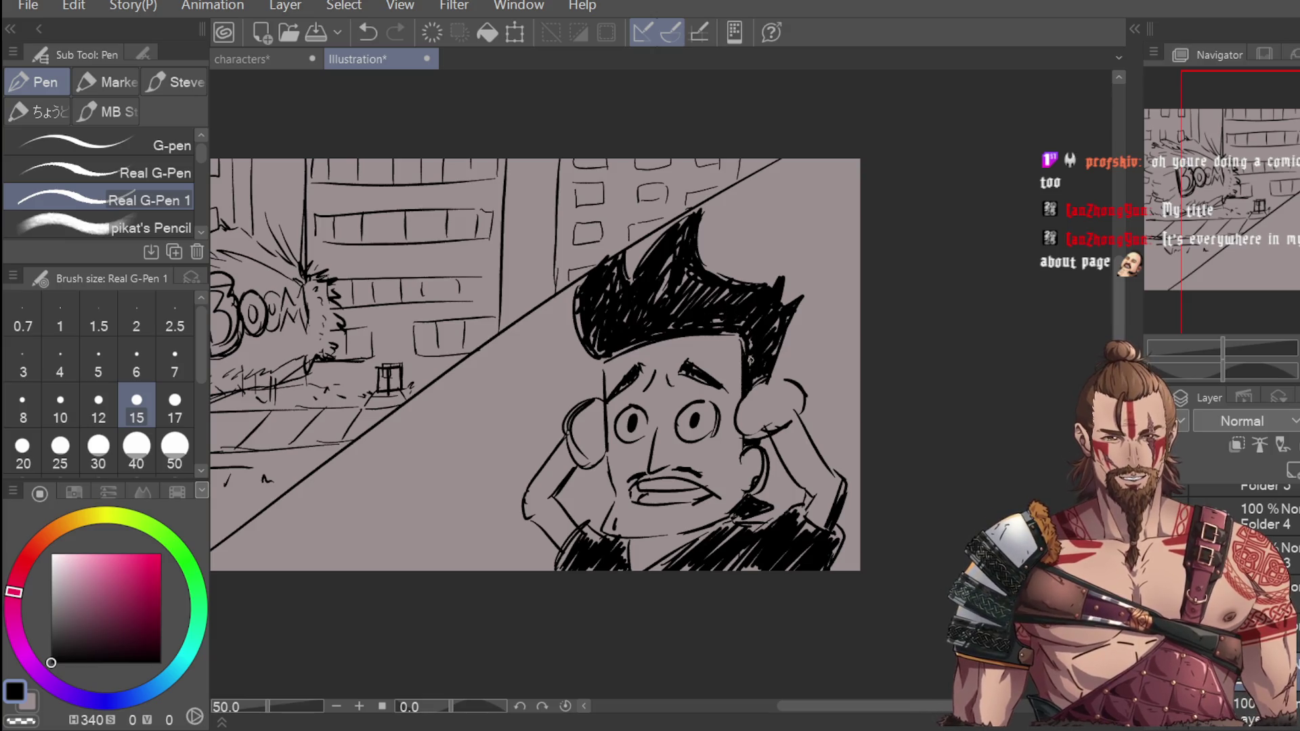
scroll(785, 325, down, 1)
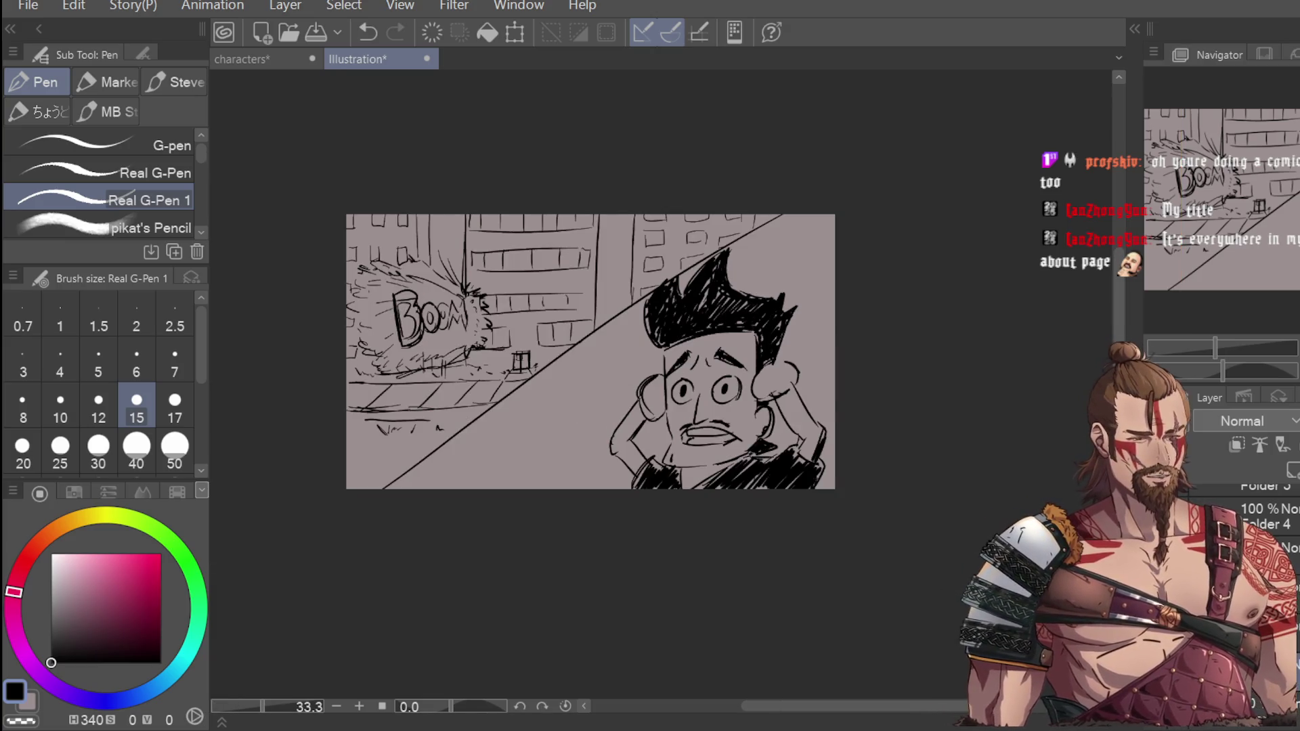
click(1257, 516)
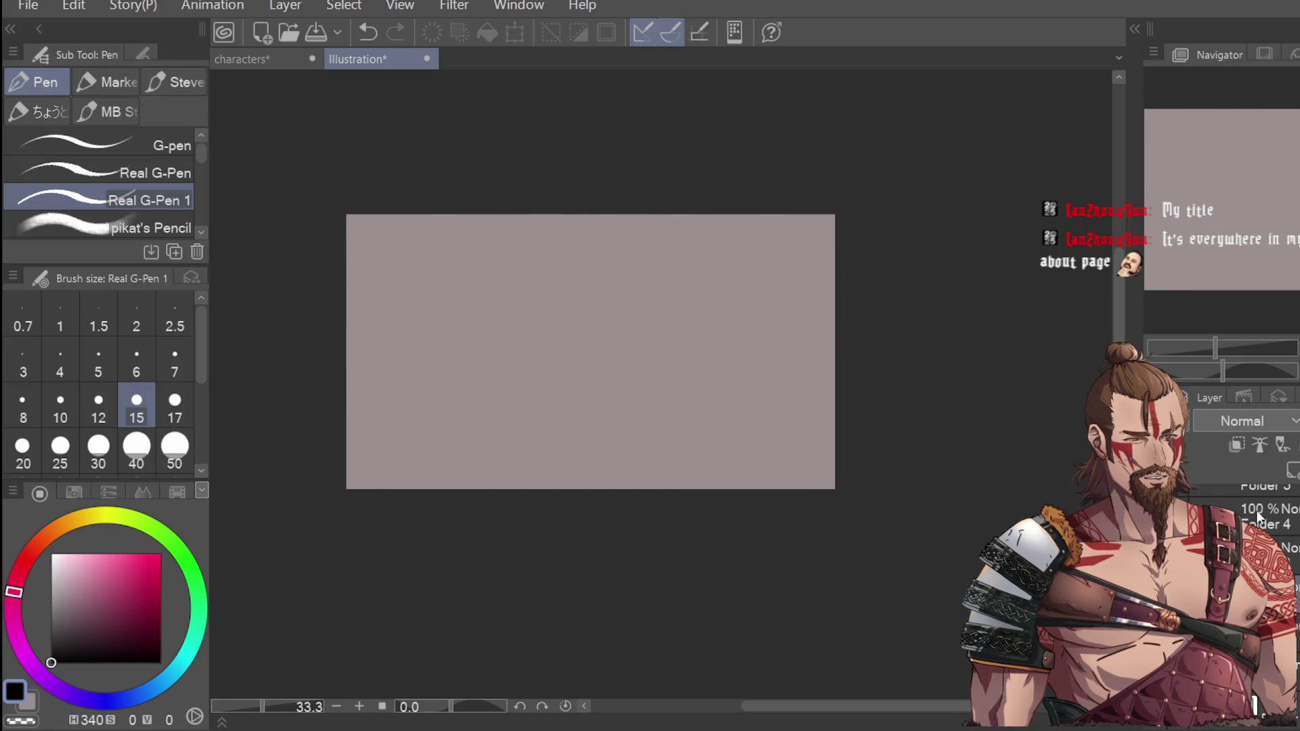
Step: Select an empty raster layer and zoom into the blank canvas
click(1290, 474)
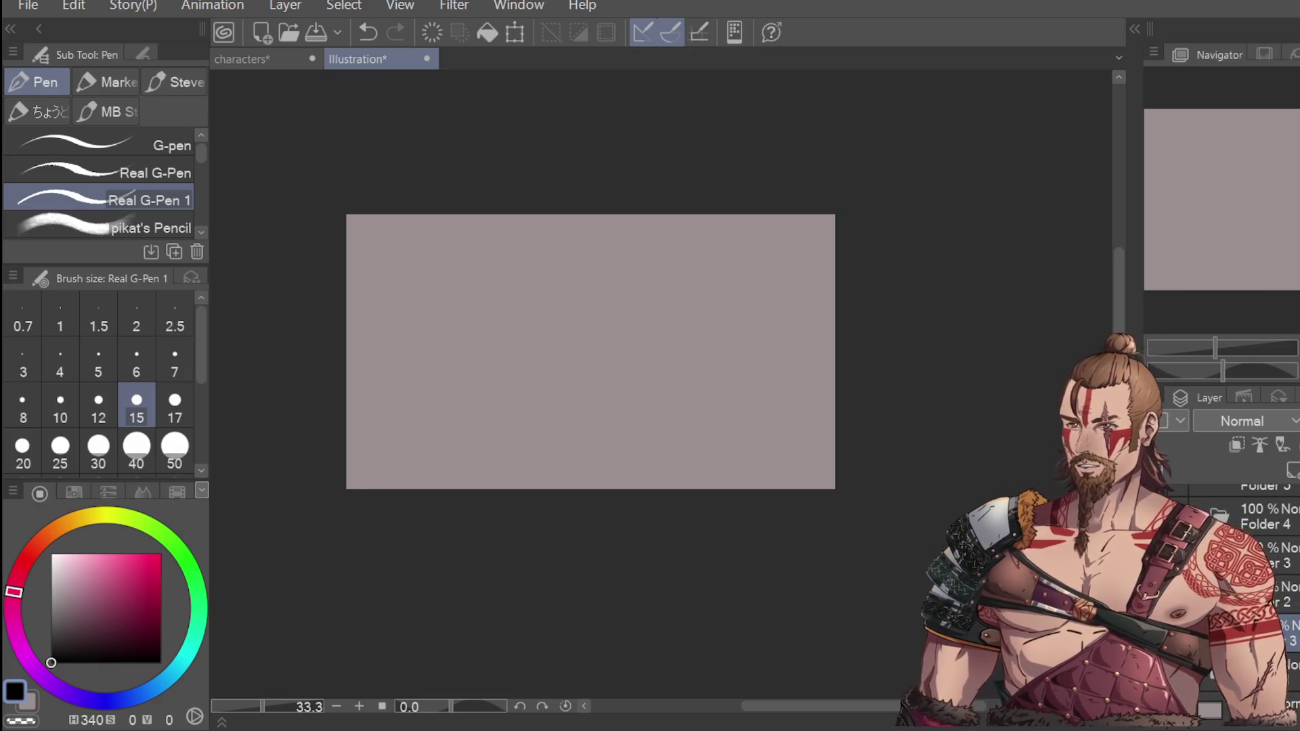
mouse_move(843, 709)
mouse_down()
mouse_move(799, 685)
mouse_move(827, 691)
mouse_move(811, 509)
mouse_up()
scroll(796, 349, up, 1)
scroll(560, 282, up, 1)
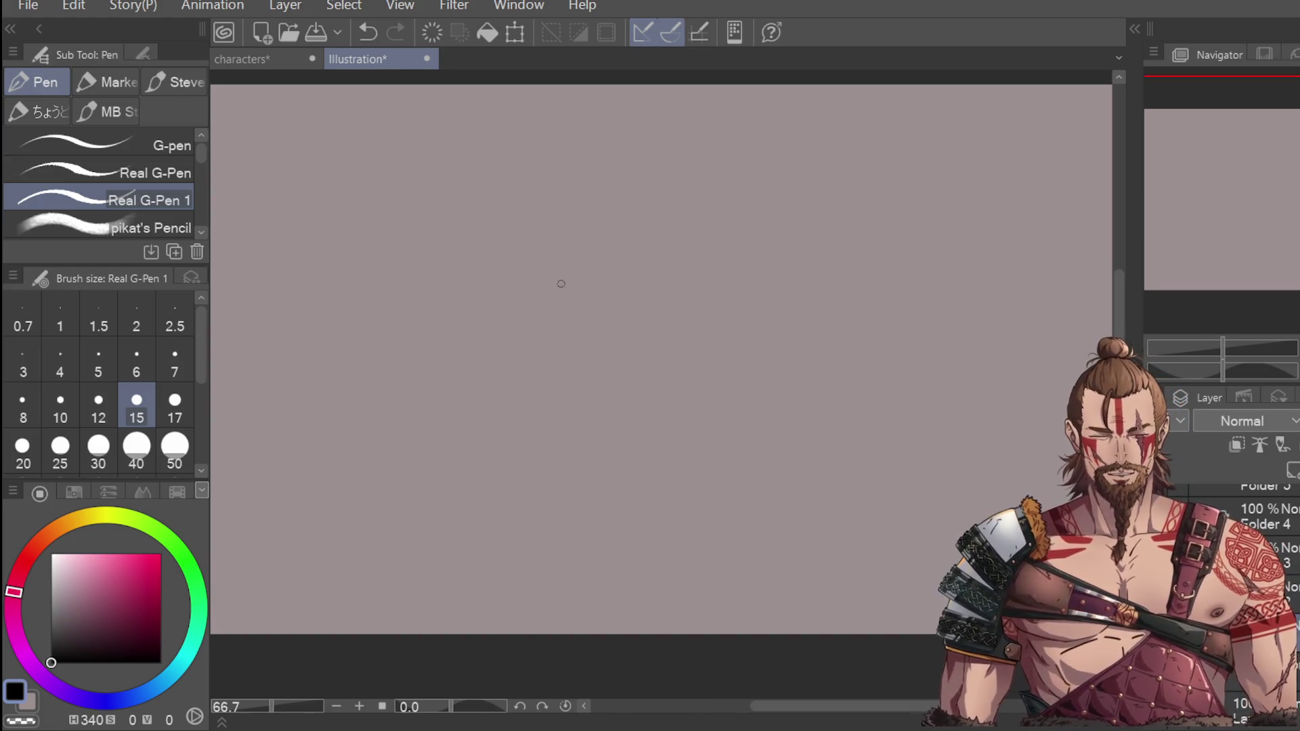
Step: Draw the new character's head outline across the top and right side
drag(581, 209, 580, 313)
mouse_move(579, 217)
mouse_down()
mouse_move(675, 186)
mouse_move(733, 195)
mouse_move(739, 313)
mouse_up()
scroll(653, 305, up, 1)
mouse_move(609, 297)
mouse_down()
mouse_move(573, 321)
mouse_move(577, 350)
mouse_move(632, 323)
mouse_move(636, 340)
mouse_move(719, 293)
mouse_up()
key(ctrl+z)
Step: Sketch both eyes with lids and dotted pupils, plus the nose line
key(ctrl+z)
drag(629, 279, 598, 298)
mouse_move(619, 292)
mouse_down()
mouse_move(567, 315)
mouse_move(577, 300)
mouse_move(633, 305)
mouse_move(694, 247)
mouse_move(765, 274)
mouse_up()
key(ctrl+z)
key(ctrl+z)
key(ctrl+z)
drag(688, 281, 768, 274)
mouse_move(651, 313)
mouse_down()
mouse_move(635, 379)
mouse_move(656, 363)
mouse_move(631, 382)
mouse_move(657, 387)
mouse_up()
key(ctrl+z)
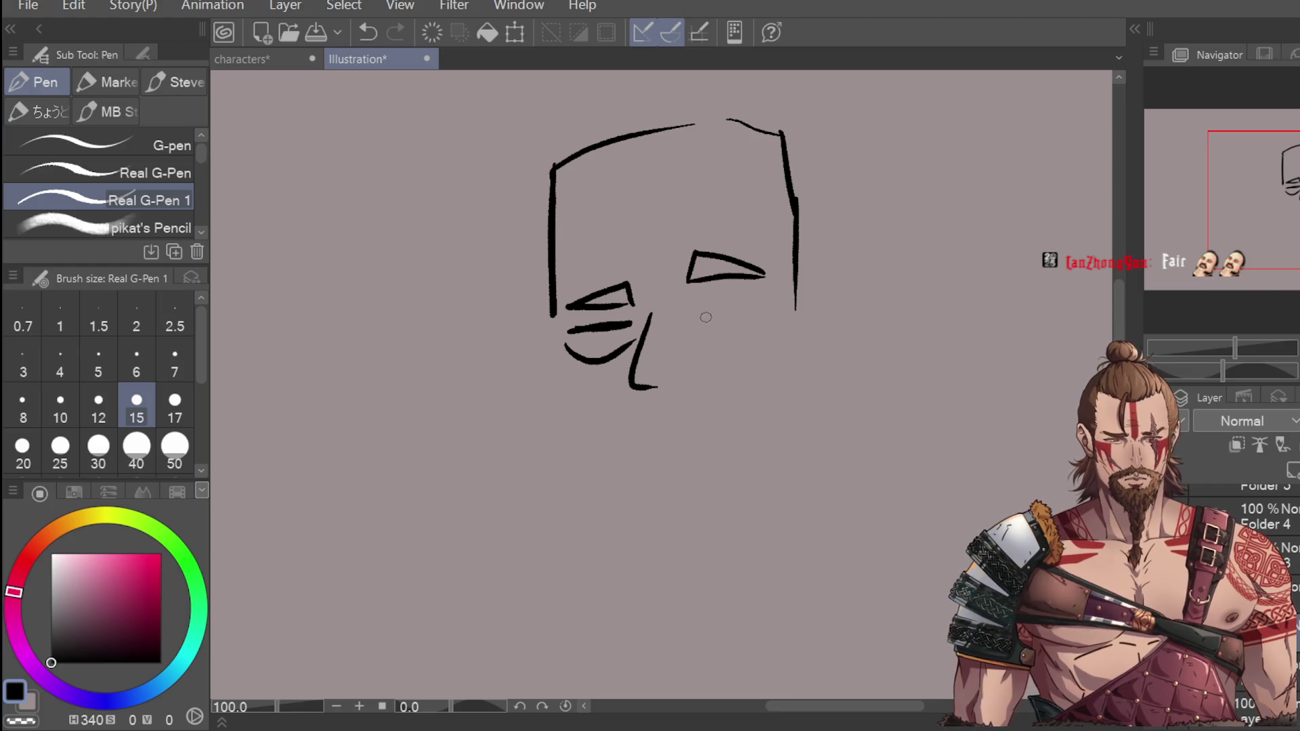
mouse_move(745, 312)
mouse_down()
mouse_move(698, 306)
mouse_move(713, 346)
mouse_move(745, 311)
mouse_up()
click(598, 341)
click(714, 314)
key(ctrl+minus)
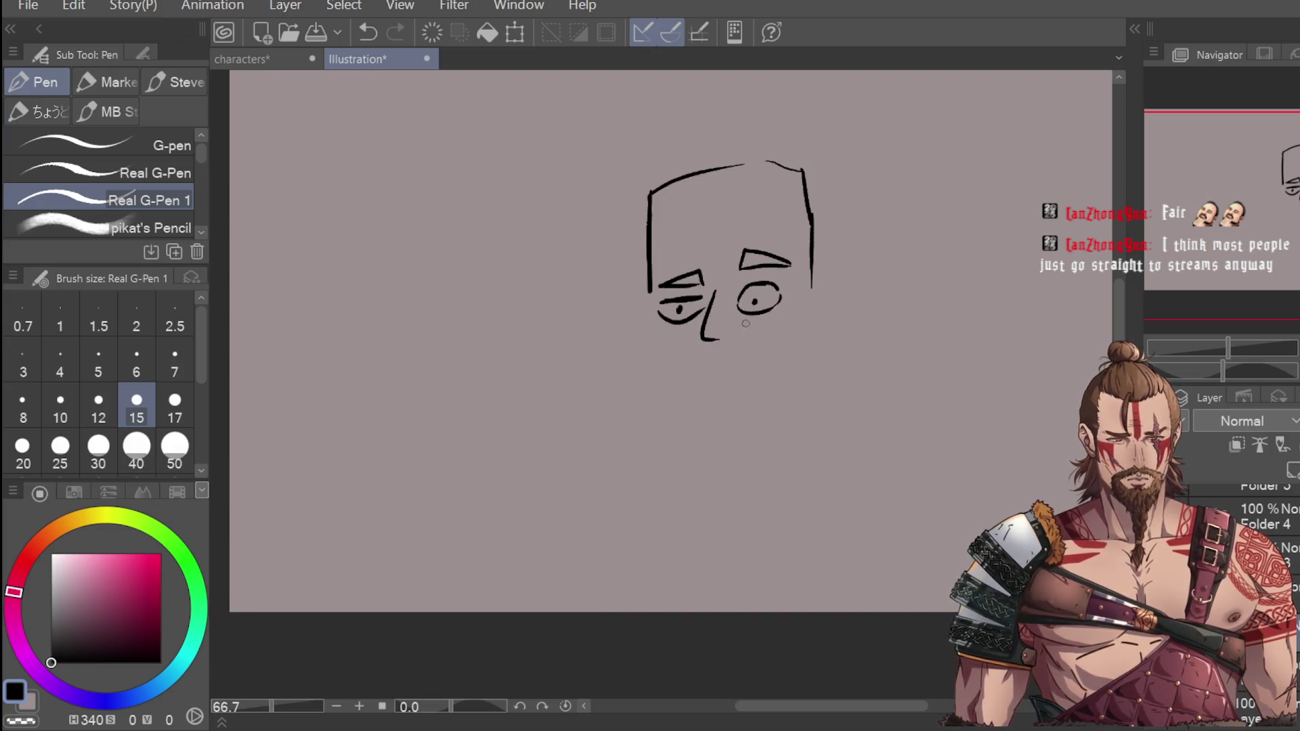
scroll(758, 295, up, 1)
Step: Add a line beside the right eyebrow and draw the ear at the lower right
drag(723, 247, 725, 273)
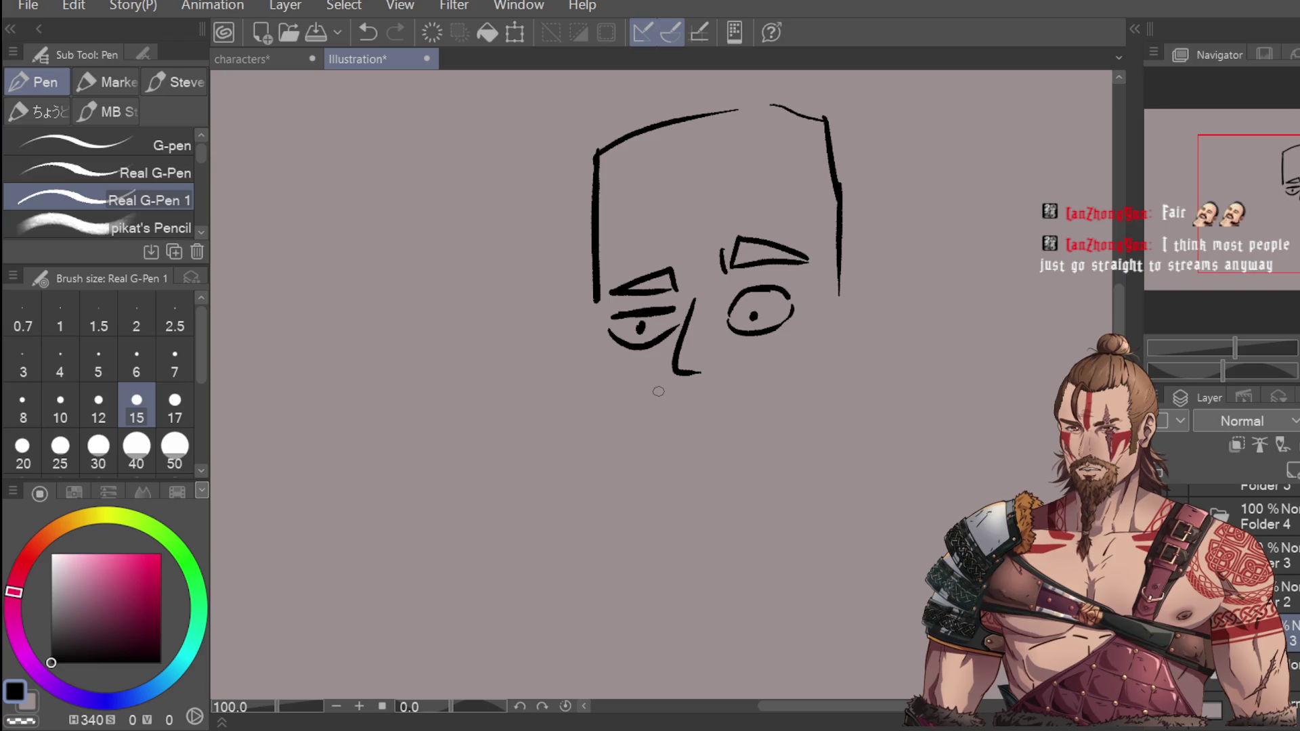
scroll(643, 322, down, 1)
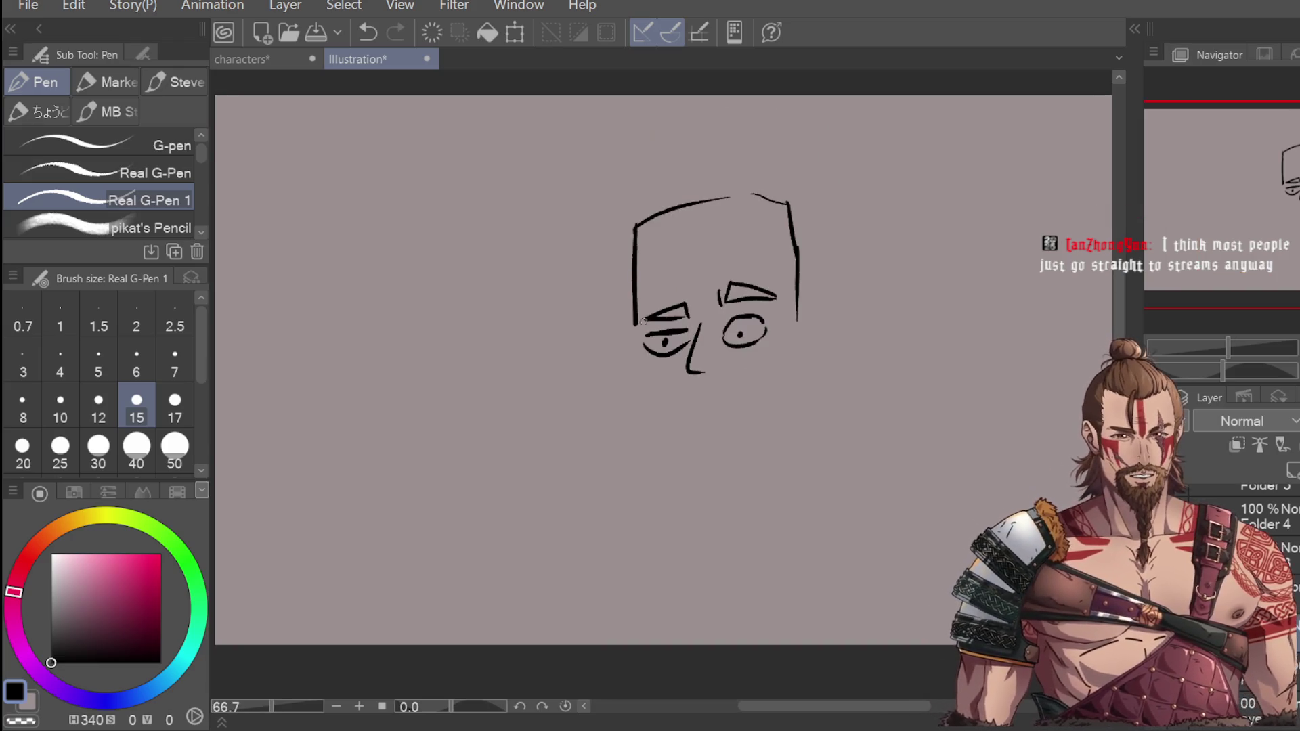
drag(792, 259, 791, 345)
key(ctrl+z)
drag(792, 241, 796, 383)
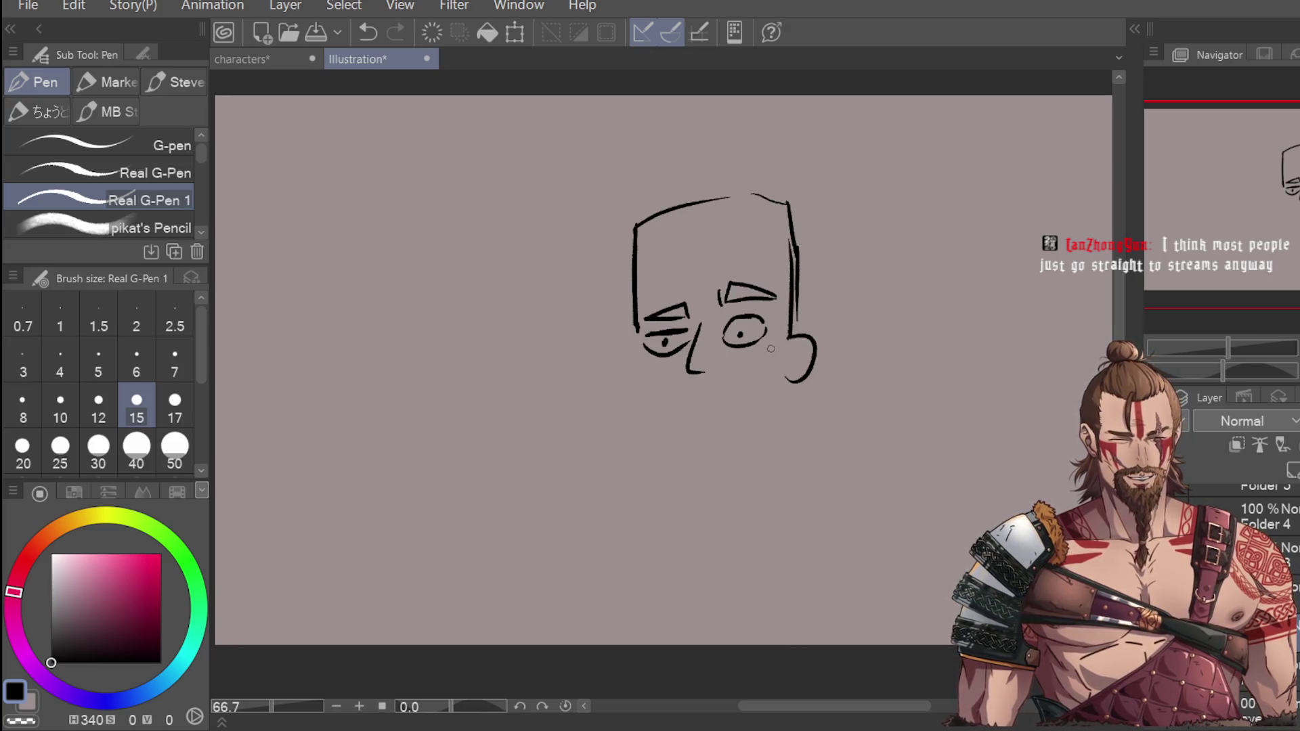
Step: Draw the spiky hair with a curved spike and a lock under the ear
mouse_move(636, 222)
mouse_down()
mouse_move(603, 155)
mouse_move(637, 181)
mouse_up()
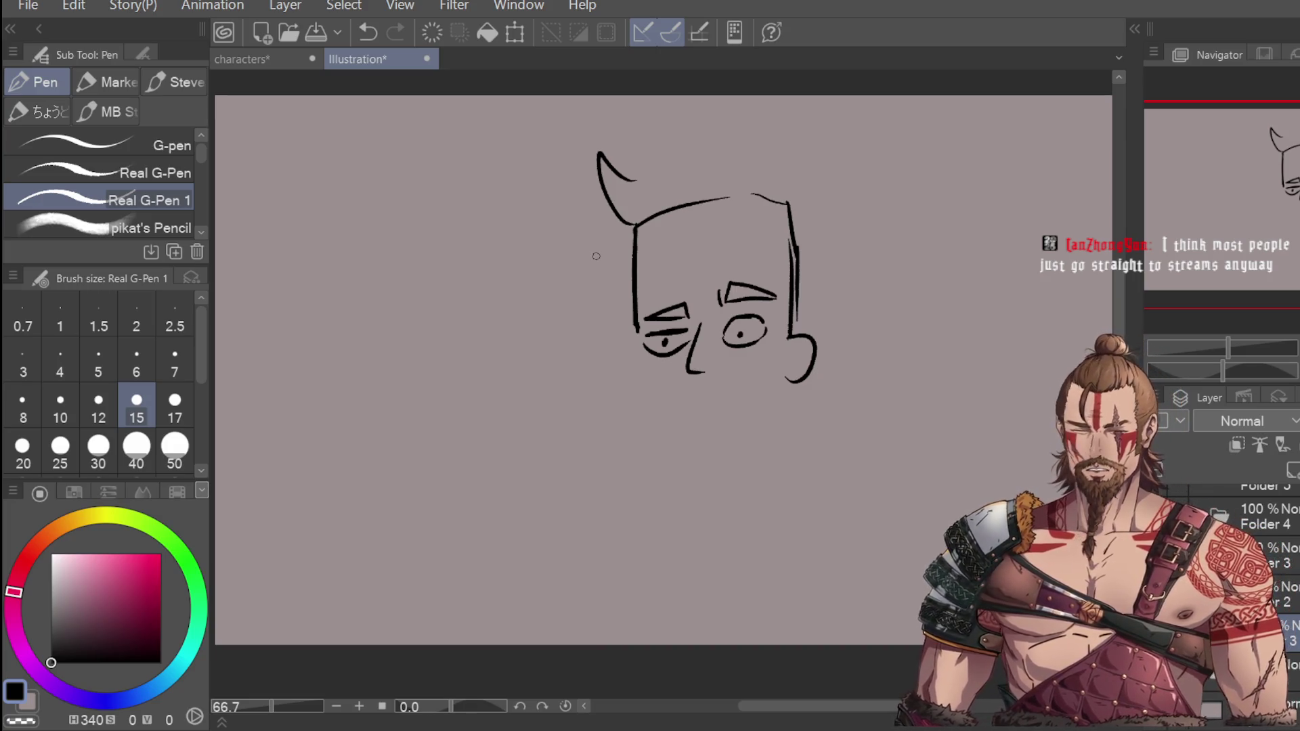
key(ctrl+z)
mouse_move(637, 223)
mouse_down()
mouse_move(601, 117)
mouse_move(640, 157)
mouse_move(708, 140)
mouse_move(791, 175)
mouse_move(817, 211)
mouse_up()
key(ctrl+z)
key(ctrl+z)
key(ctrl+z)
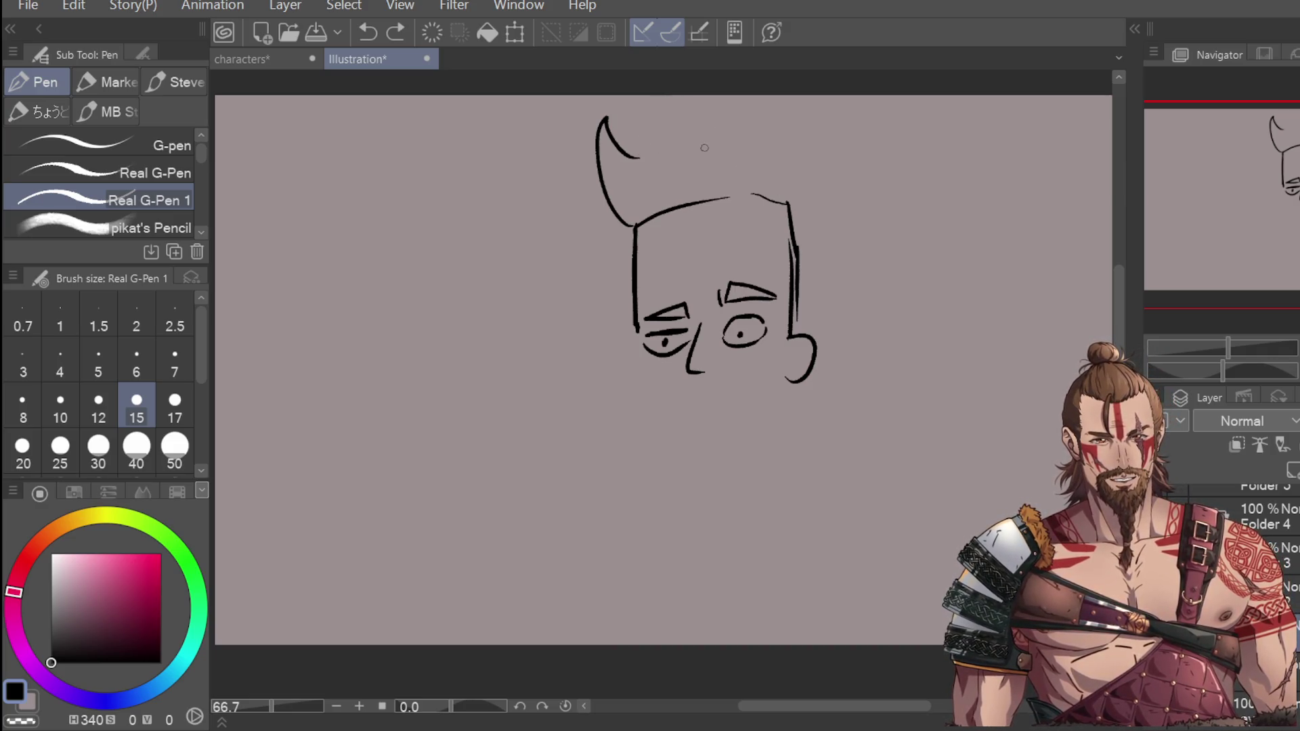
mouse_move(644, 158)
mouse_down()
mouse_move(673, 87)
mouse_move(737, 149)
mouse_move(803, 173)
mouse_move(814, 225)
mouse_move(806, 322)
mouse_up()
mouse_move(814, 368)
mouse_down()
mouse_move(855, 383)
mouse_move(812, 405)
mouse_up()
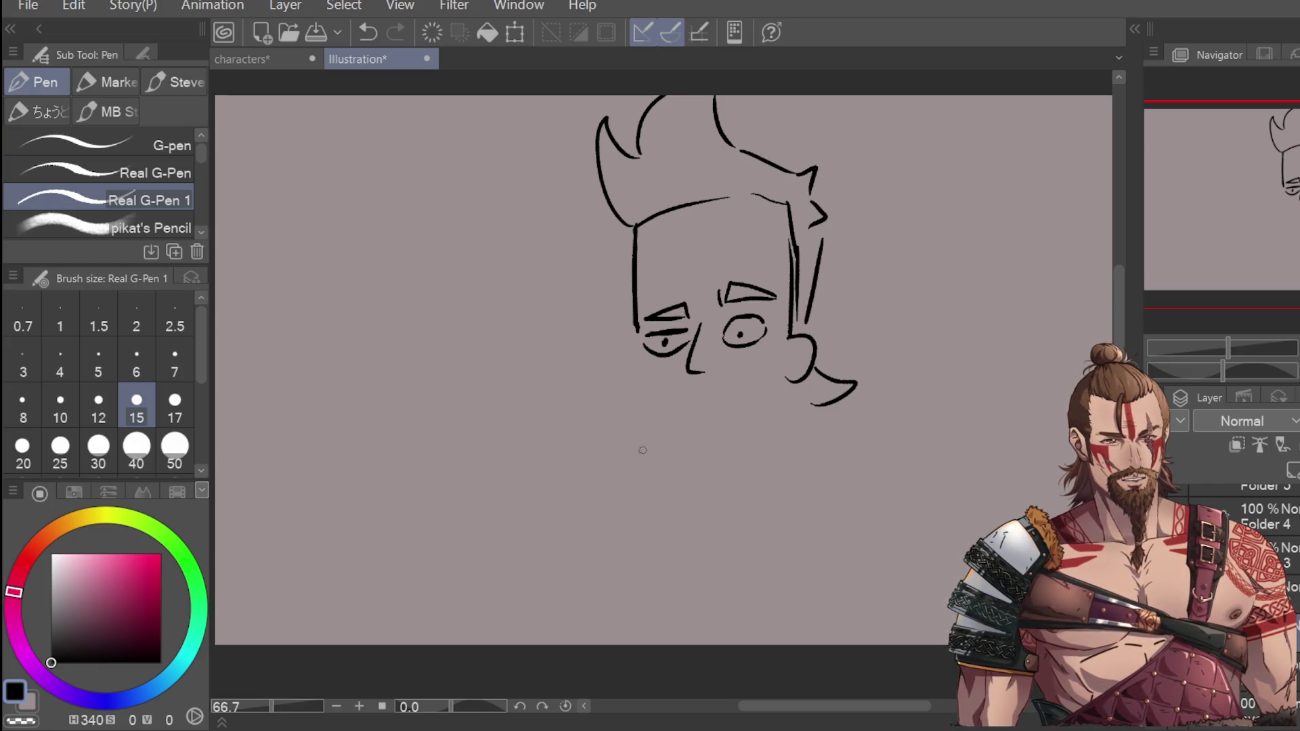
Step: Draw the cheek line, jaw and mouth, then lasso the right eyebrow
drag(640, 357, 651, 391)
key(ctrl+z)
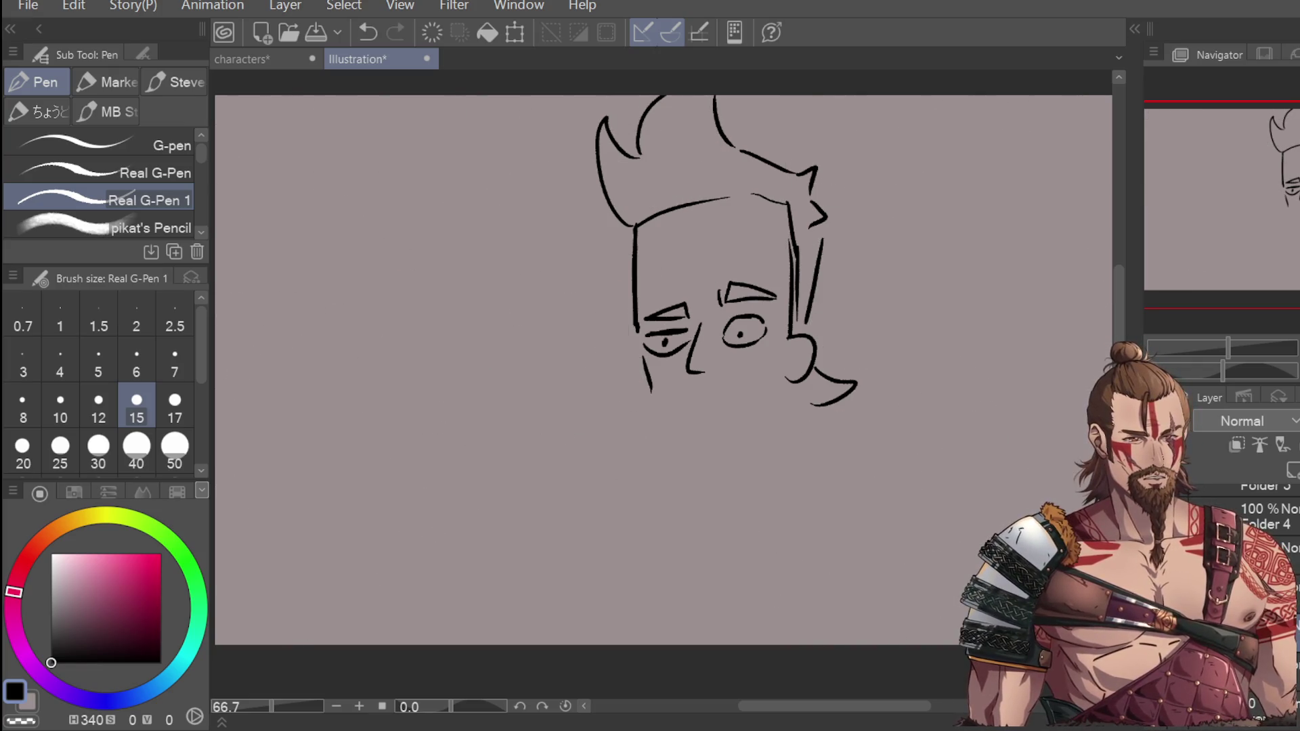
mouse_move(643, 359)
mouse_down()
mouse_move(672, 446)
mouse_move(778, 425)
mouse_up()
key(ctrl+z)
key(ctrl+z)
mouse_move(651, 407)
mouse_down()
mouse_move(643, 450)
mouse_move(782, 421)
mouse_up()
drag(679, 403, 729, 379)
key(ctrl+z)
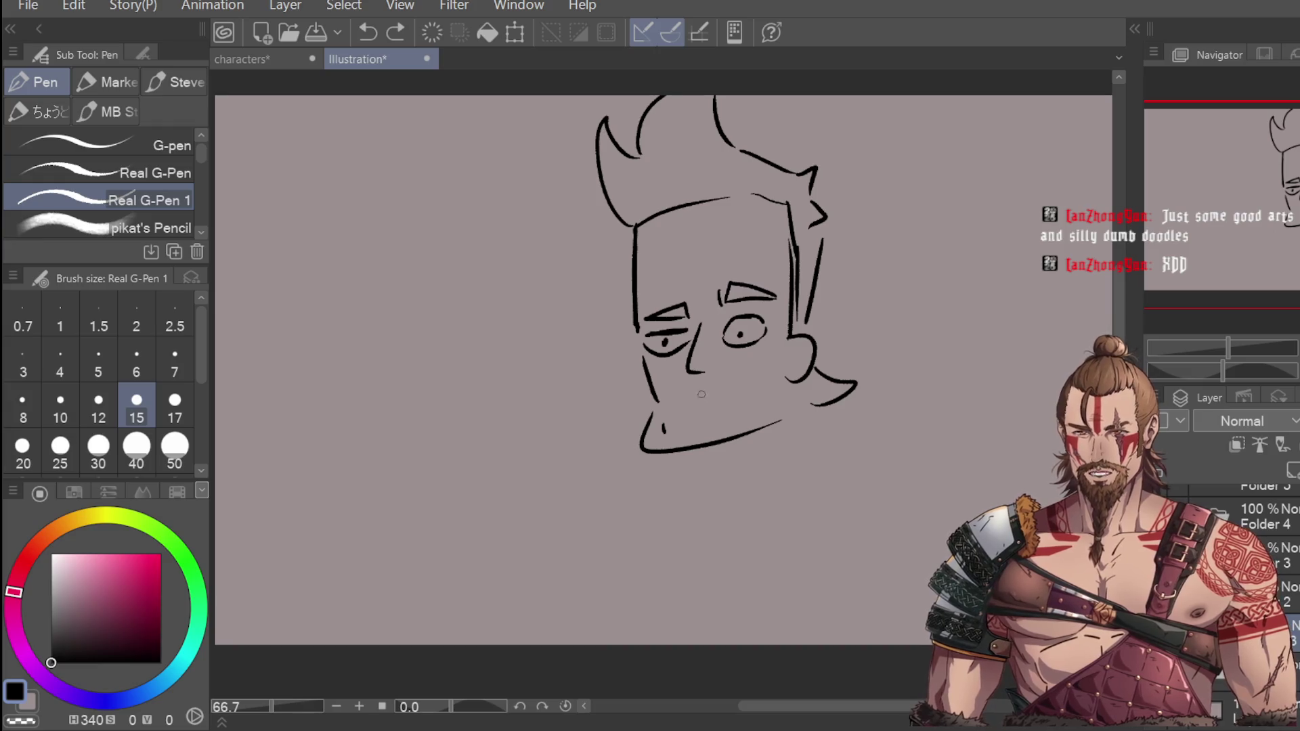
scroll(701, 394, up, 4)
mouse_move(573, 440)
mouse_down()
mouse_move(589, 393)
mouse_move(542, 233)
mouse_up()
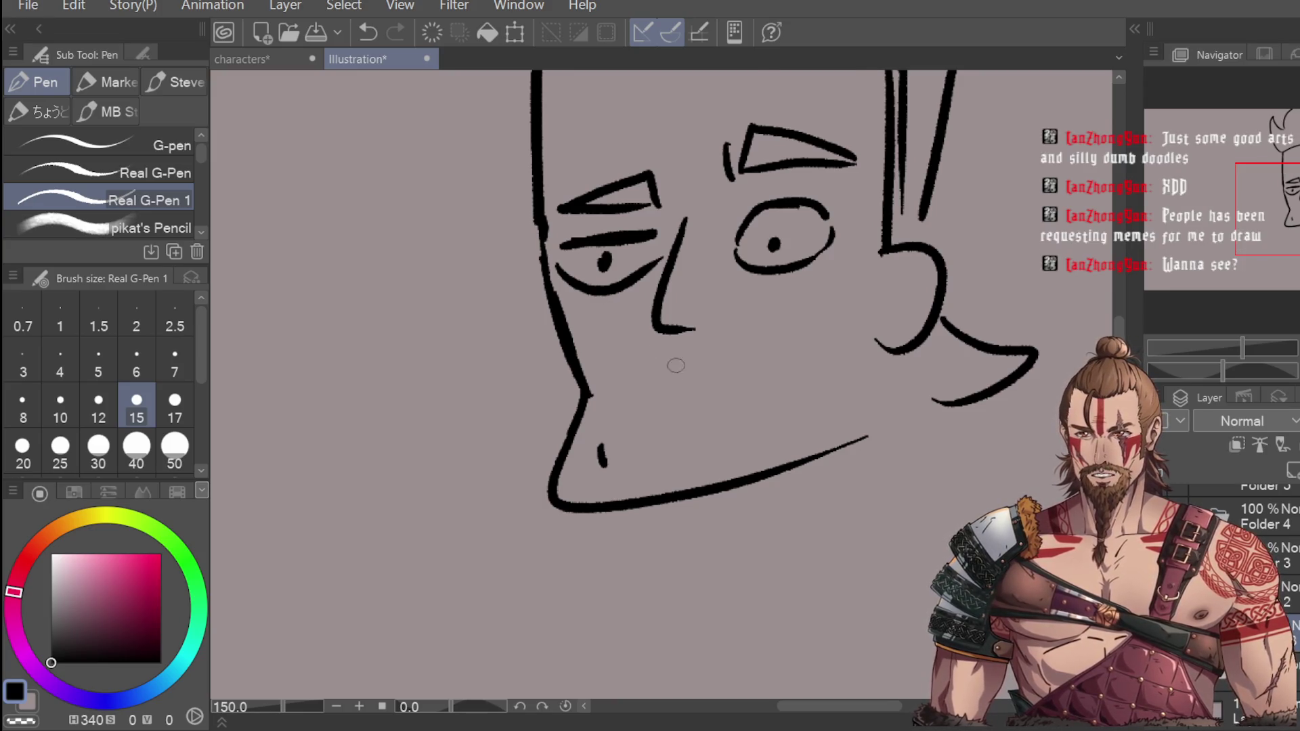
scroll(677, 366, down, 2)
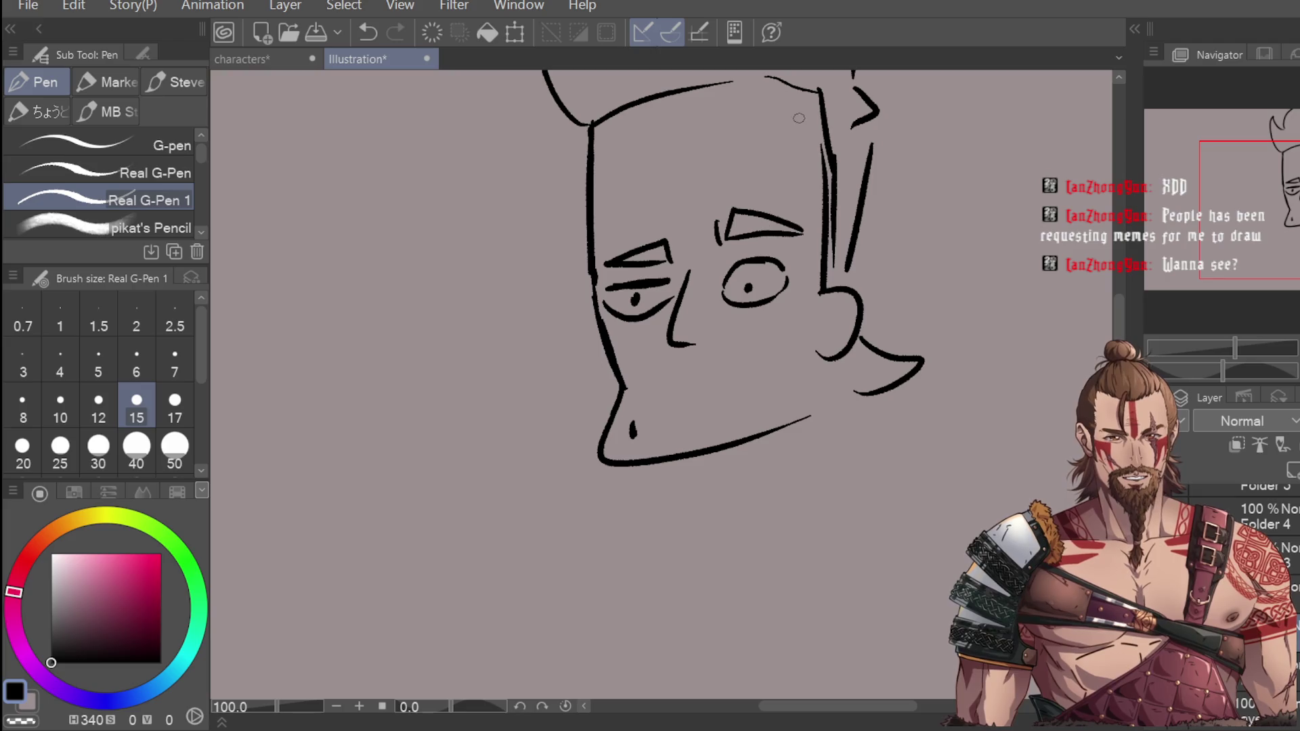
key(m)
mouse_move(759, 181)
mouse_down()
mouse_move(712, 249)
mouse_move(818, 189)
mouse_move(779, 184)
mouse_up()
Step: Raise and tilt the right eyebrow, then shift and tilt the left one
click(848, 294)
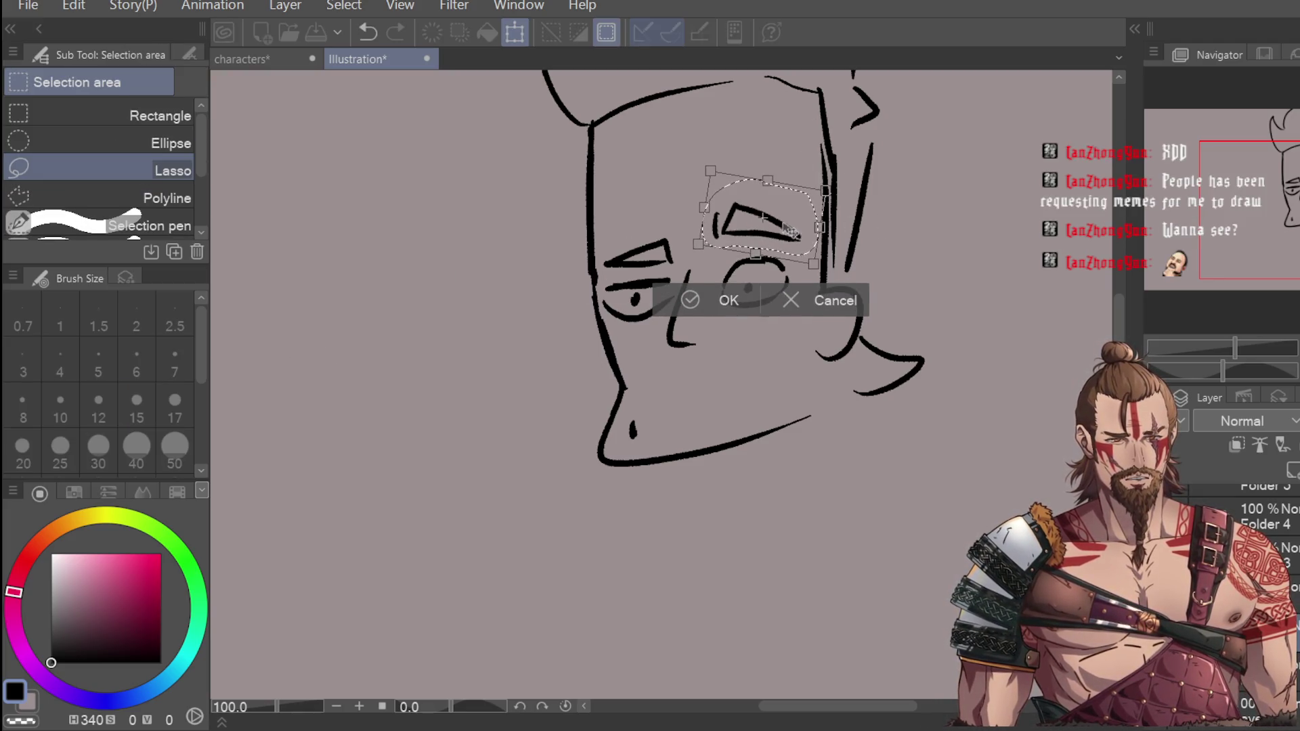
drag(795, 237, 793, 214)
click(705, 284)
mouse_move(676, 217)
mouse_down()
mouse_move(681, 257)
mouse_move(630, 224)
mouse_move(671, 227)
mouse_move(633, 261)
mouse_up()
click(732, 309)
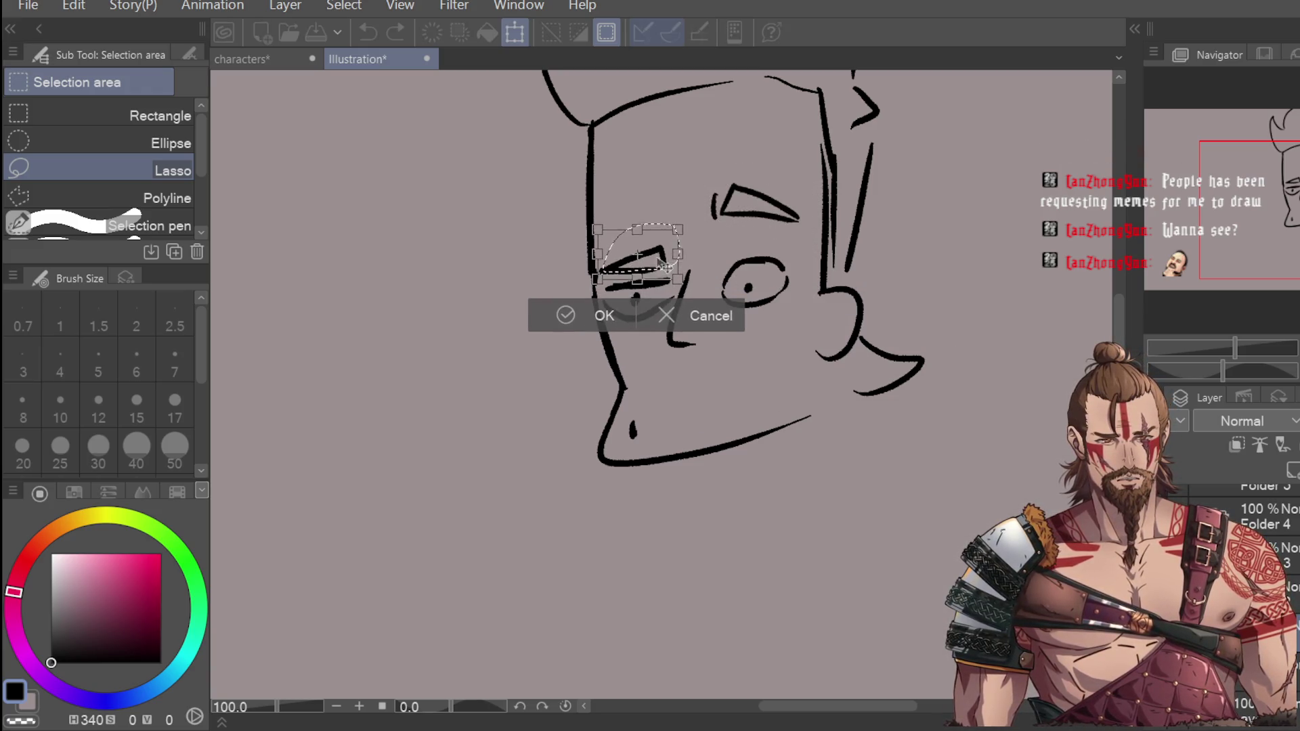
click(600, 312)
scroll(812, 186, down, 1)
key(ctrl+d)
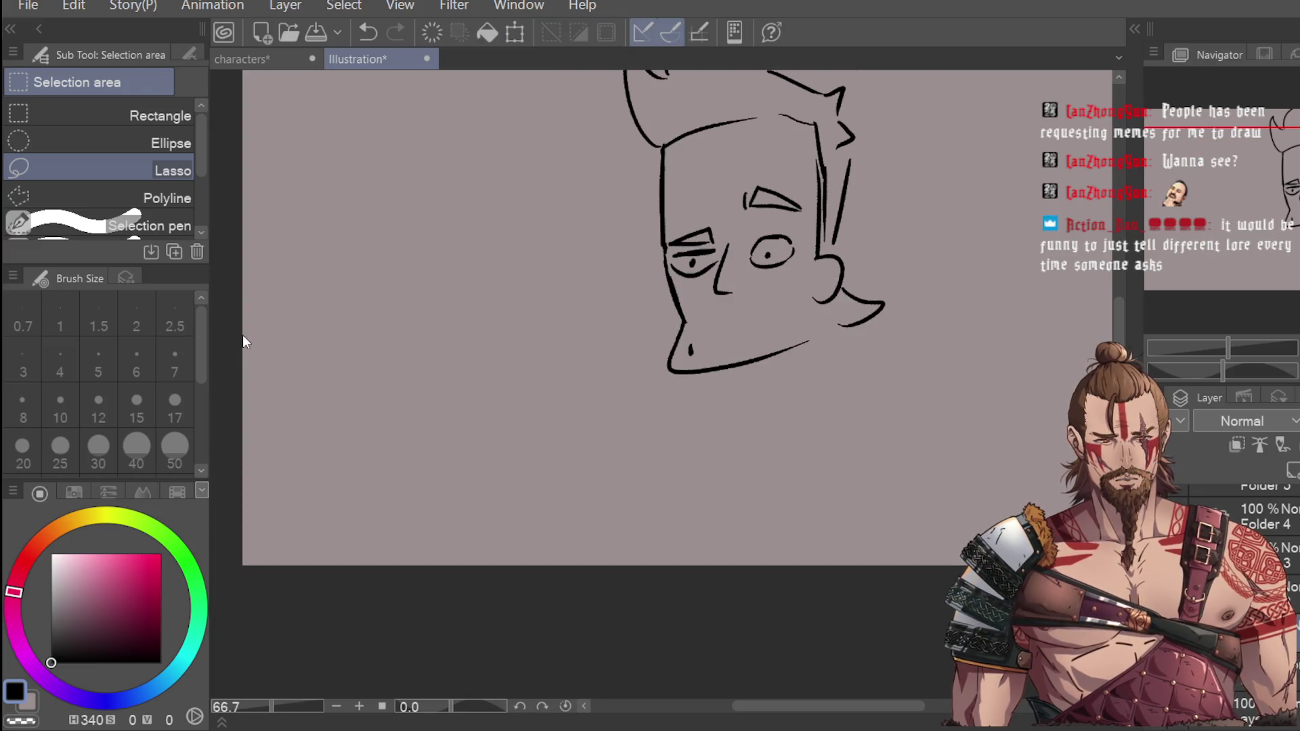
Step: Draw a mustache line under the nose with the pen
key(p)
scroll(745, 298, up, 2)
scroll(718, 311, down, 1)
scroll(724, 299, down, 1)
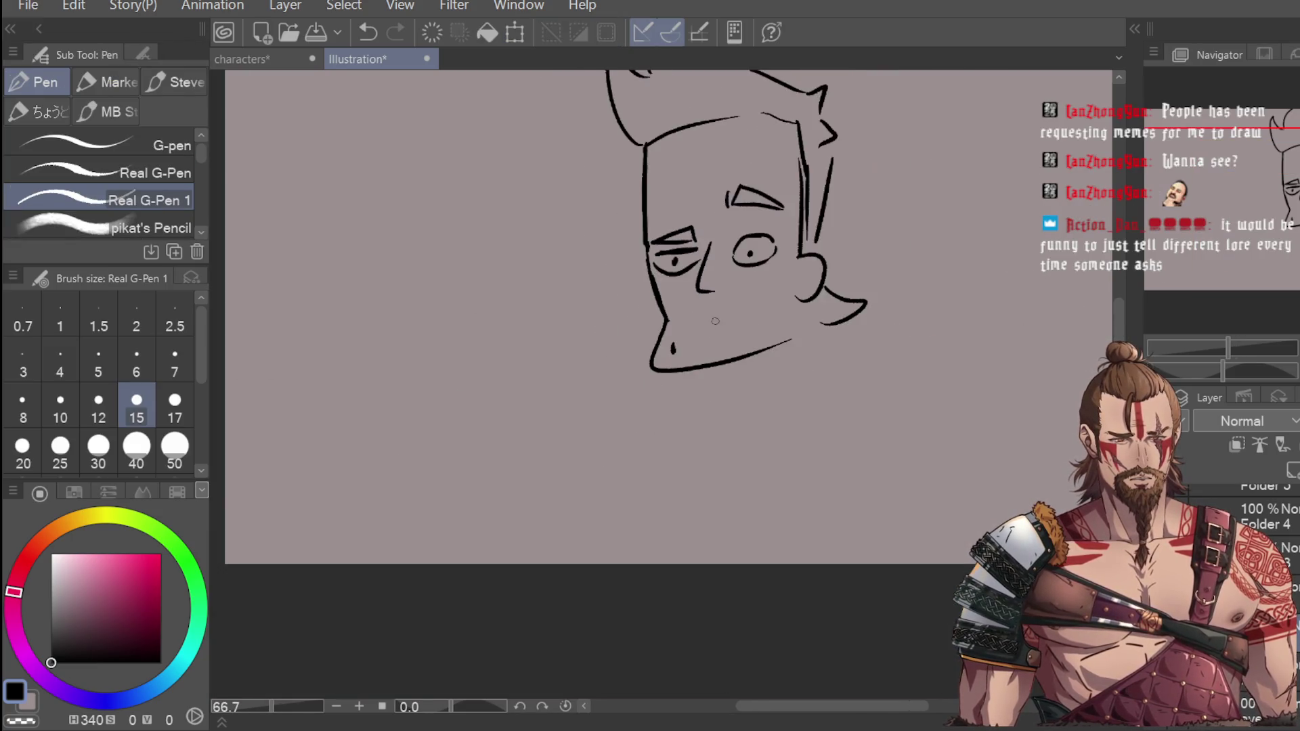
scroll(678, 309, up, 2)
mouse_move(662, 316)
mouse_down()
mouse_move(707, 289)
mouse_move(830, 282)
mouse_up()
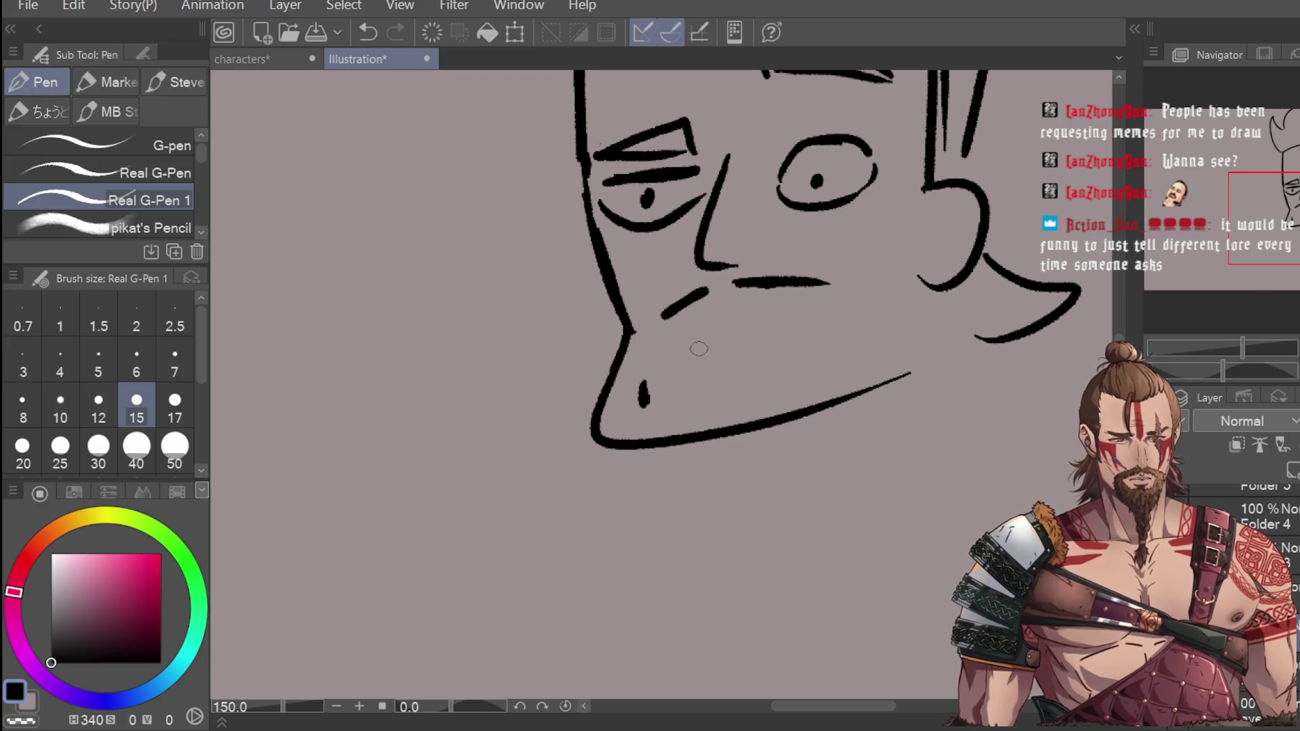
drag(682, 362, 813, 306)
key(ctrl+z)
Step: Draw the open mouth with a flat upper line, curved lower lip and tooth
drag(689, 332, 701, 372)
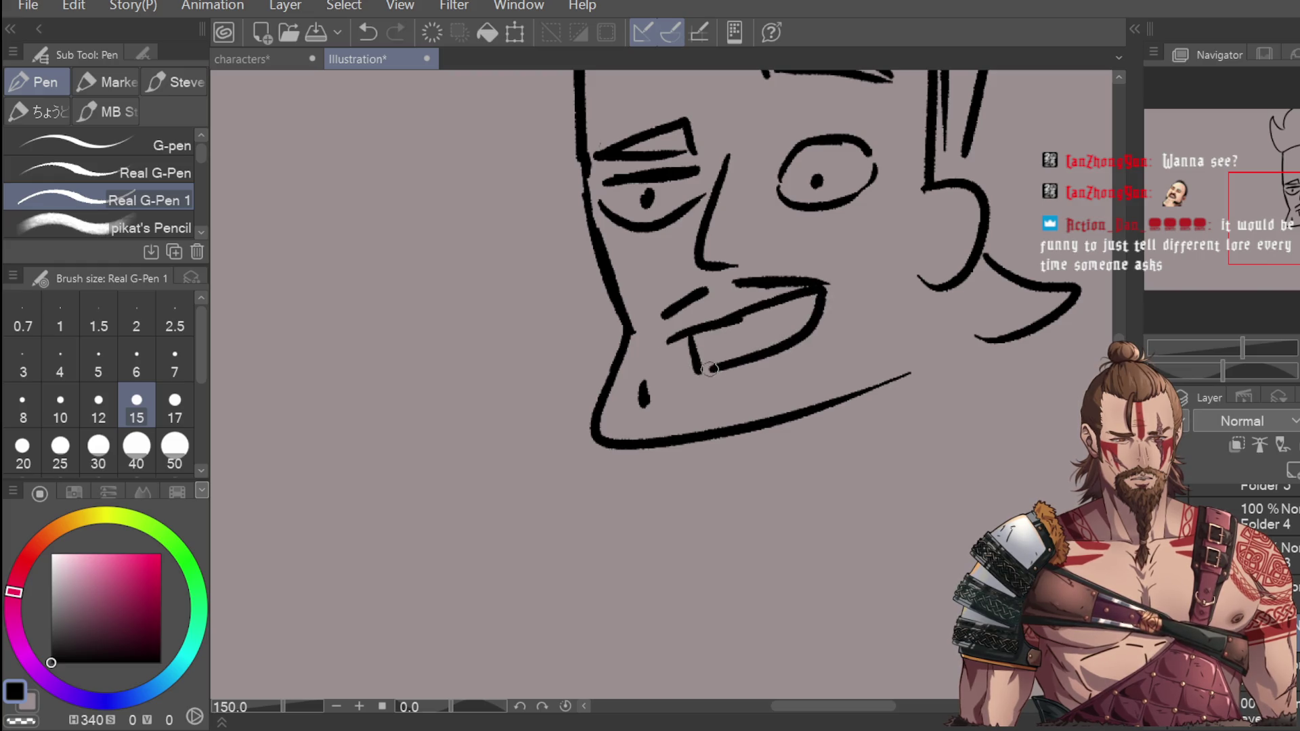
key(ctrl+z)
drag(669, 340, 843, 325)
mouse_move(684, 366)
mouse_down()
mouse_move(725, 374)
mouse_move(842, 327)
mouse_up()
mouse_move(696, 333)
mouse_down()
mouse_move(702, 358)
mouse_move(724, 346)
mouse_move(687, 369)
mouse_up()
key(ctrl+z)
key(ctrl+z)
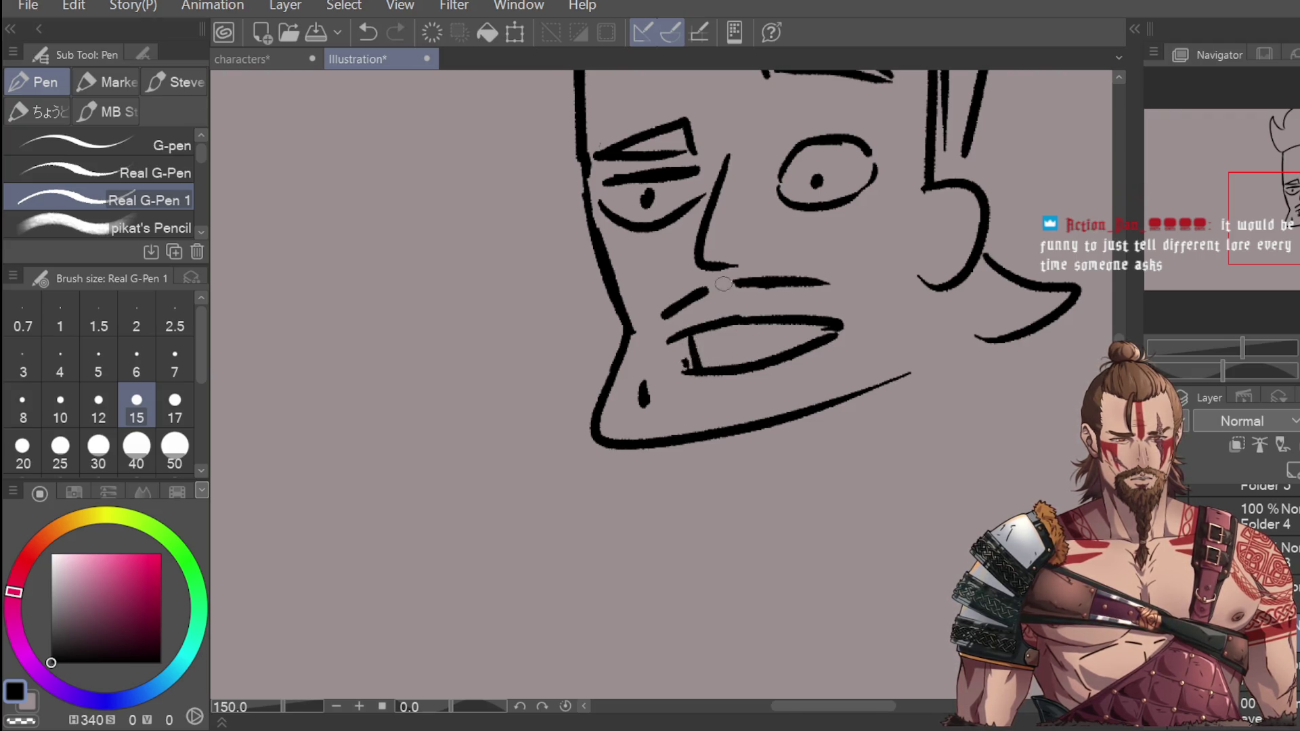
scroll(710, 395, down, 3)
key(g)
key(p)
key(e)
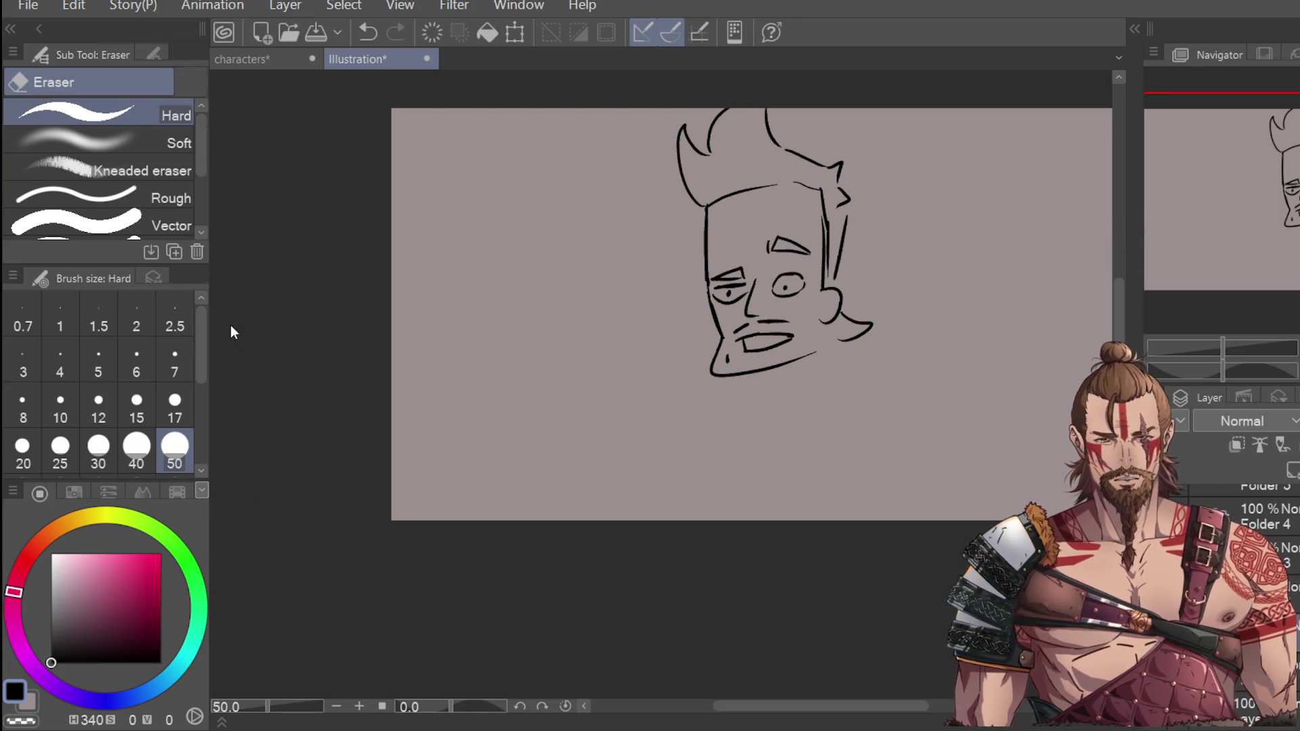
Step: Sketch a curve below the jaw and the first neck lines
key(p)
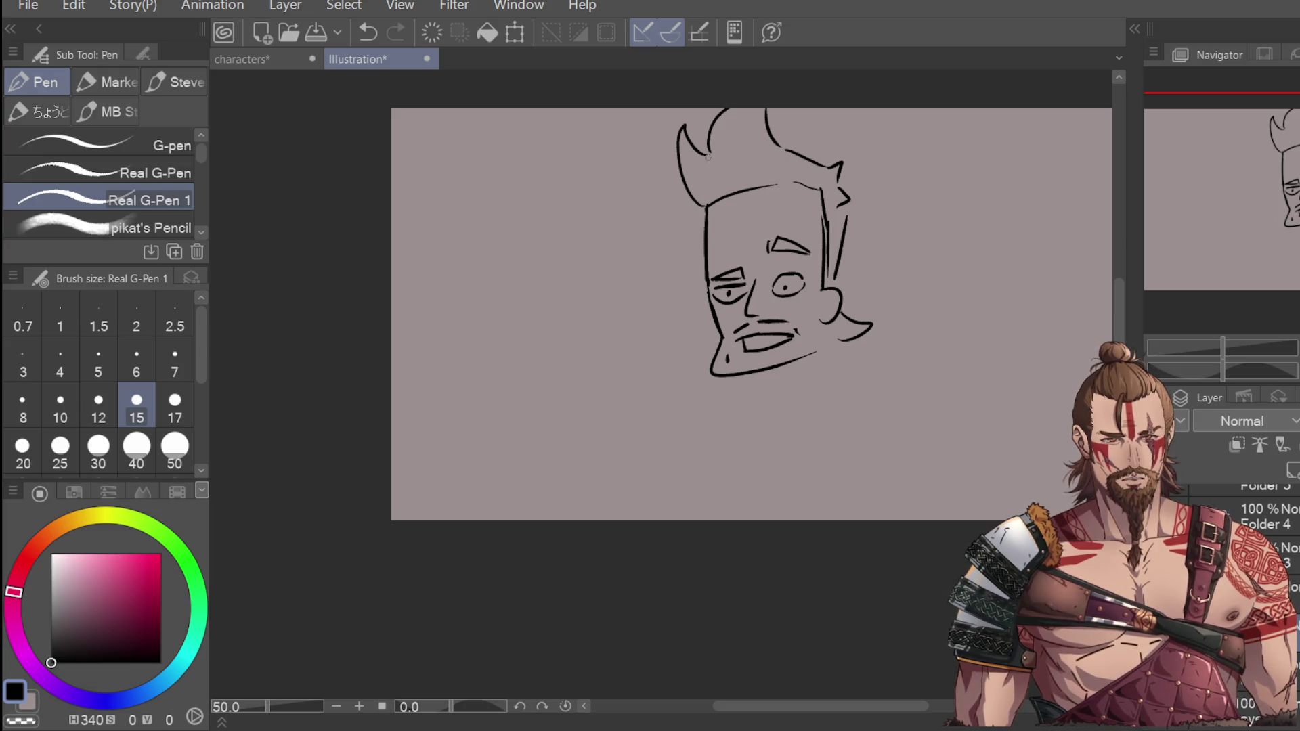
drag(736, 383, 728, 427)
key(ctrl+z)
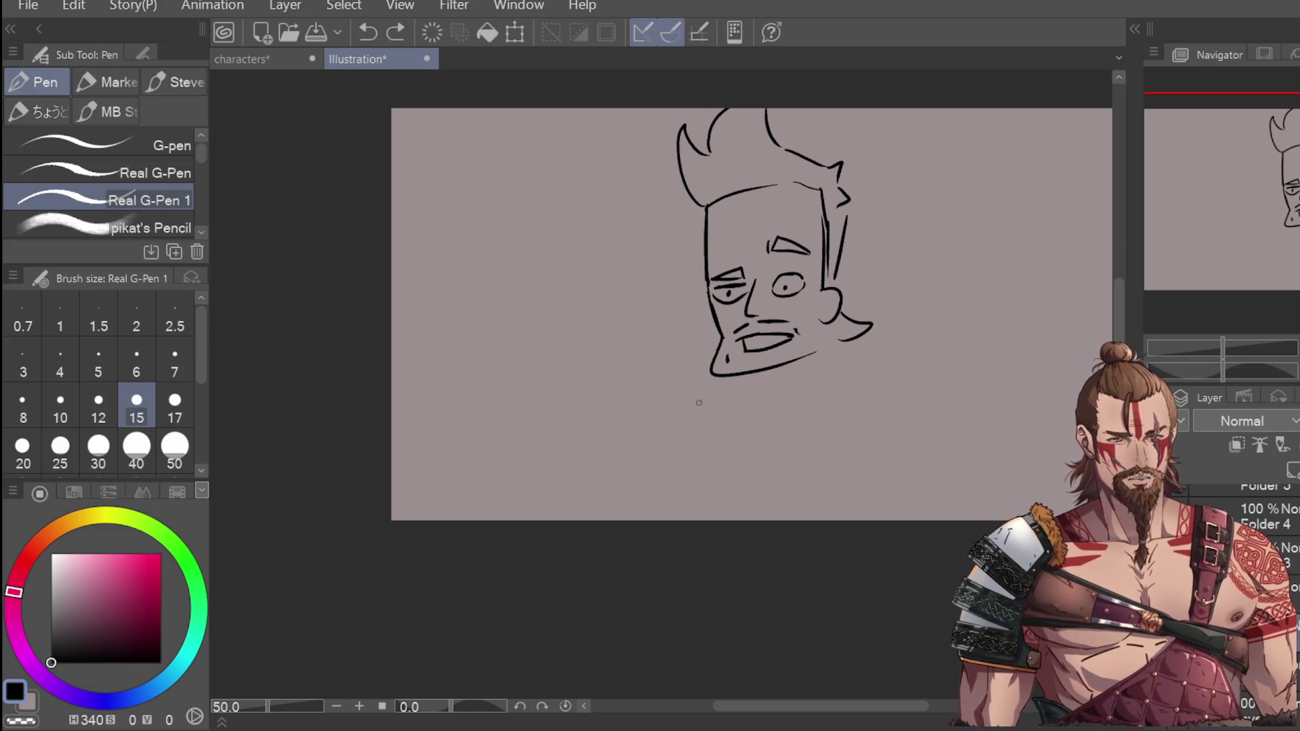
drag(719, 377, 729, 406)
key(ctrl+z)
mouse_move(756, 361)
mouse_down()
mouse_move(741, 390)
mouse_move(788, 392)
mouse_move(782, 423)
mouse_move(798, 433)
mouse_up()
drag(788, 393, 820, 426)
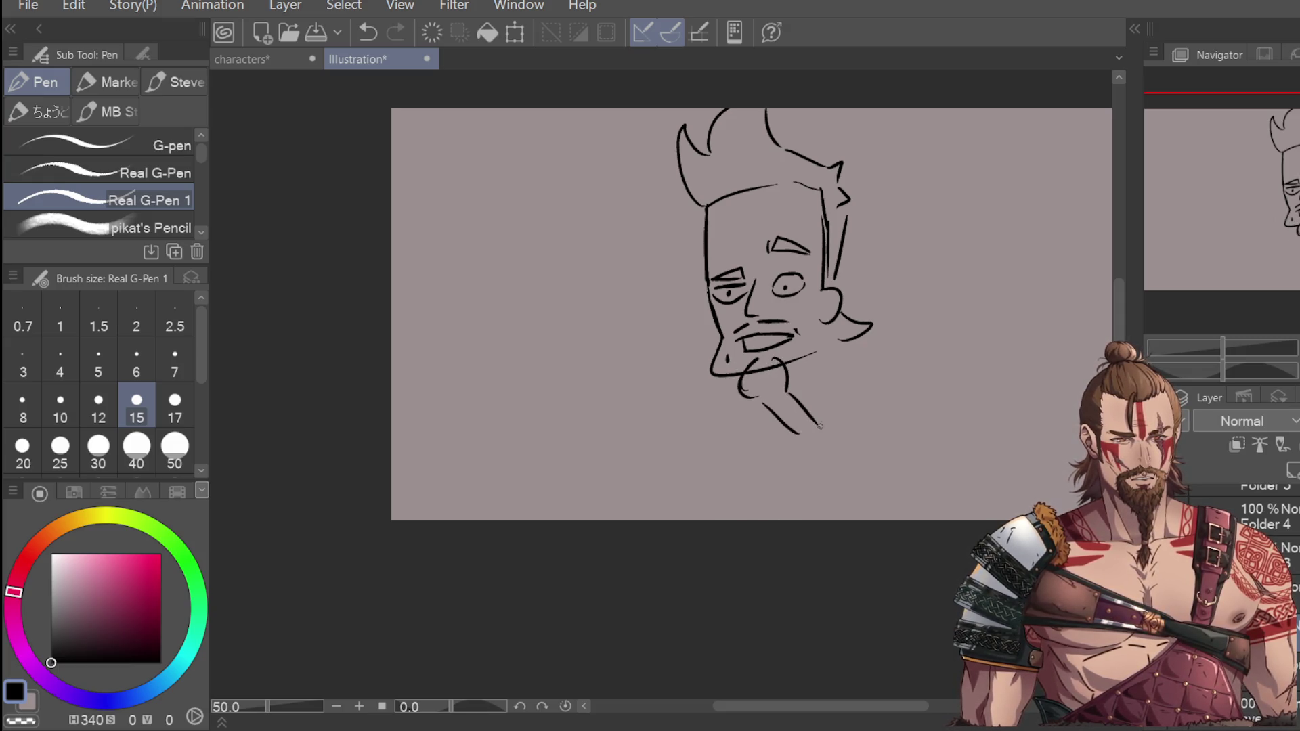
drag(723, 399, 711, 479)
key(ctrl+z)
drag(735, 394, 705, 399)
drag(703, 414, 735, 462)
key(ctrl+z)
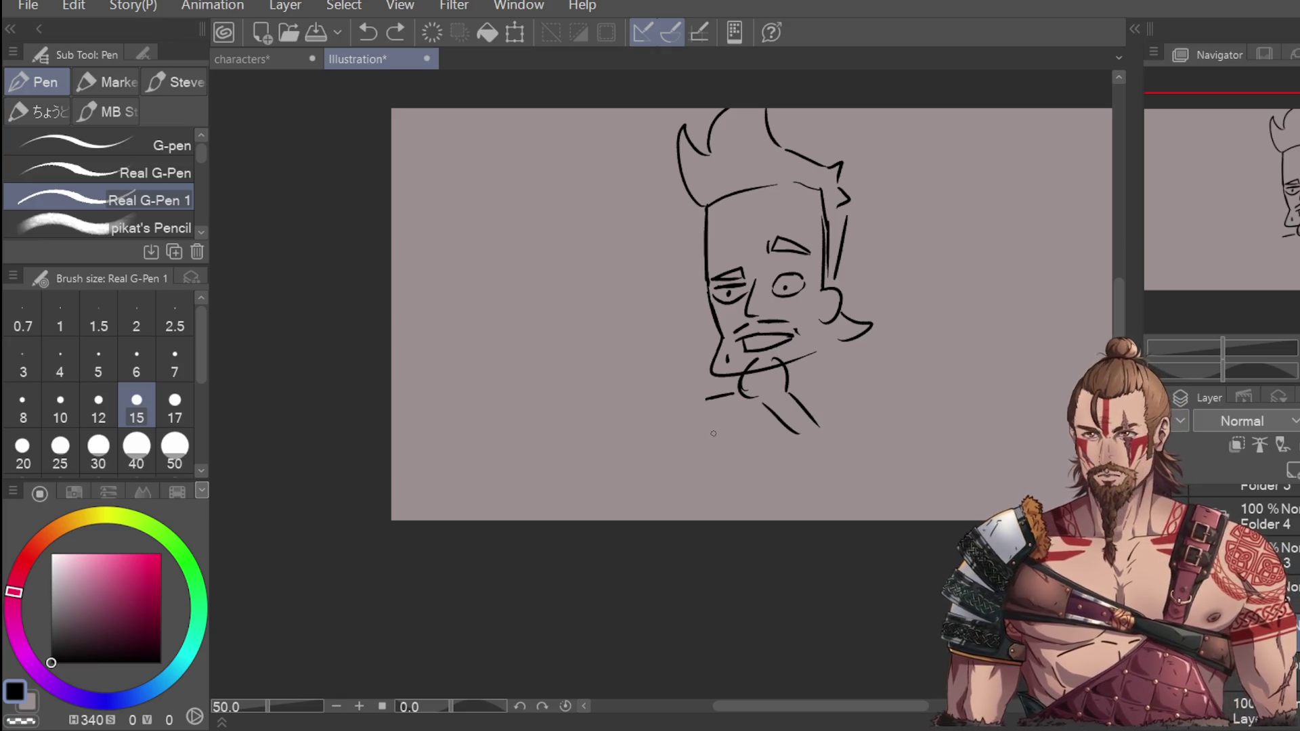
key(ctrl+z)
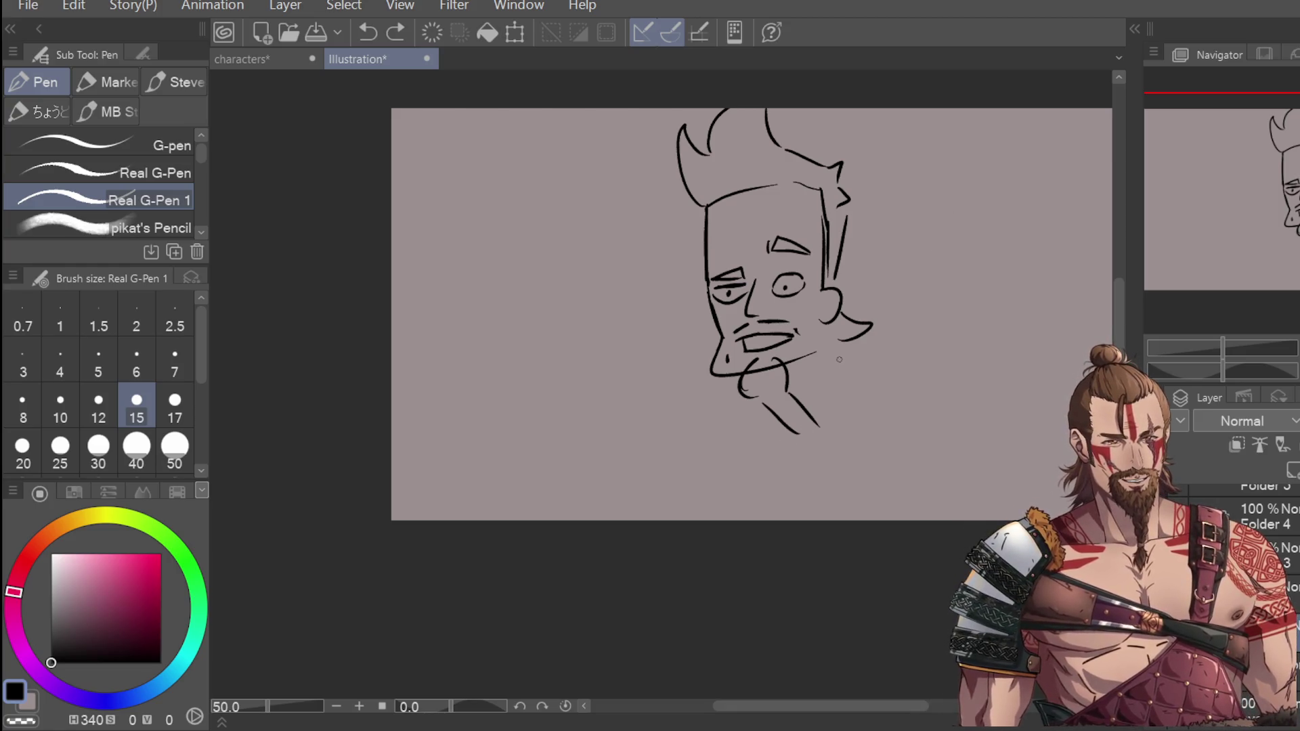
Step: Extend the neck lines downward and add short strokes beside the neck
drag(783, 421, 819, 462)
drag(831, 408, 832, 465)
drag(836, 354, 869, 398)
key(ctrl+z)
drag(716, 385, 721, 457)
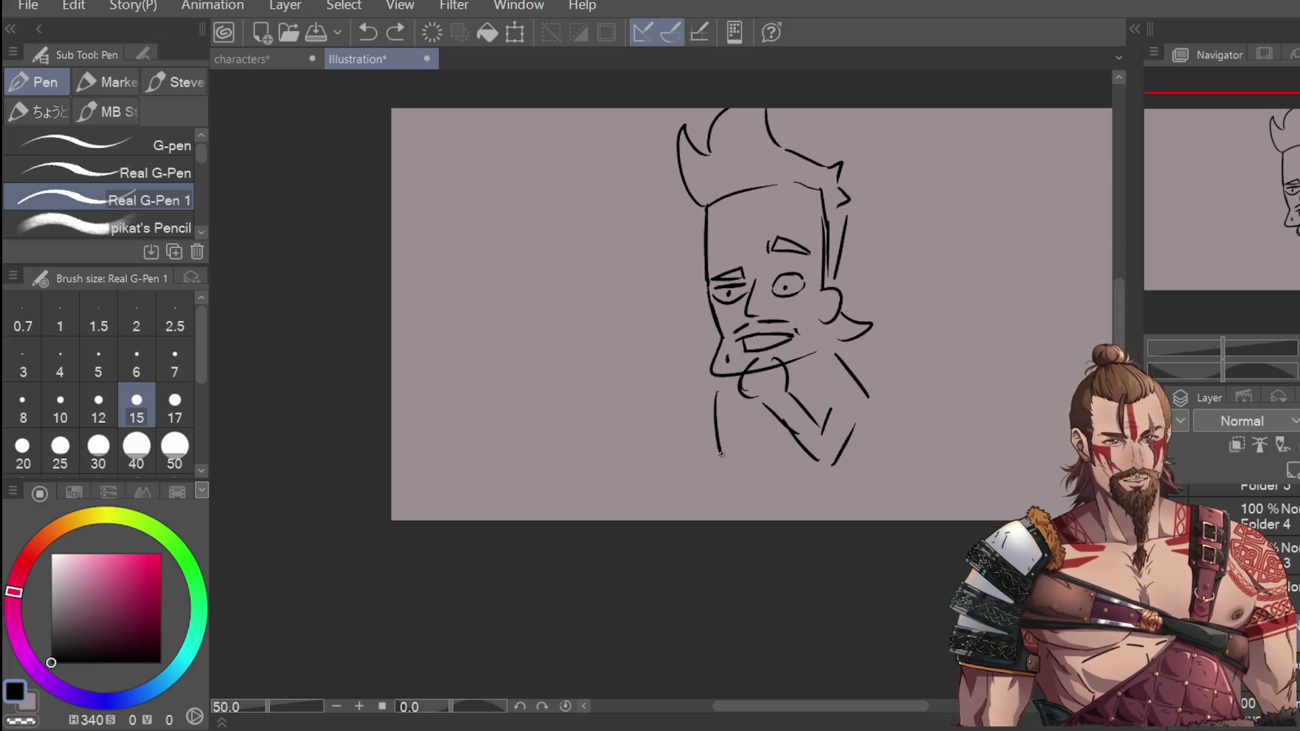
drag(730, 383, 768, 412)
mouse_move(811, 373)
mouse_down()
mouse_move(792, 403)
mouse_move(865, 455)
mouse_up()
key(ctrl+z)
key(ctrl+z)
Step: Draw the rounded shoulders, a horizontal forearm and a round fist over the arm
mouse_move(817, 378)
mouse_down()
mouse_move(877, 434)
mouse_move(867, 456)
mouse_move(877, 432)
mouse_up()
drag(711, 391, 699, 448)
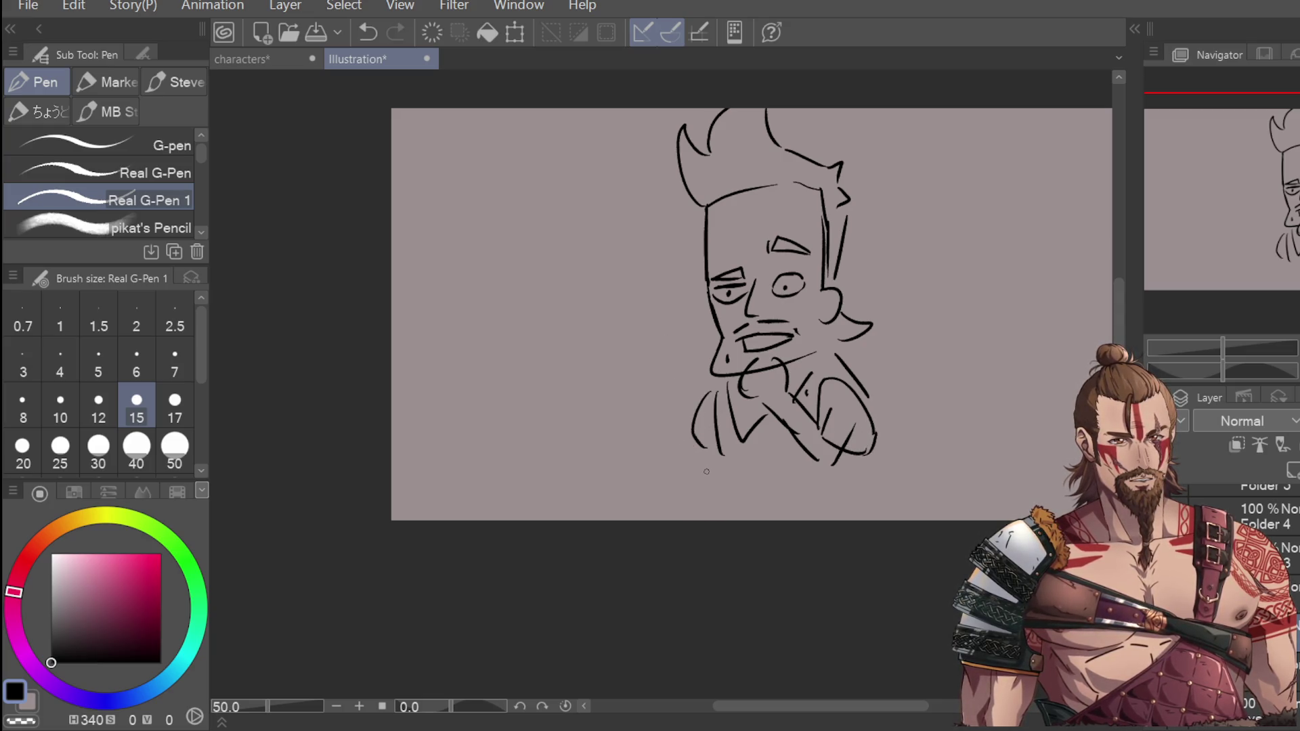
mouse_move(696, 448)
mouse_down()
mouse_move(694, 473)
mouse_move(771, 481)
mouse_up()
drag(695, 495, 762, 496)
mouse_move(784, 451)
mouse_down()
mouse_move(761, 466)
mouse_move(782, 503)
mouse_move(787, 459)
mouse_up()
drag(734, 496, 714, 520)
key(ctrl+z)
drag(863, 455, 862, 520)
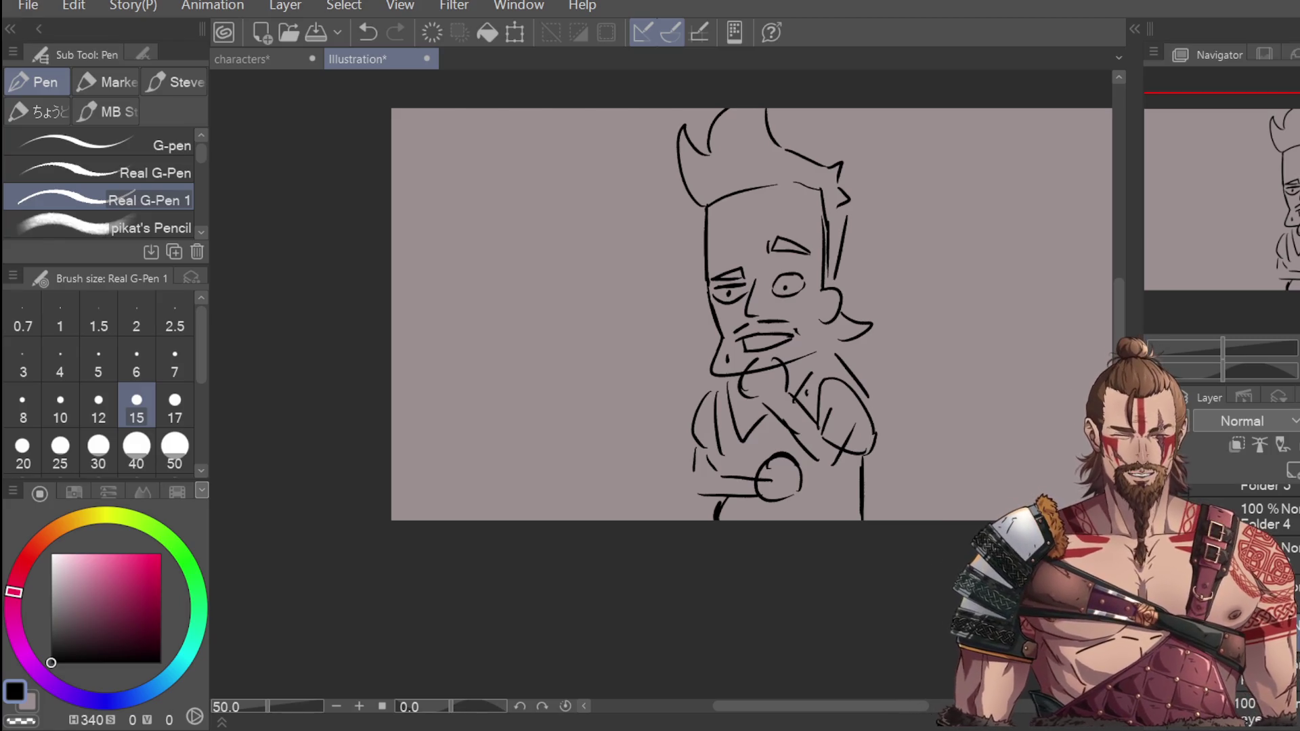
Step: Draw one short vertical stroke on the figure's left arm
drag(694, 470, 694, 491)
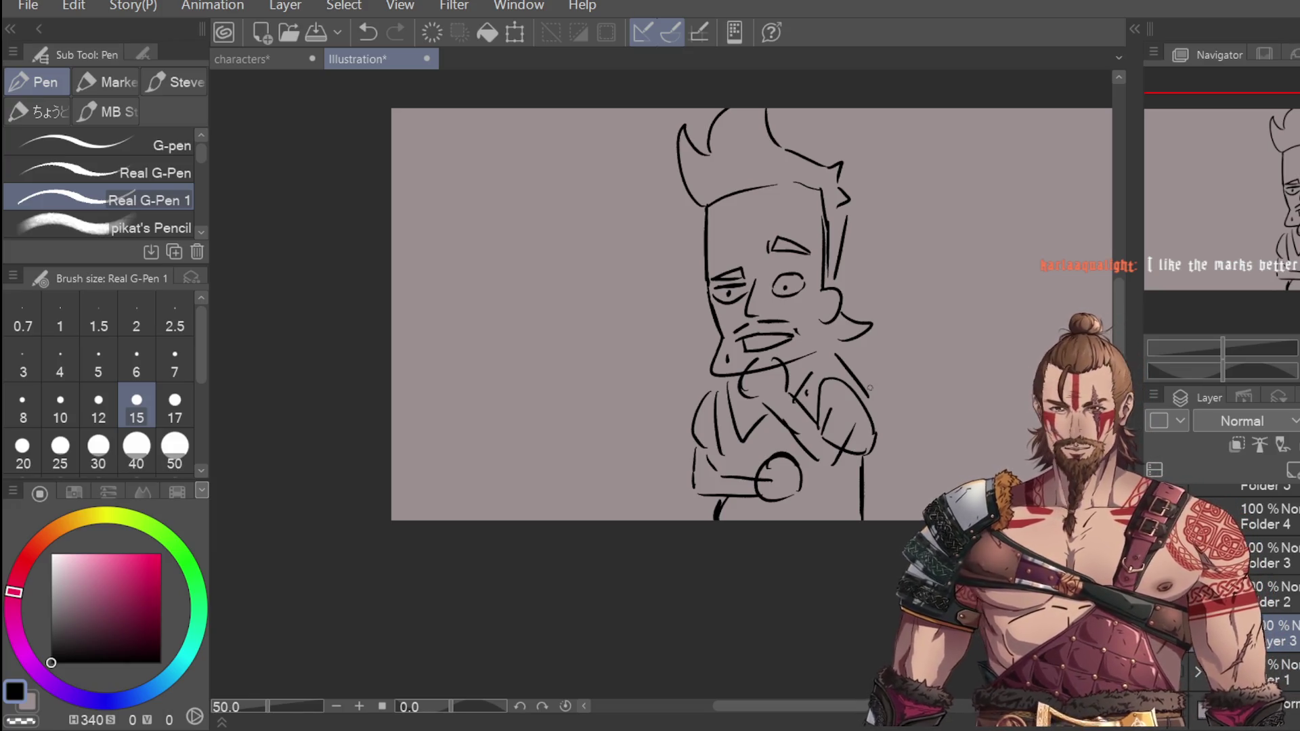
Step: Scribble black hatching over the sleeve edge, the area beside the neck, both shoulders and the left chest
scroll(681, 439, up, 1)
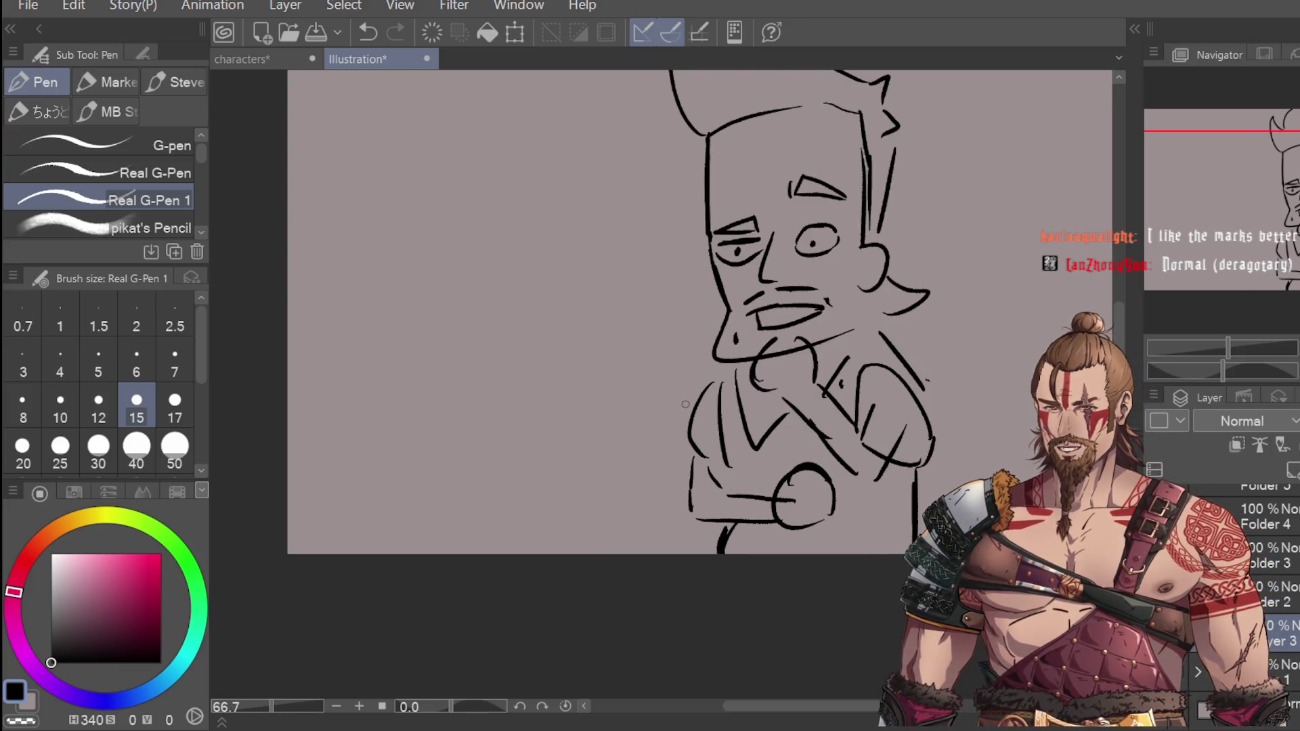
mouse_move(694, 415)
mouse_down()
mouse_move(704, 457)
mouse_move(711, 397)
mouse_move(718, 474)
mouse_move(704, 393)
mouse_move(732, 364)
mouse_move(729, 437)
mouse_move(717, 416)
mouse_move(691, 437)
mouse_up()
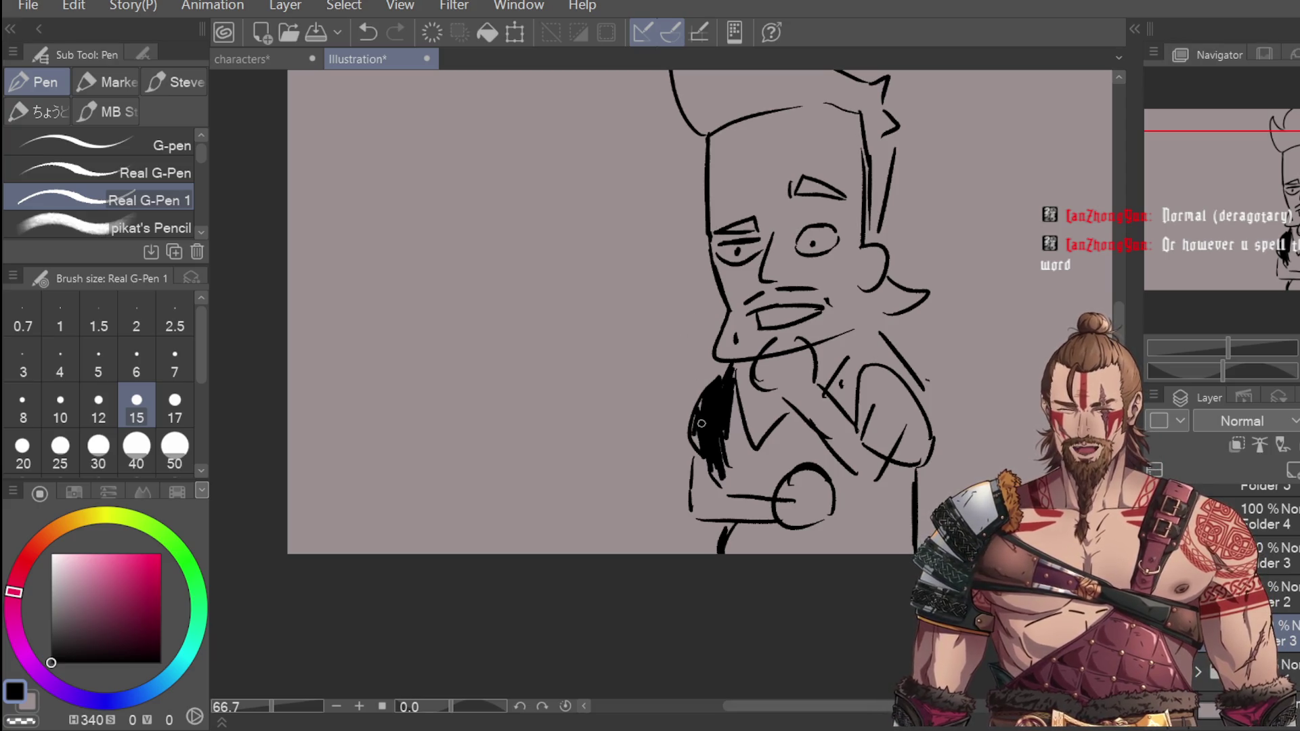
mouse_move(737, 455)
mouse_down()
mouse_move(726, 467)
mouse_move(738, 478)
mouse_move(765, 467)
mouse_move(758, 487)
mouse_move(758, 470)
mouse_move(738, 491)
mouse_move(762, 491)
mouse_move(805, 444)
mouse_move(789, 417)
mouse_move(807, 443)
mouse_up()
mouse_move(823, 383)
mouse_down()
mouse_move(872, 340)
mouse_move(897, 352)
mouse_move(929, 403)
mouse_up()
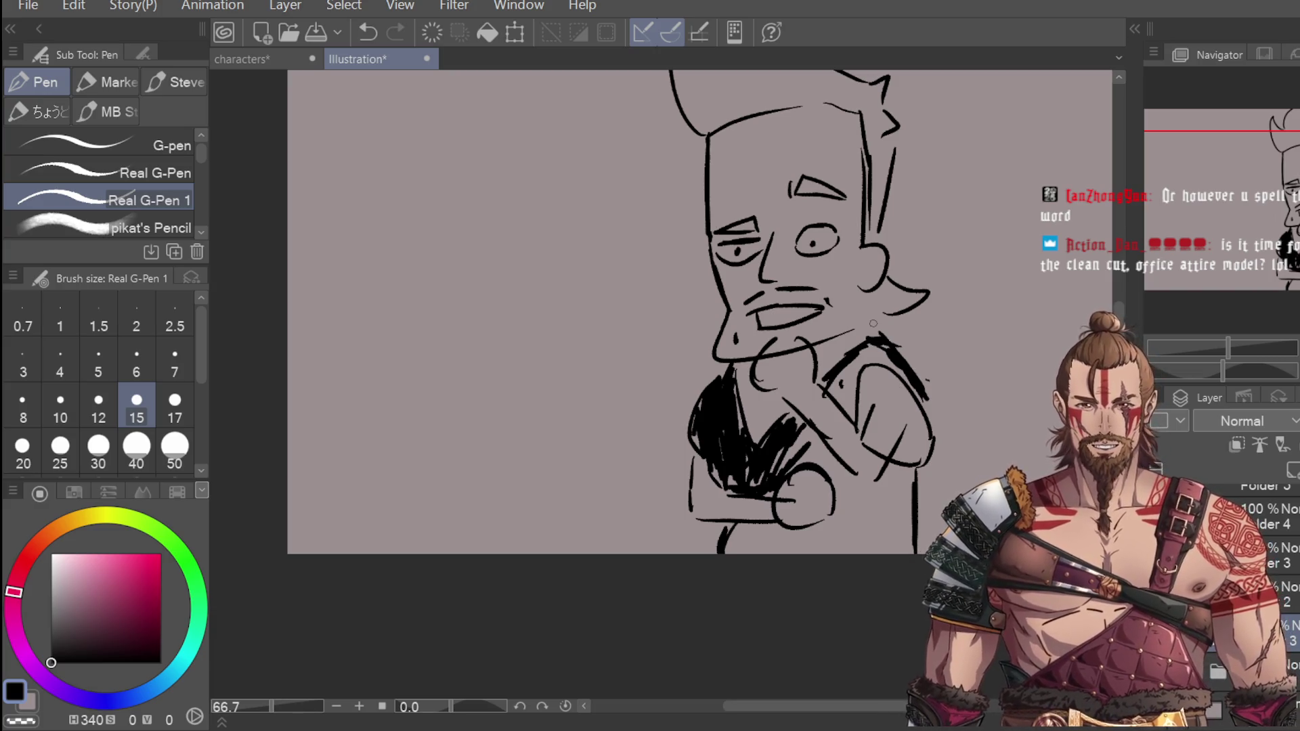
mouse_move(832, 394)
mouse_down()
mouse_move(847, 407)
mouse_move(853, 369)
mouse_move(843, 380)
mouse_move(870, 356)
mouse_move(901, 369)
mouse_move(855, 342)
mouse_move(867, 303)
mouse_up()
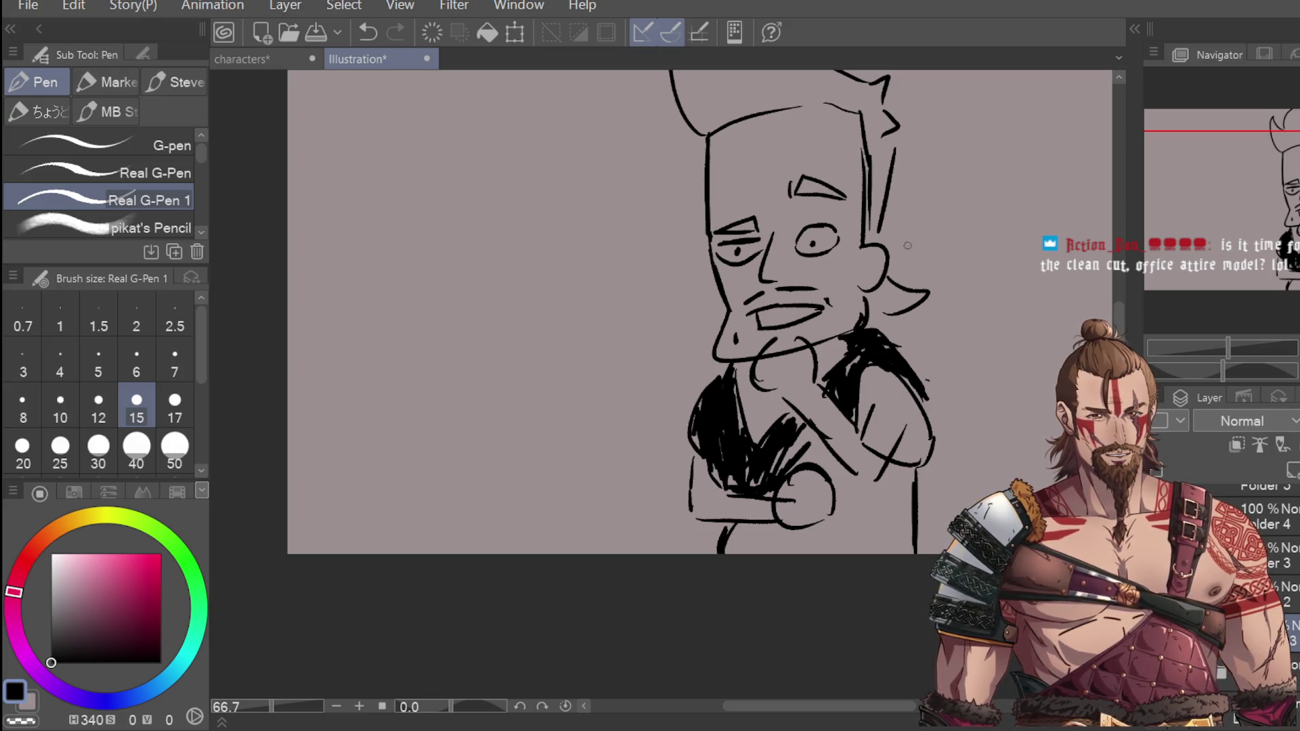
mouse_move(745, 368)
mouse_down()
mouse_move(772, 424)
mouse_move(745, 406)
mouse_move(765, 440)
mouse_move(786, 420)
mouse_up()
Step: Densify the shoulder hatching and fill the shirt bottom, right edge and lower torso black
mouse_move(870, 351)
mouse_down()
mouse_move(856, 342)
mouse_move(864, 331)
mouse_up()
mouse_move(862, 381)
mouse_down()
mouse_move(875, 406)
mouse_move(900, 406)
mouse_move(913, 362)
mouse_up()
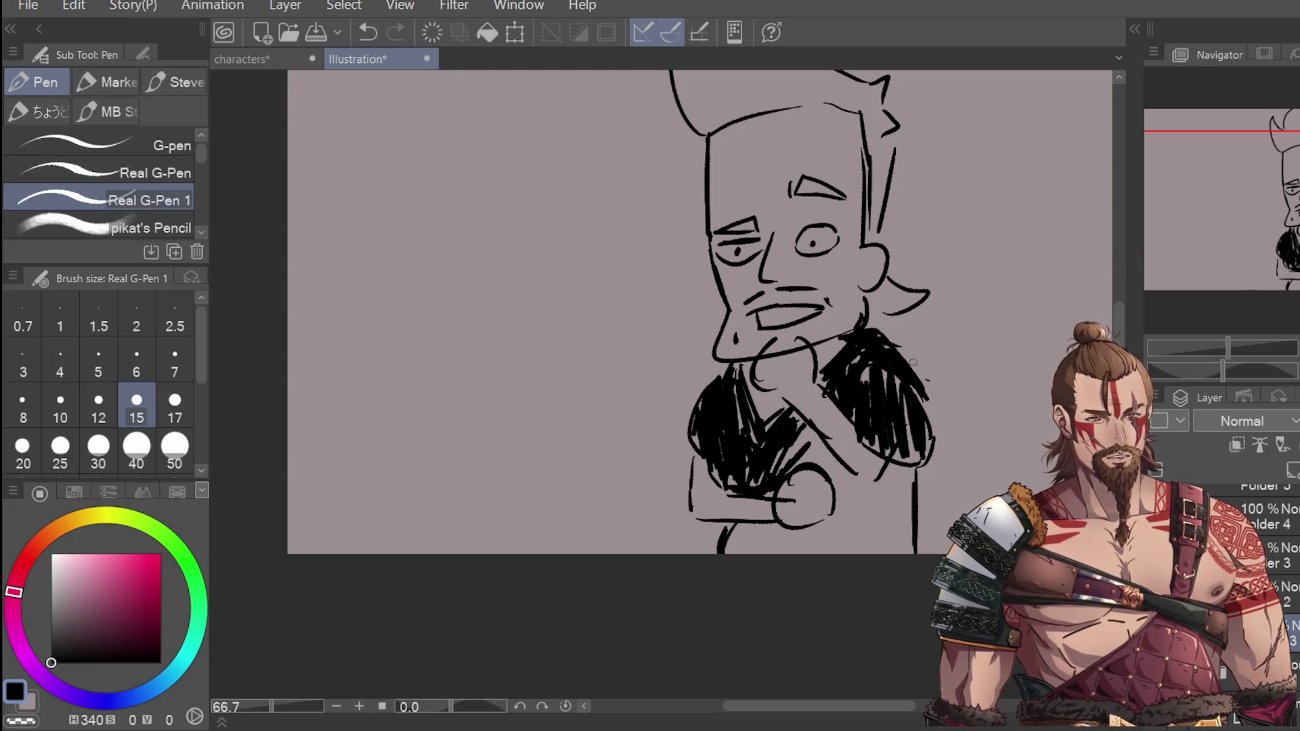
drag(788, 465, 818, 441)
mouse_move(731, 541)
mouse_down()
mouse_move(819, 520)
mouse_move(892, 474)
mouse_move(874, 491)
mouse_move(884, 497)
mouse_move(914, 474)
mouse_move(833, 468)
mouse_move(843, 490)
mouse_move(874, 489)
mouse_move(894, 462)
mouse_up()
drag(927, 417, 930, 455)
mouse_move(877, 504)
mouse_down()
mouse_move(829, 546)
mouse_move(864, 535)
mouse_up()
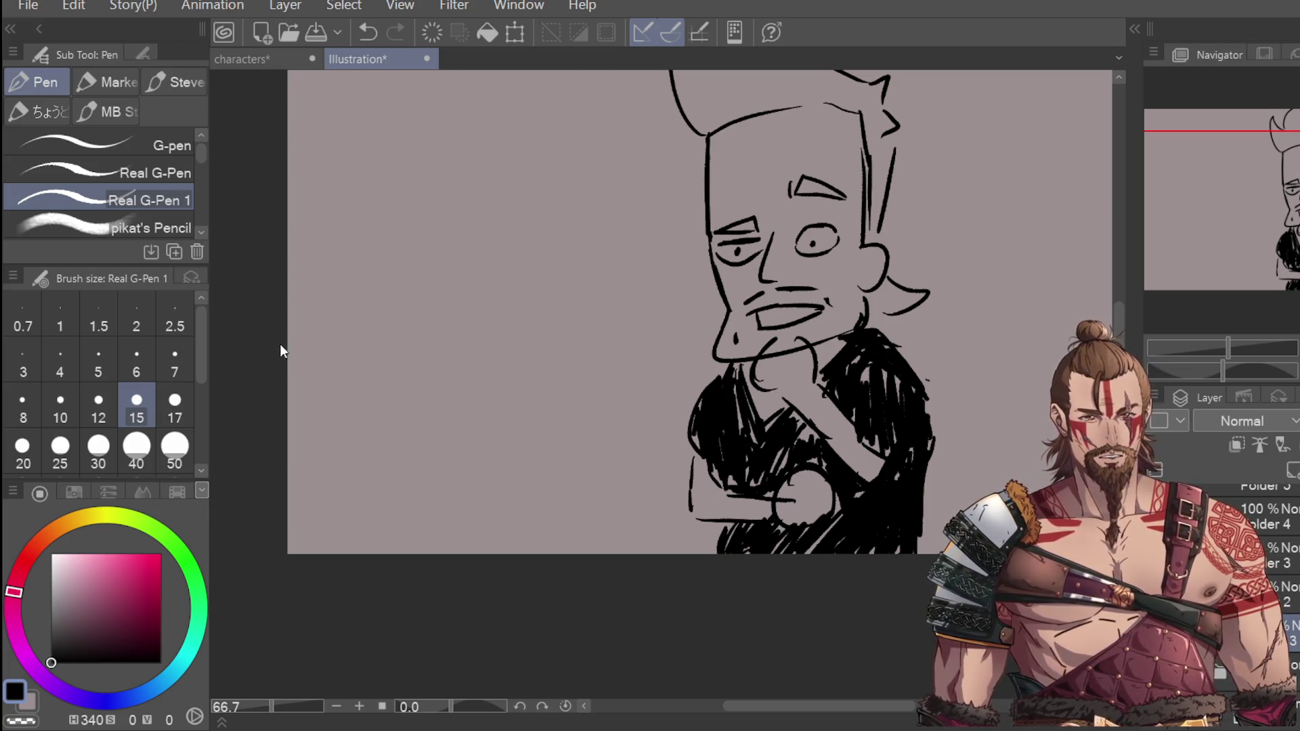
Step: Redraw the fist outline under the chin with the Pen
key(e)
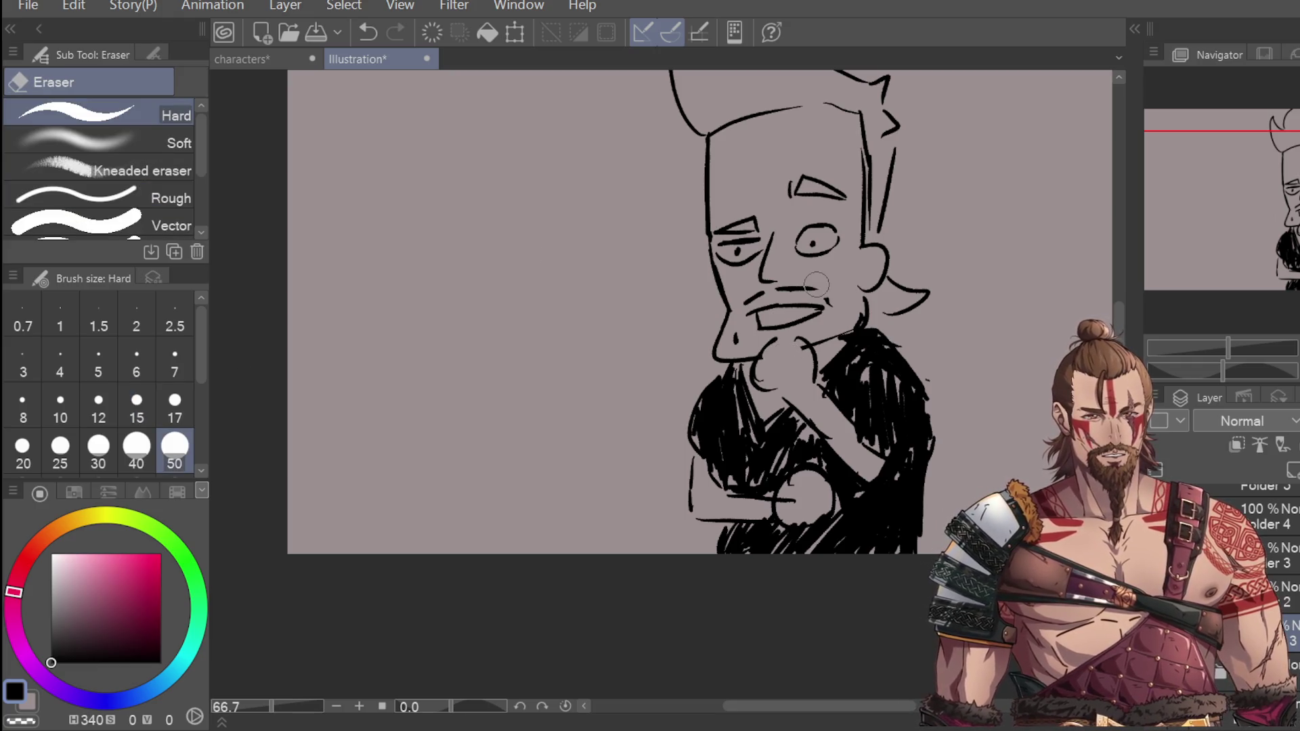
key(p)
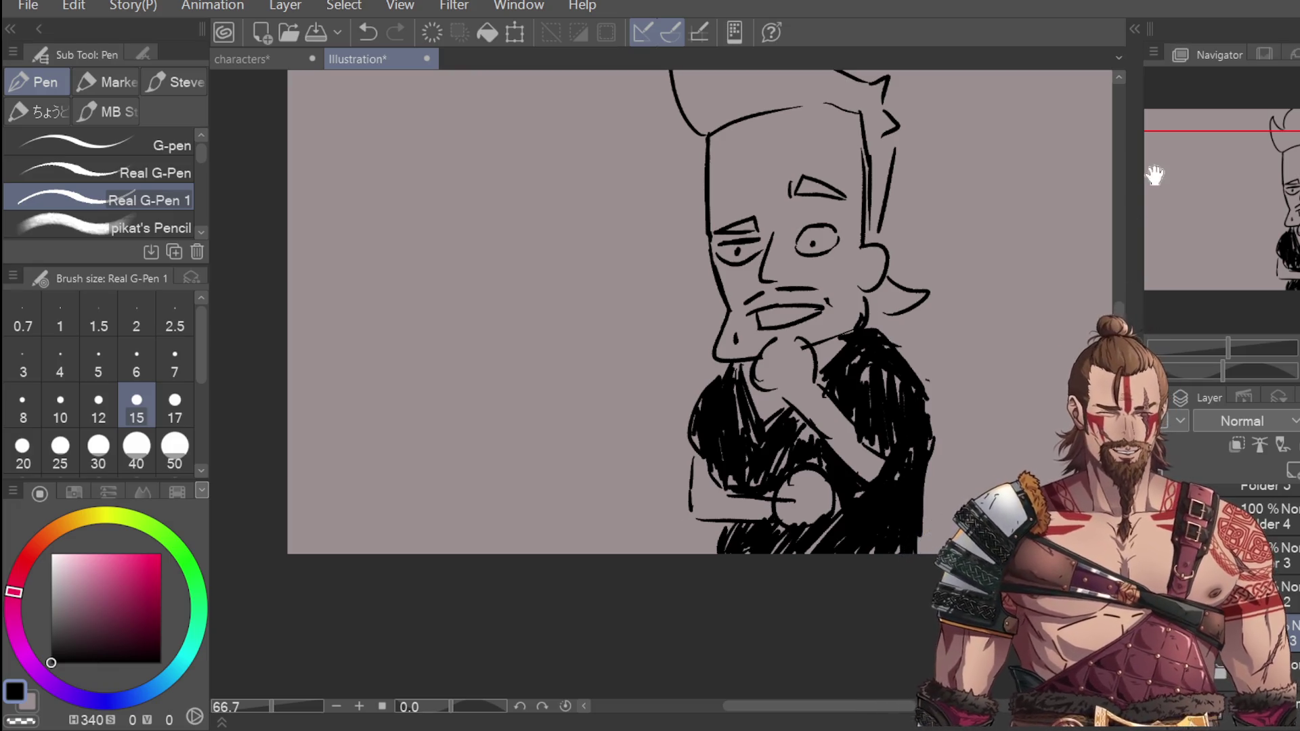
drag(770, 345, 803, 337)
drag(752, 371, 783, 398)
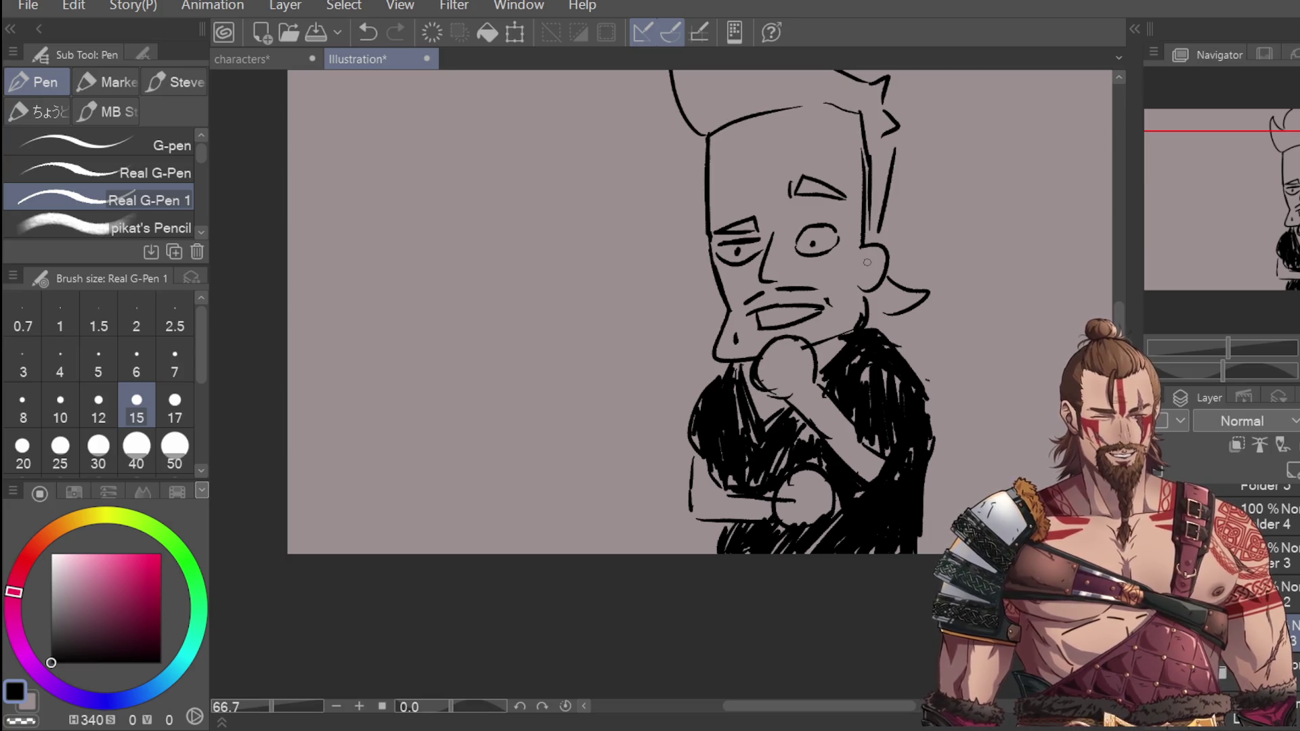
Step: Hatch the neck, jaw and right-side hair black, and thicken the left hair spike outline
scroll(302, 366, up, 3)
mouse_move(867, 409)
mouse_down()
mouse_move(885, 373)
mouse_move(895, 383)
mouse_move(908, 371)
mouse_up()
mouse_move(879, 227)
mouse_down()
mouse_move(870, 318)
mouse_move(882, 252)
mouse_up()
mouse_move(875, 166)
mouse_down()
mouse_move(886, 159)
mouse_move(888, 224)
mouse_move(874, 254)
mouse_move(874, 189)
mouse_move(895, 226)
mouse_move(916, 207)
mouse_move(871, 328)
mouse_move(865, 175)
mouse_up()
drag(1120, 308, 1120, 244)
Step: Fill the left hair spike with dense black hatching up to the centre spike
drag(673, 288, 697, 370)
mouse_move(707, 308)
mouse_down()
mouse_move(715, 359)
mouse_move(701, 357)
mouse_up()
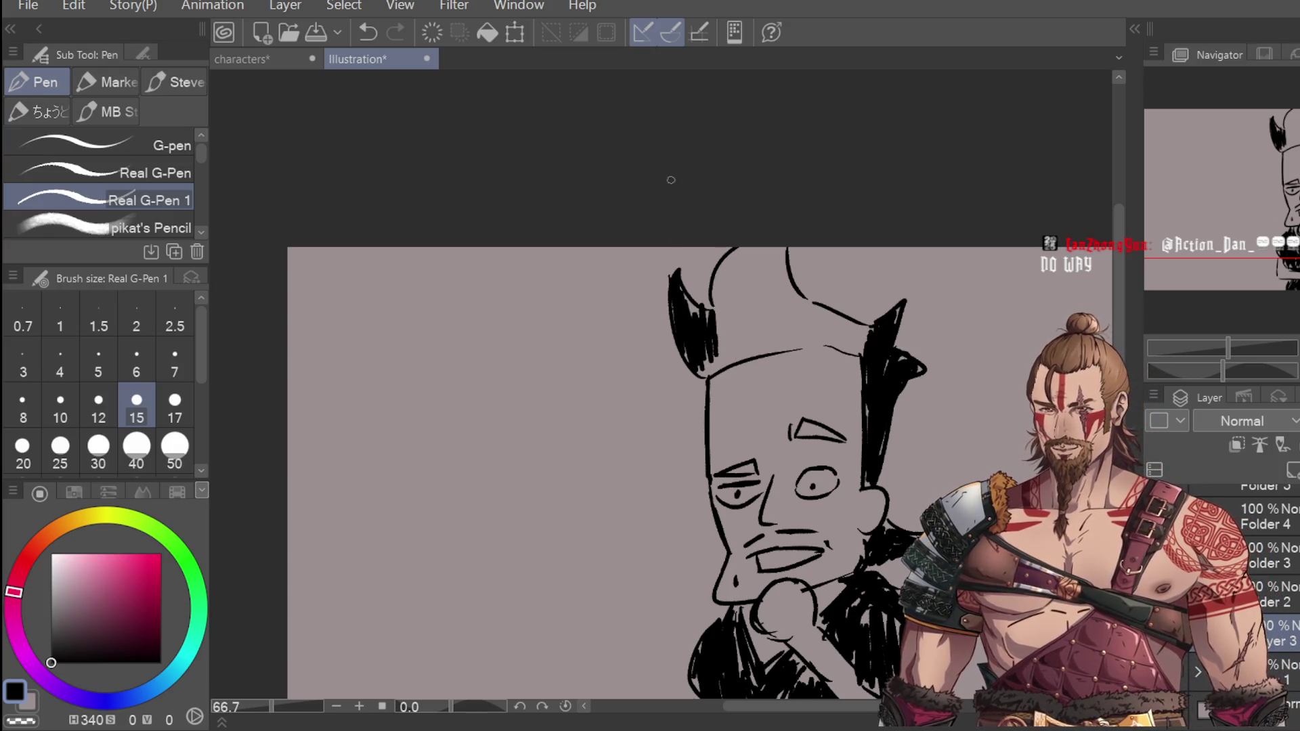
drag(684, 308, 694, 323)
mouse_move(716, 318)
mouse_down()
mouse_move(735, 330)
mouse_move(718, 356)
mouse_up()
mouse_move(705, 352)
mouse_down()
mouse_move(711, 381)
mouse_move(742, 247)
mouse_up()
mouse_move(715, 308)
mouse_down()
mouse_move(738, 249)
mouse_move(710, 298)
mouse_move(751, 248)
mouse_up()
mouse_move(735, 332)
mouse_down()
mouse_move(764, 252)
mouse_move(789, 244)
mouse_up()
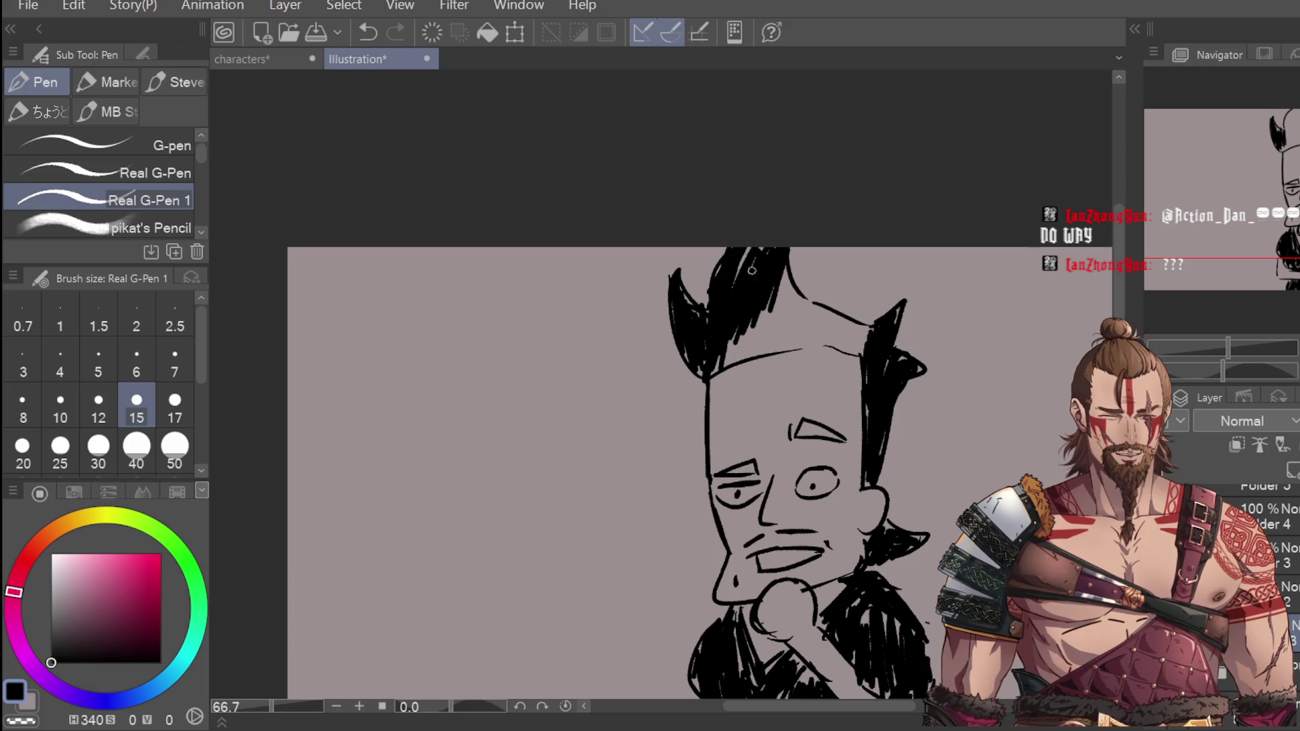
Step: Thickly re-ink the forehead hairline and headband, and fill the central and right hair spikes black
drag(715, 365, 865, 342)
drag(772, 344, 812, 334)
drag(728, 349, 793, 334)
drag(738, 340, 819, 328)
mouse_move(724, 363)
mouse_down()
mouse_move(751, 347)
mouse_move(789, 286)
mouse_up()
mouse_move(784, 327)
mouse_down()
mouse_move(813, 275)
mouse_move(823, 285)
mouse_up()
mouse_move(790, 278)
mouse_down()
mouse_move(793, 297)
mouse_move(867, 331)
mouse_up()
drag(762, 338, 813, 329)
mouse_move(843, 322)
mouse_down()
mouse_move(798, 326)
mouse_move(847, 324)
mouse_up()
mouse_move(785, 329)
mouse_down()
mouse_move(805, 310)
mouse_move(836, 321)
mouse_move(798, 302)
mouse_up()
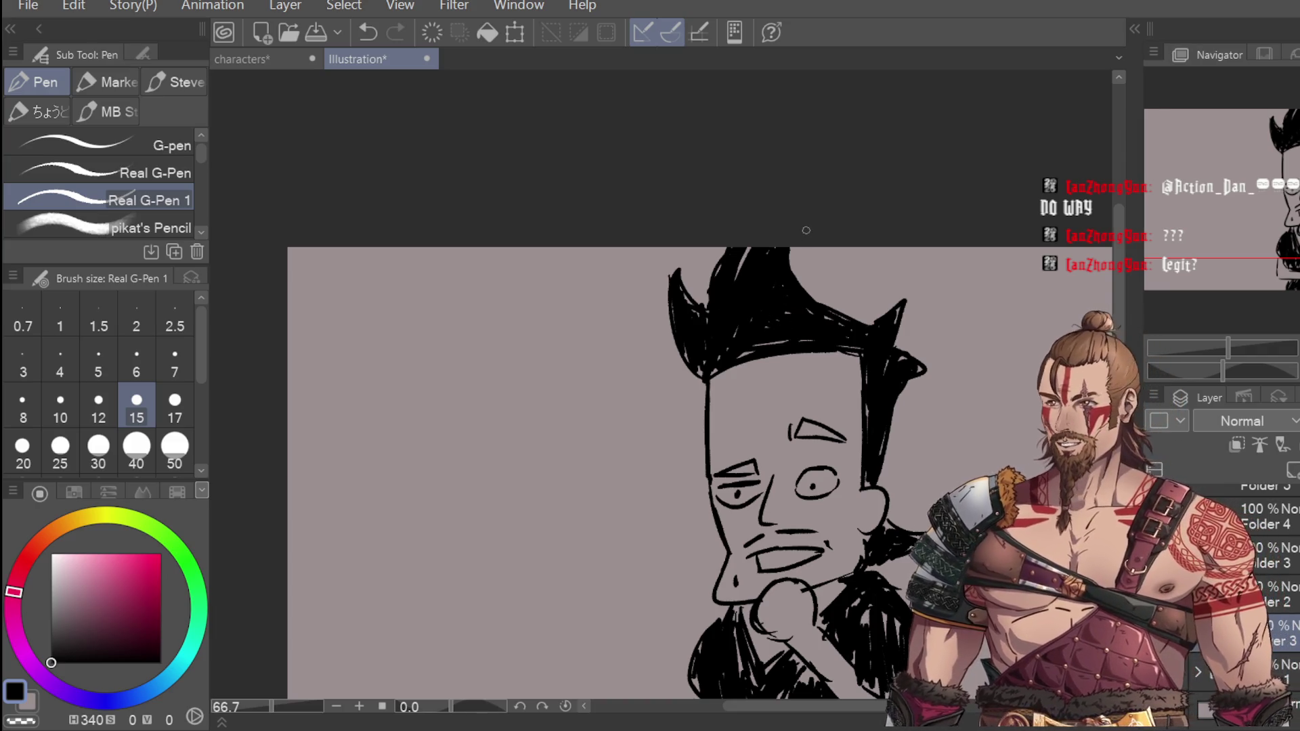
Step: Thicken both eyebrows with Real G-Pen 1
drag(726, 472, 754, 474)
drag(805, 428, 843, 437)
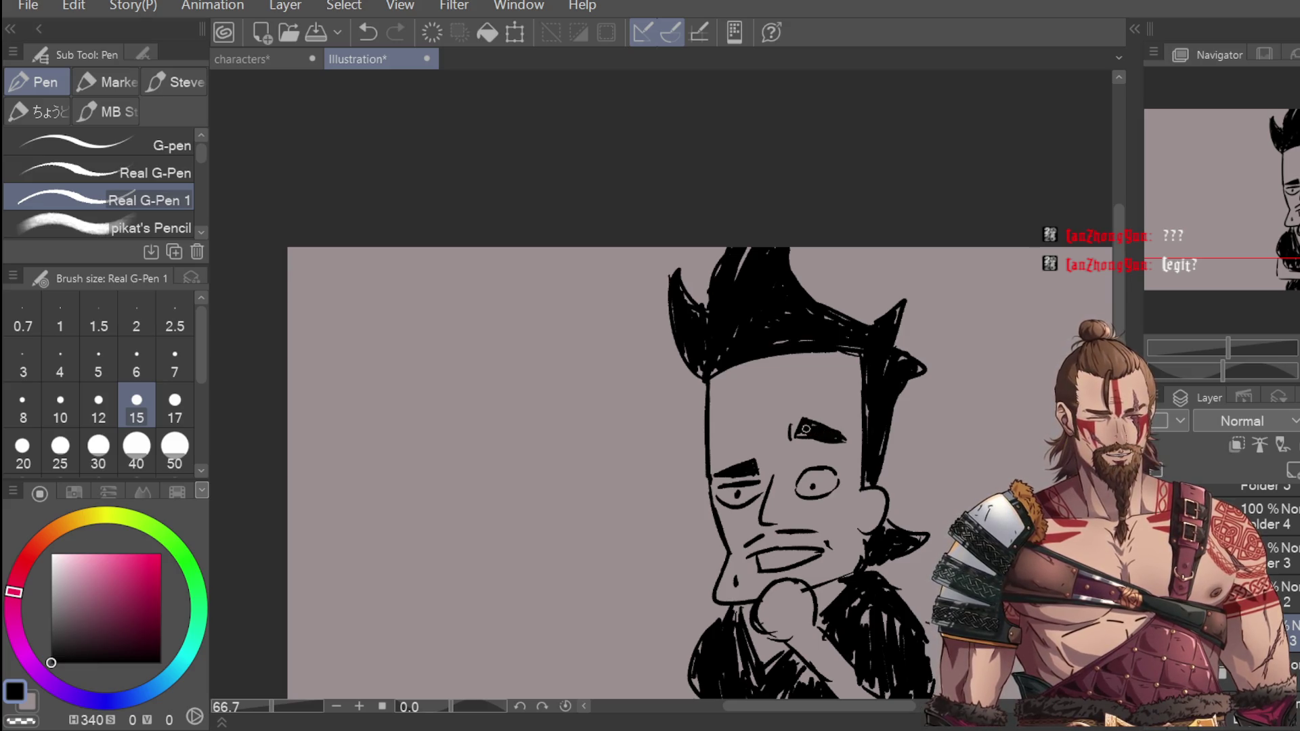
key(ctrl+minus)
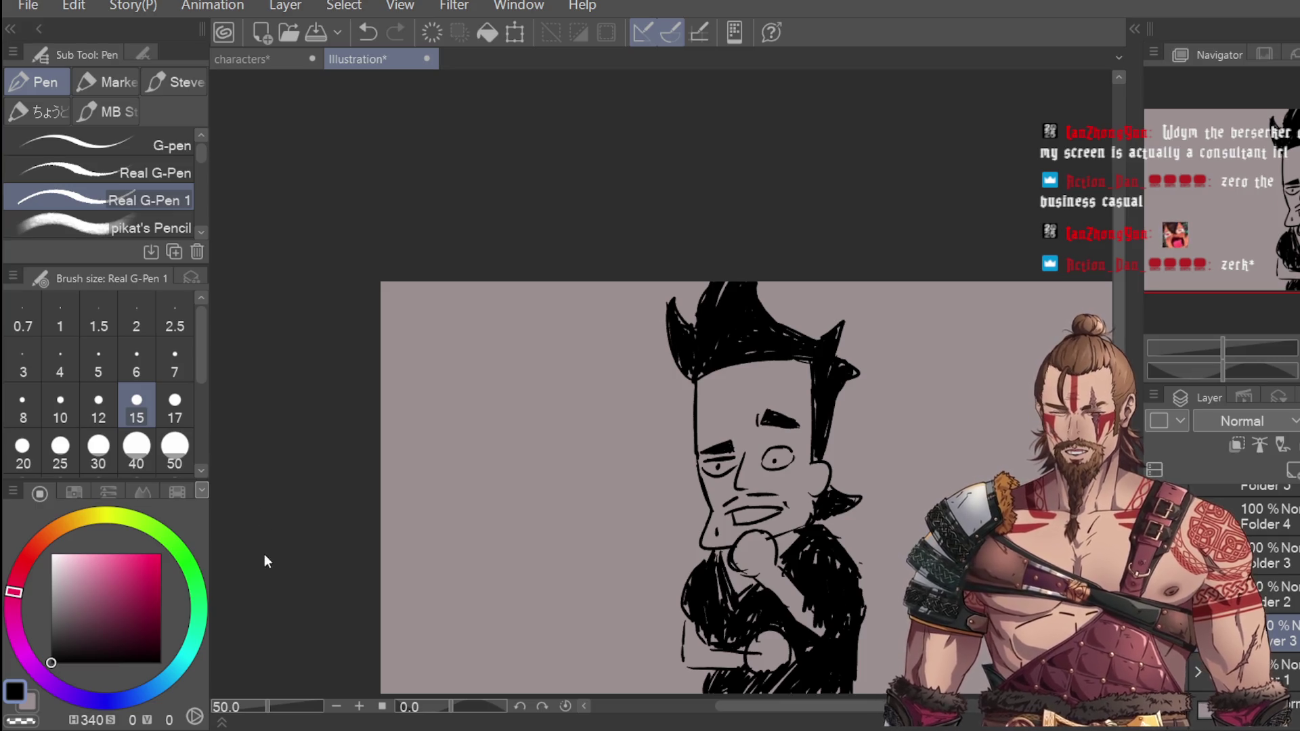
Step: Set the brush size to 50 and erase stray lines in the lower shirt
click(174, 451)
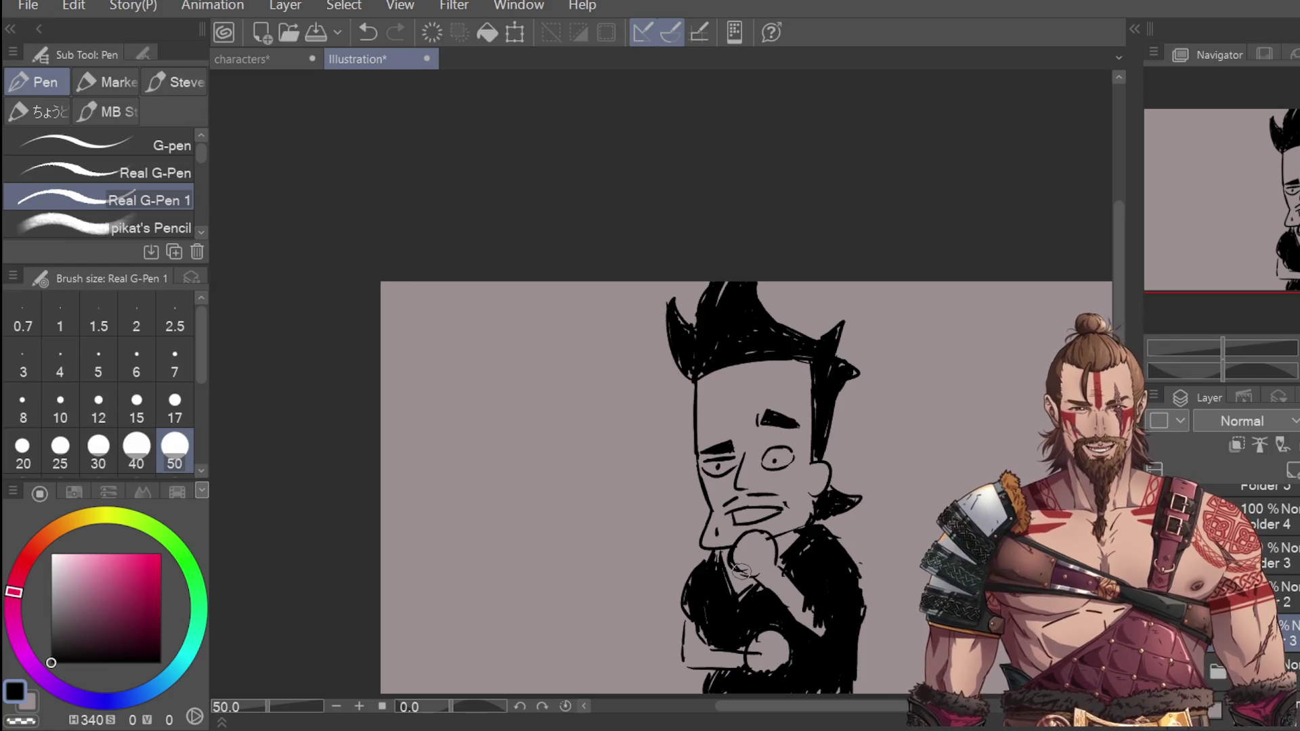
key(e)
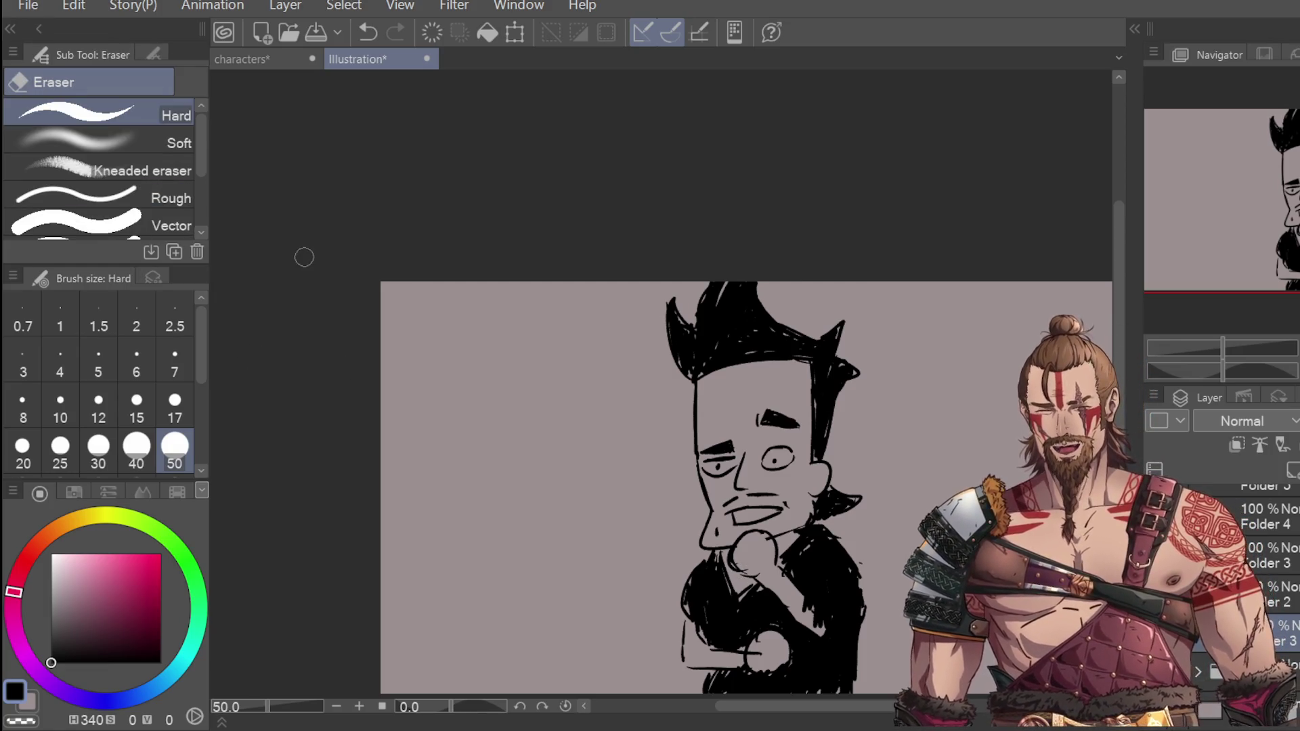
mouse_move(753, 642)
mouse_down()
mouse_move(757, 660)
mouse_move(725, 667)
mouse_up()
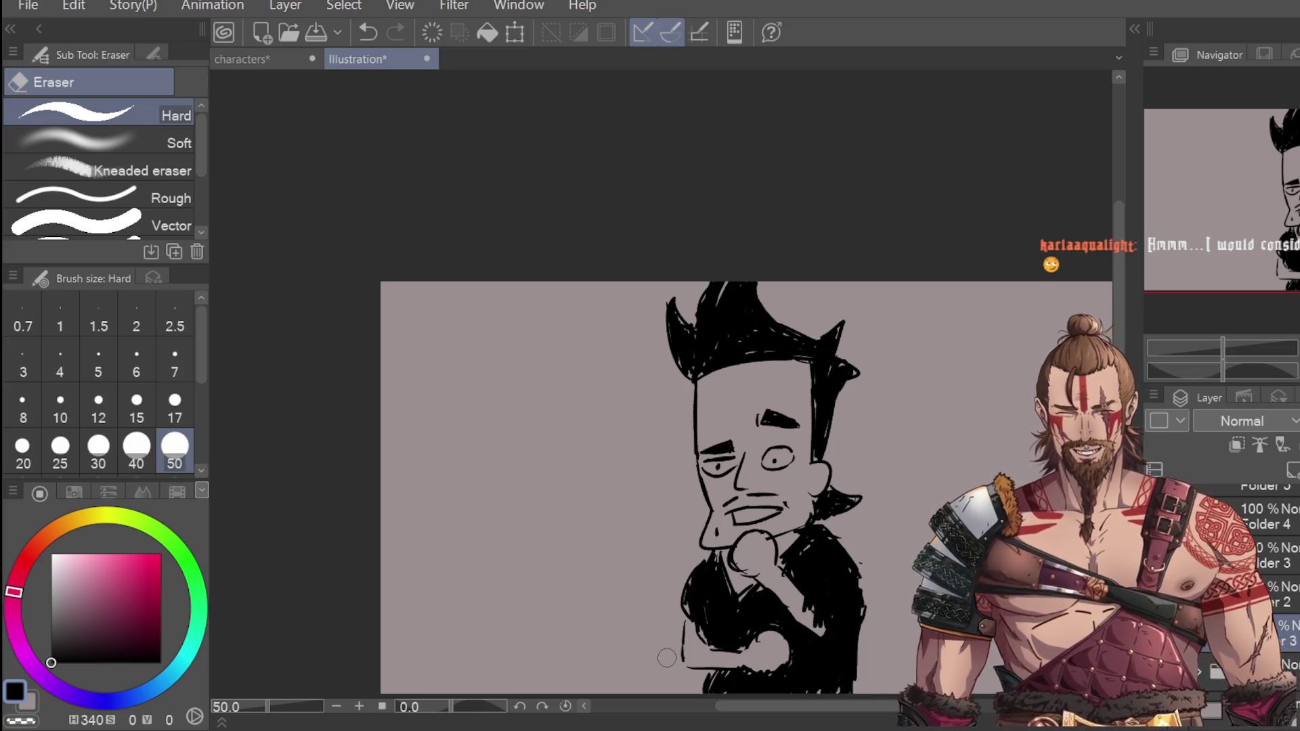
key(p)
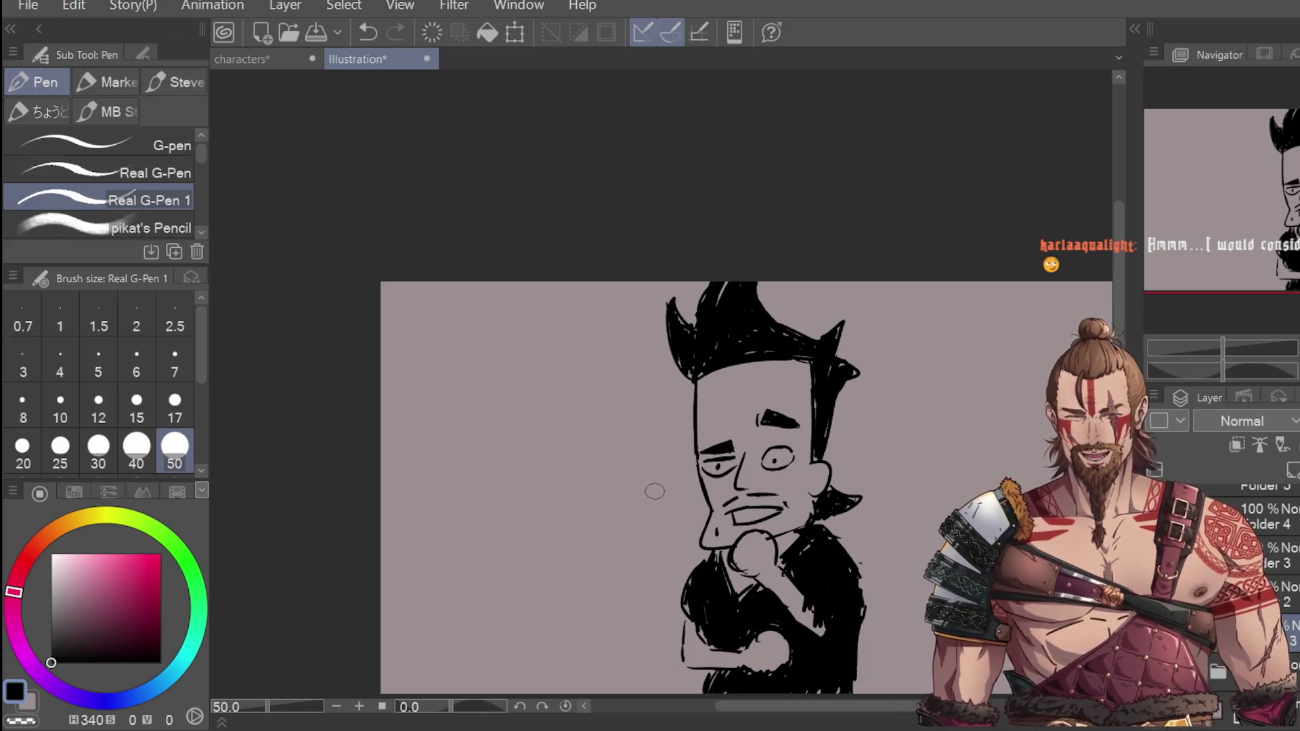
Step: Undo the last ear stroke and redraw the ear outline in black, then view the whole canvas
key(x)
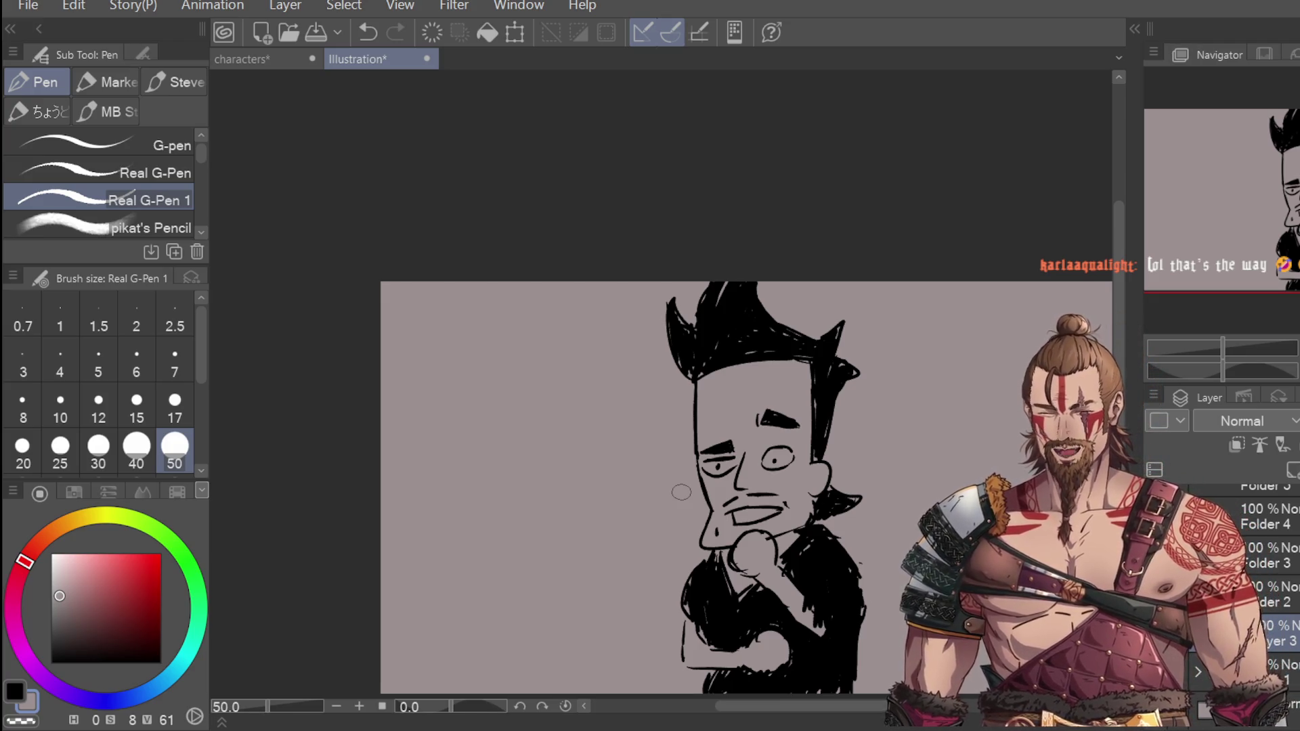
key(x)
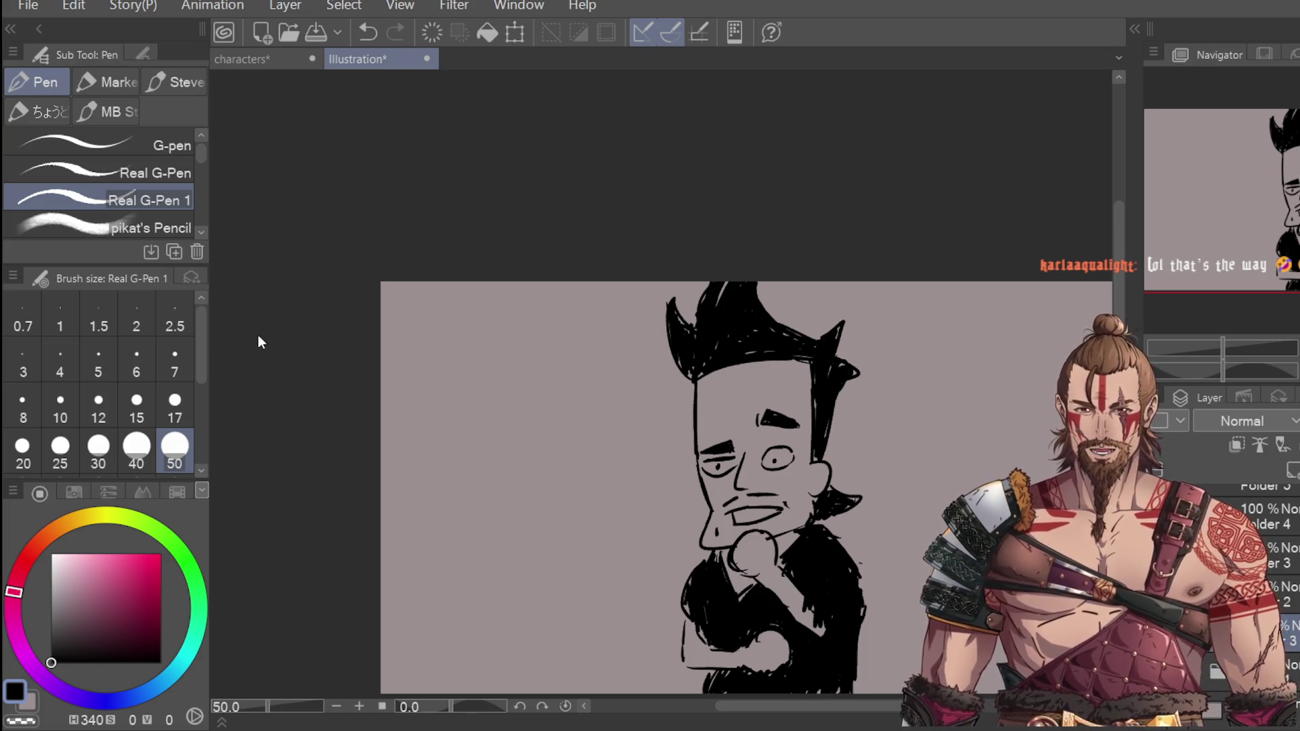
key(x)
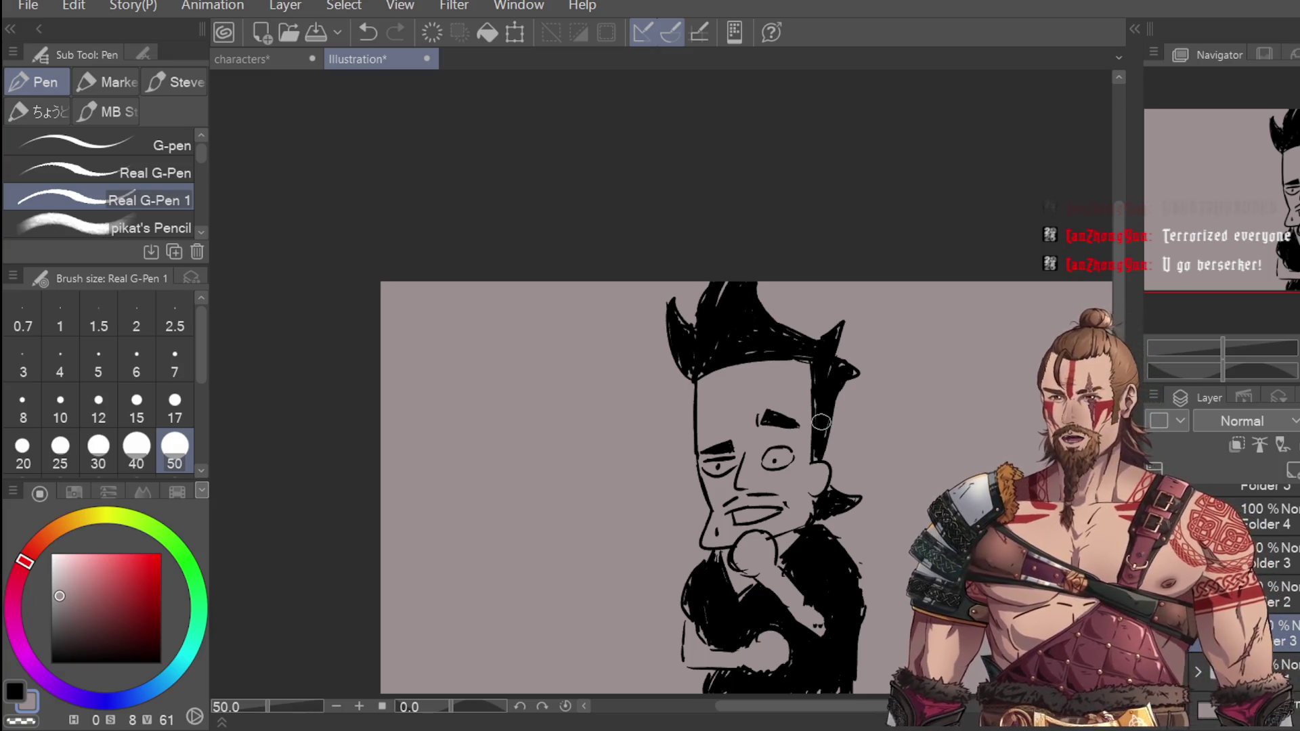
key(ctrl+z)
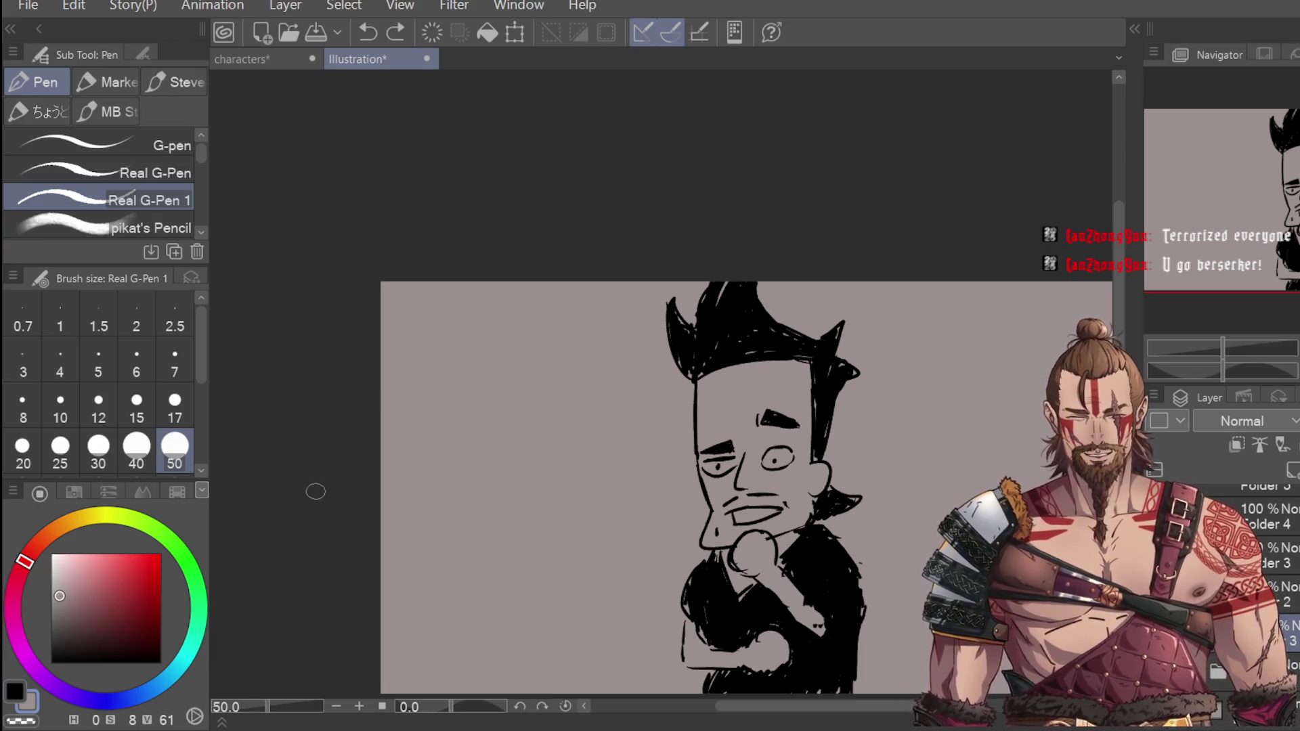
key(x)
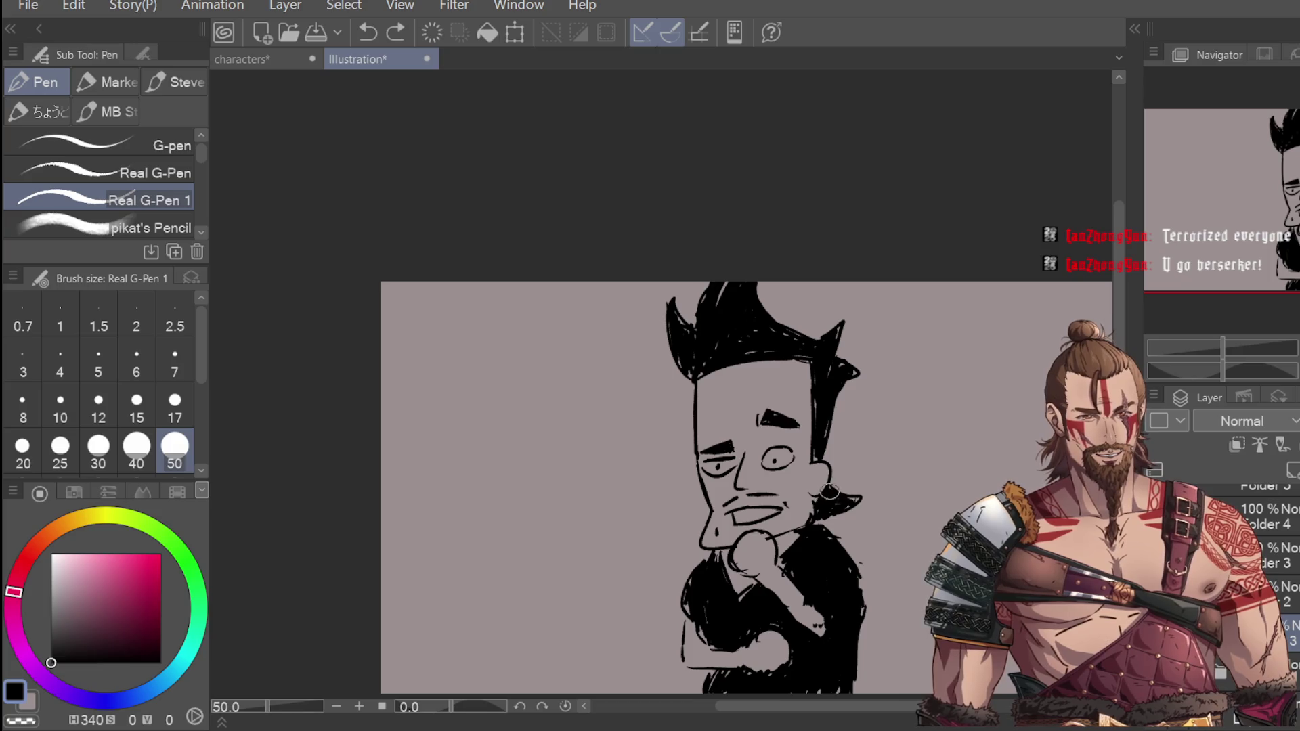
drag(822, 493, 859, 501)
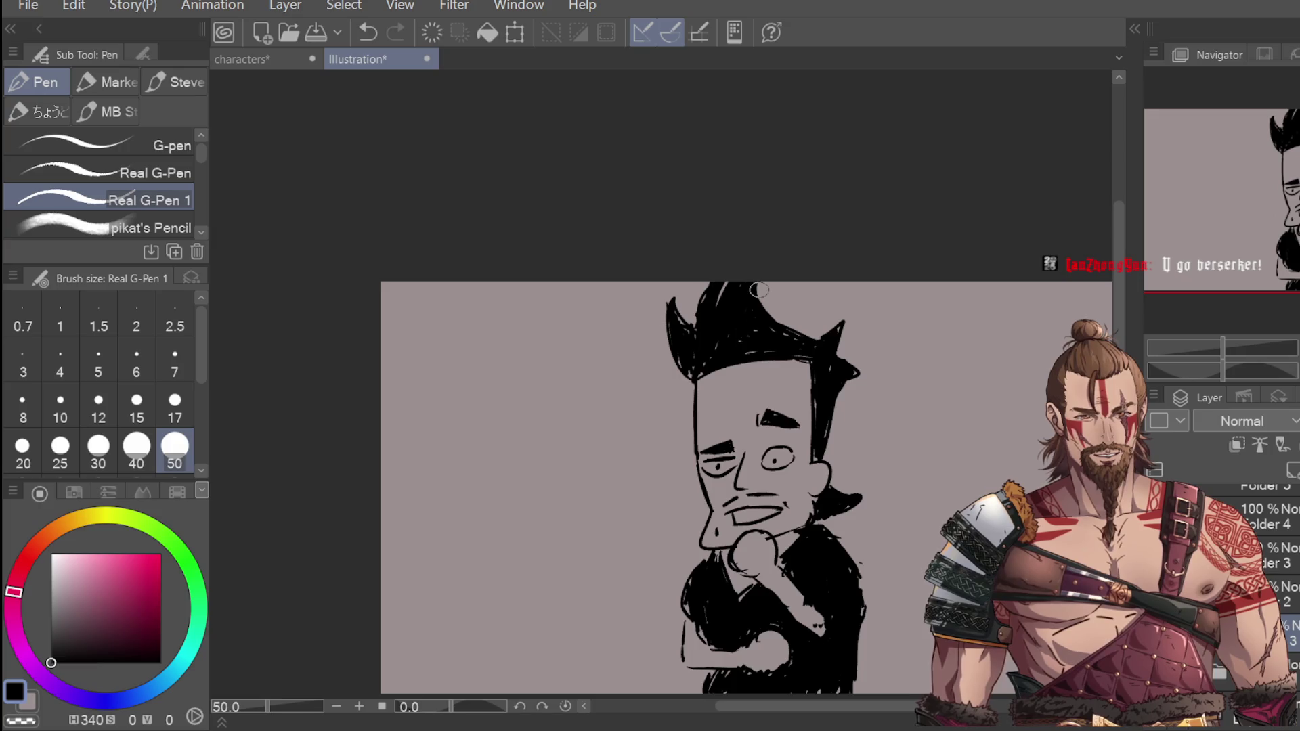
key(ctrl+minus)
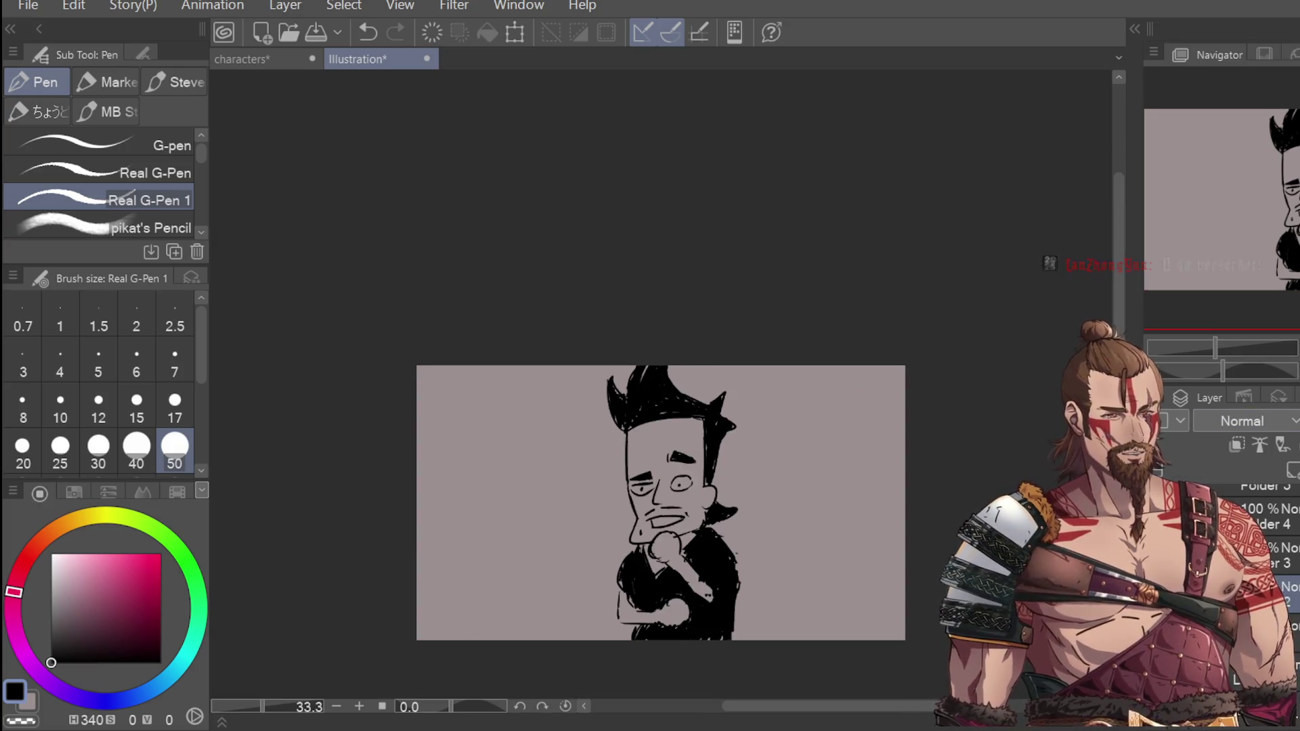
Step: Clear the figure, add Layer 4 above Layer 3, and save the document as 'cutscene'
key(Delete)
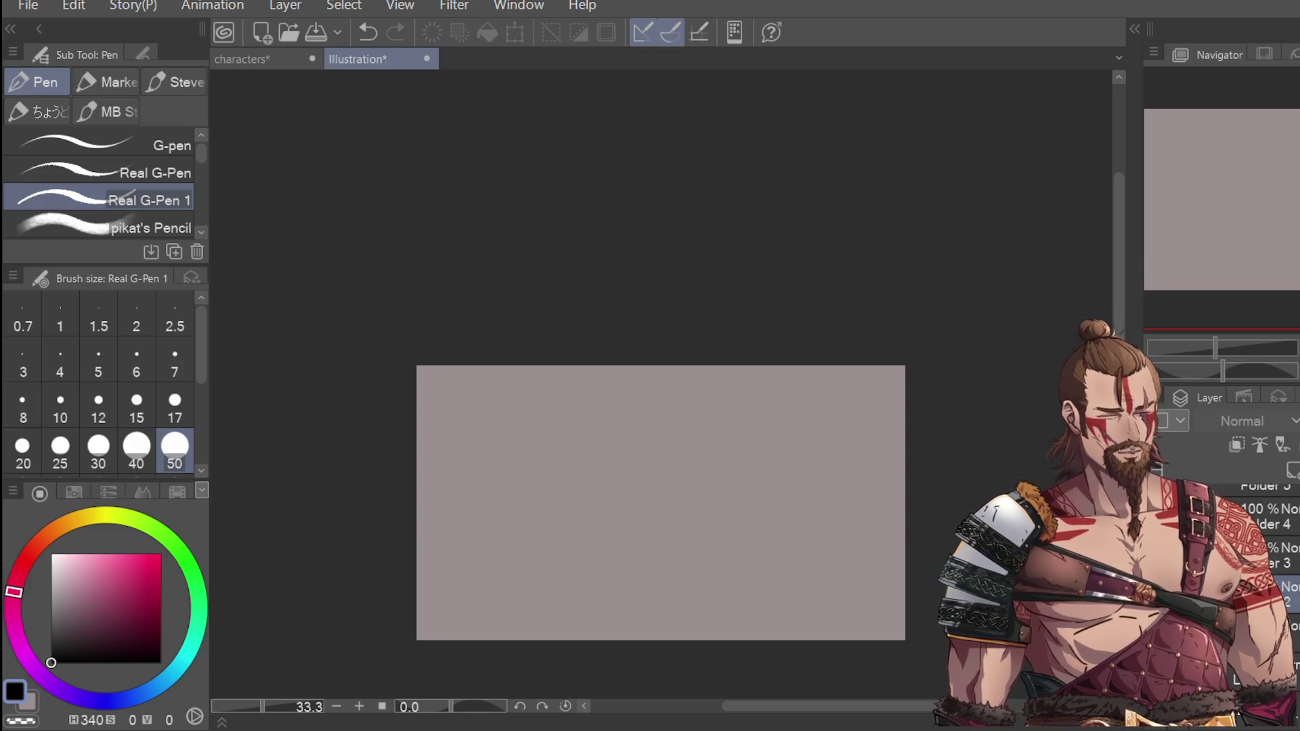
click(1287, 550)
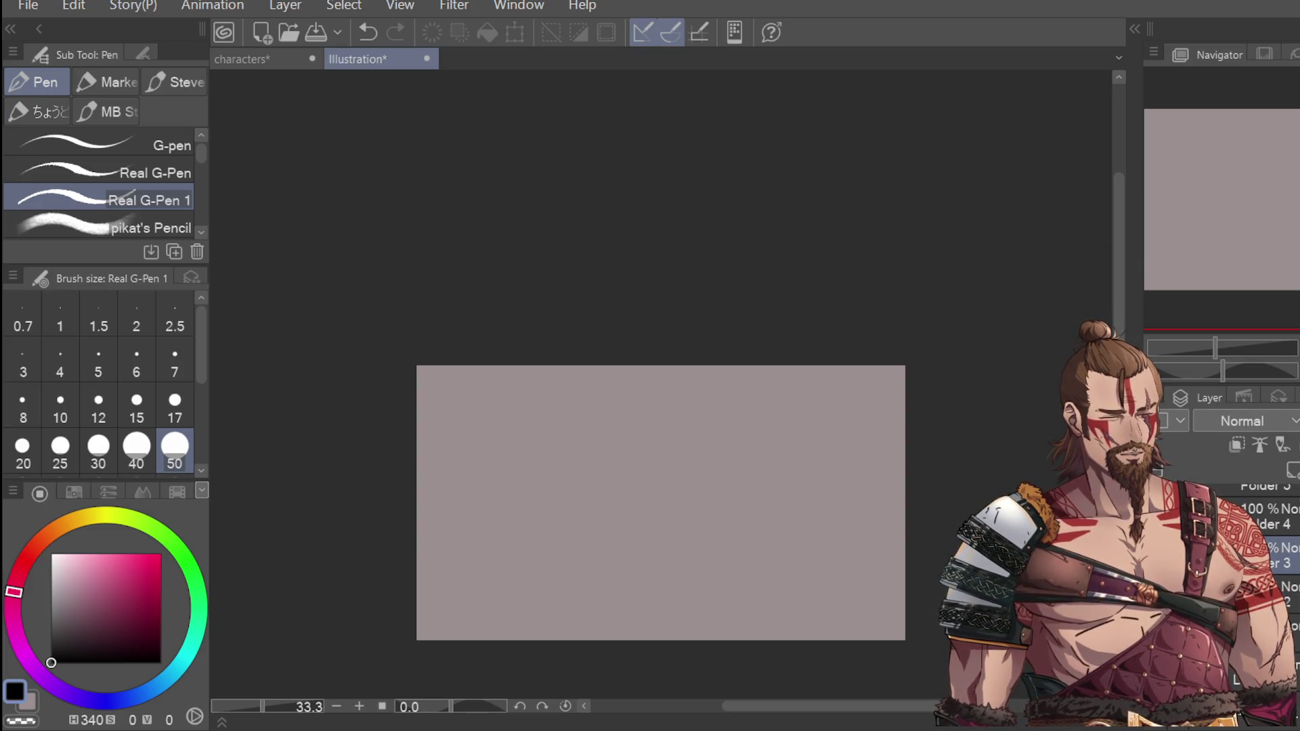
click(1291, 470)
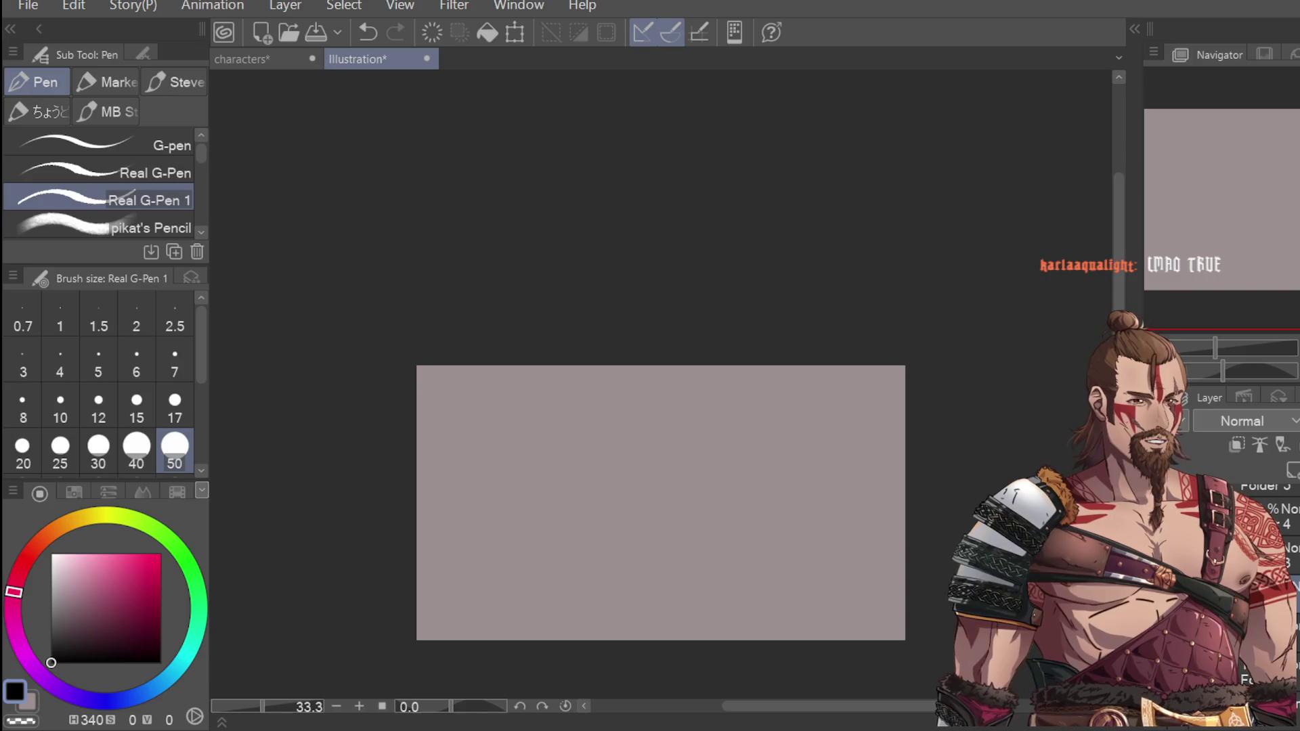
key(Return)
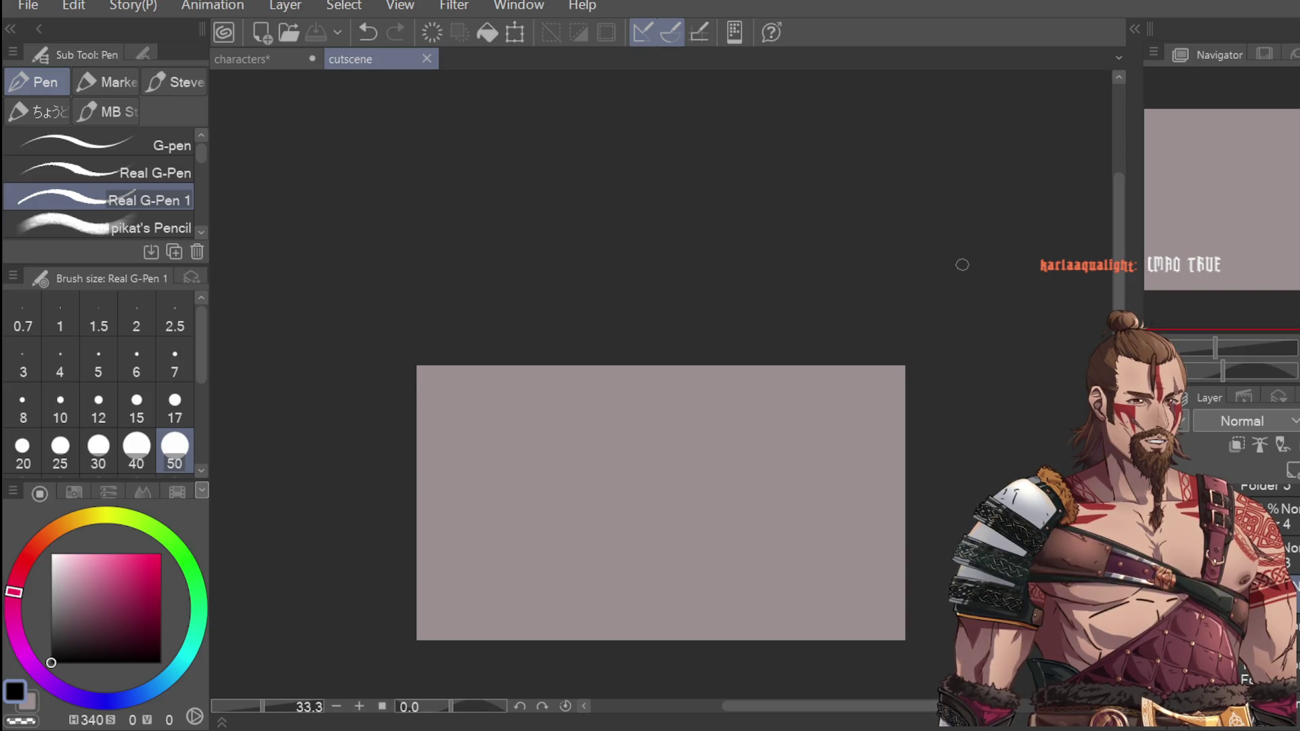
Step: Set the brush size to 15 and try a first table stroke, undoing it
scroll(1037, 363, down, 2)
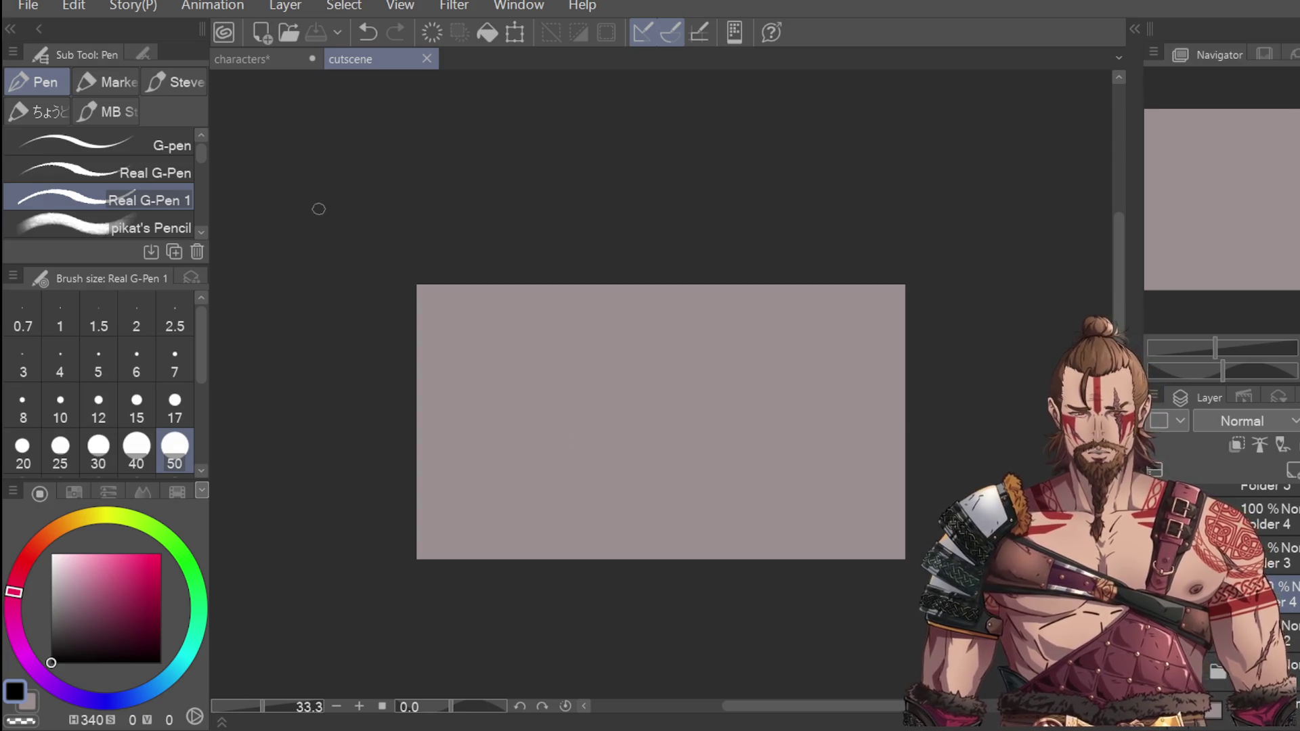
scroll(582, 516, up, 2)
scroll(537, 531, down, 1)
scroll(465, 521, down, 1)
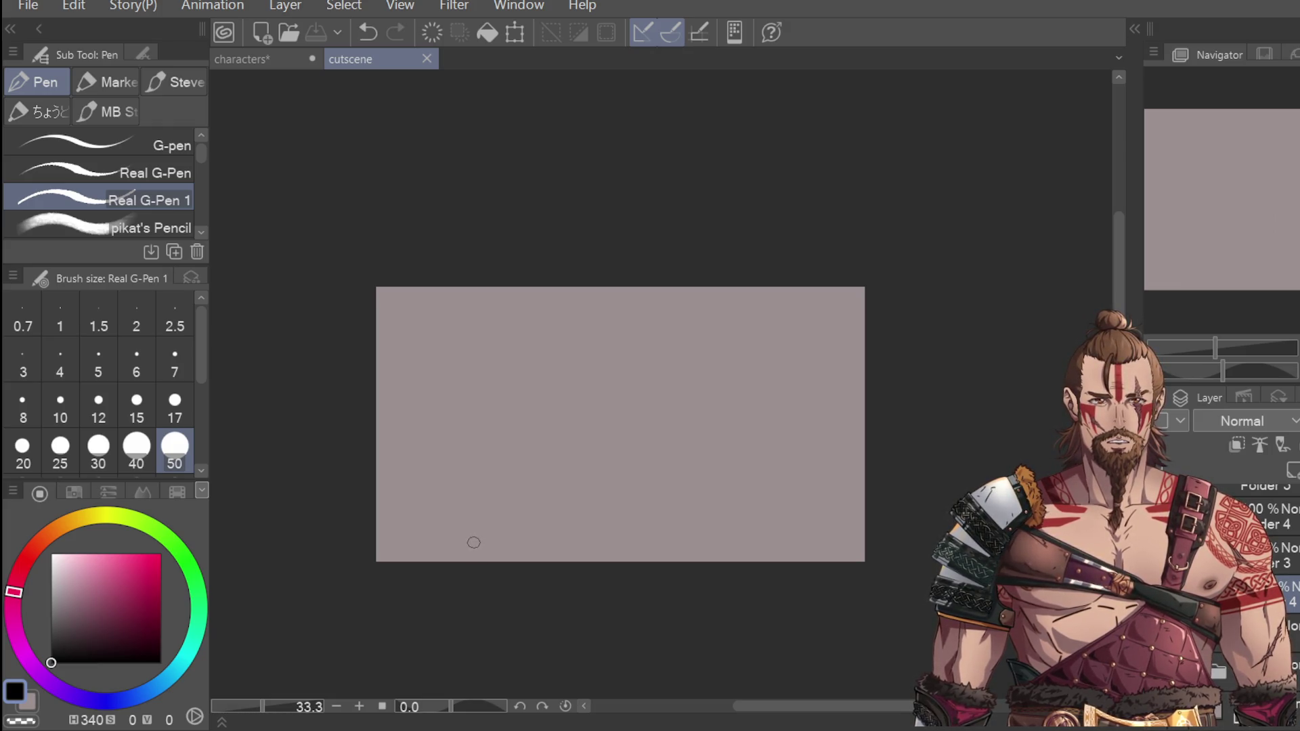
scroll(497, 542, up, 1)
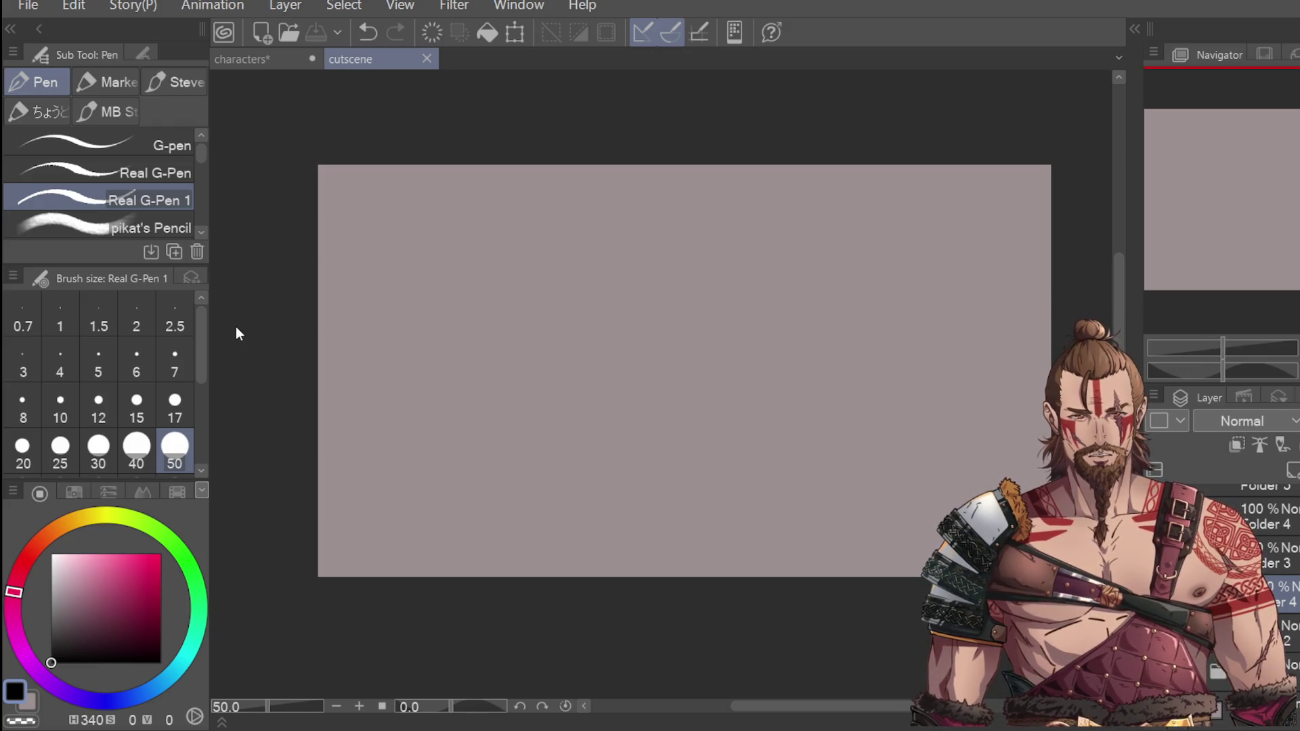
click(136, 406)
mouse_move(502, 474)
mouse_down()
mouse_move(502, 559)
mouse_move(464, 500)
mouse_move(784, 456)
mouse_up()
key(ctrl+z)
key(ctrl+z)
Step: Draw the horizontal tabletop line from the left edge, undoing stray strokes
mouse_move(463, 577)
mouse_down()
mouse_move(461, 498)
mouse_move(622, 480)
mouse_move(859, 476)
mouse_move(869, 571)
mouse_up()
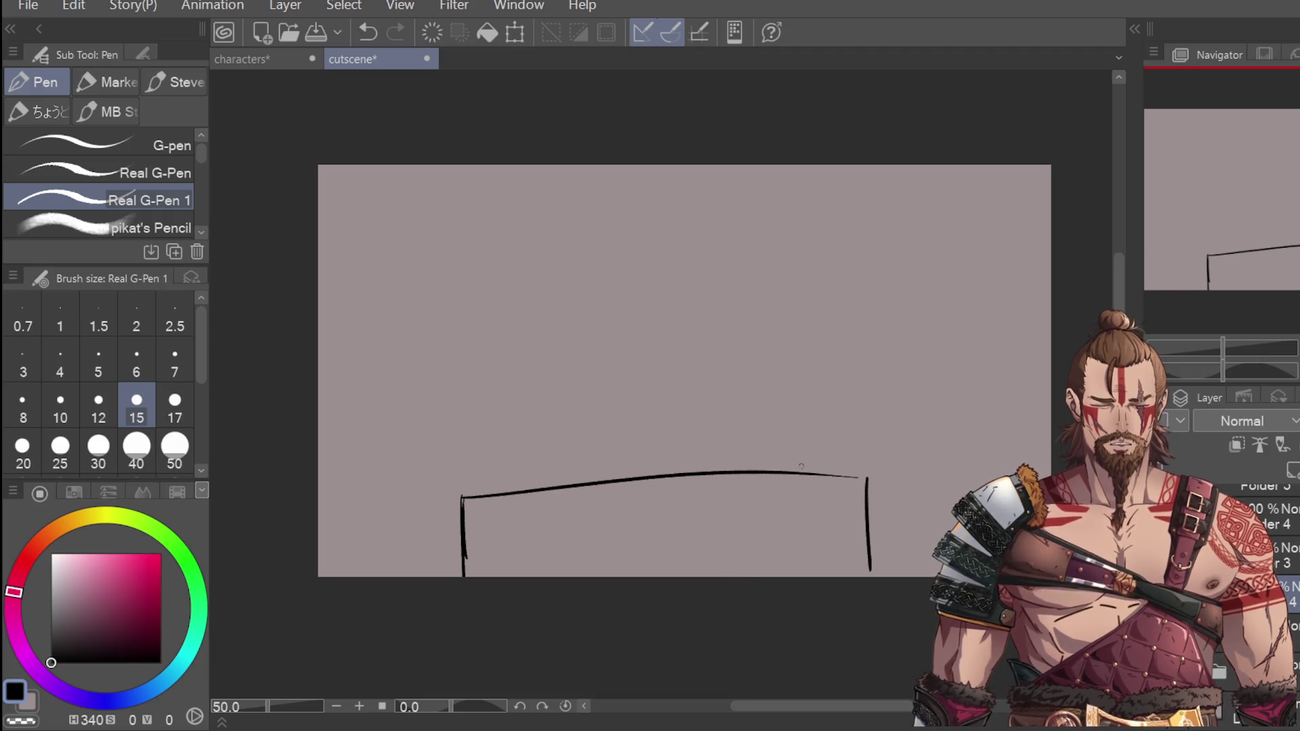
drag(451, 501, 602, 499)
key(ctrl+z)
key(ctrl+z)
key(ctrl+minus)
key(ctrl+z)
key(ctrl+z)
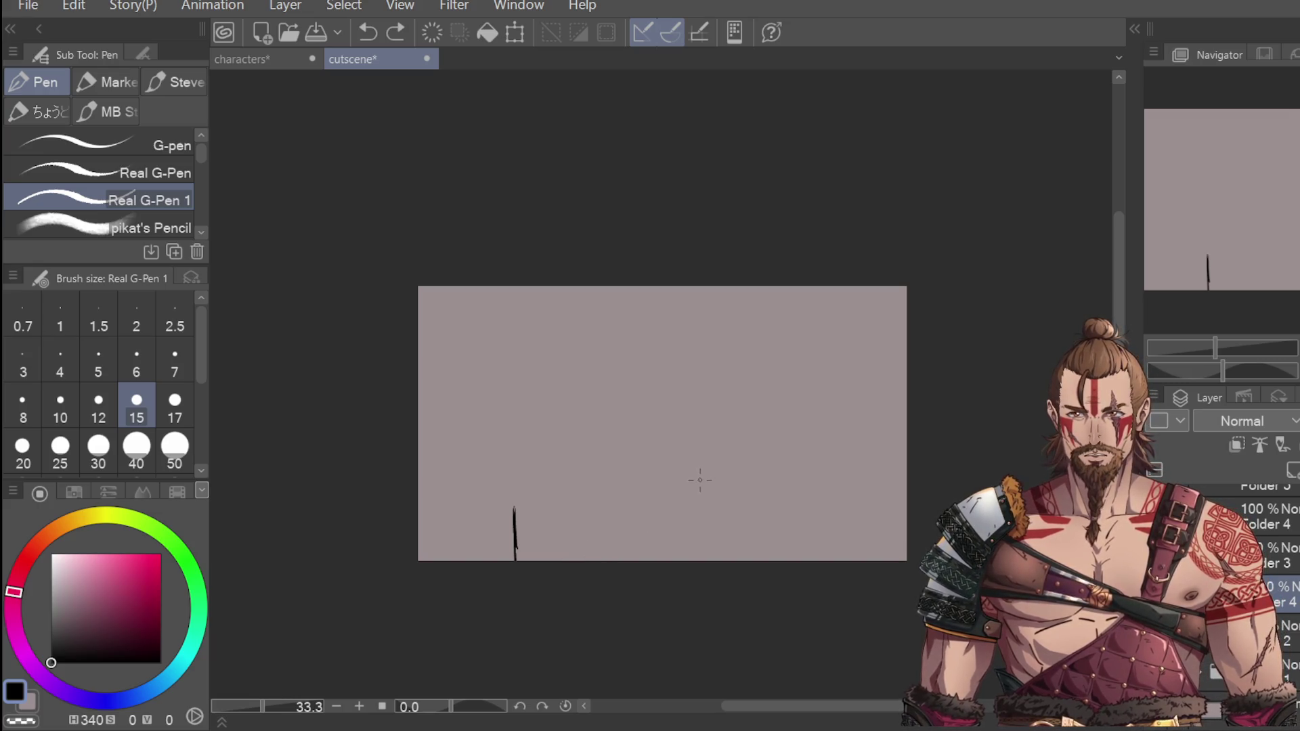
key(ctrl+z)
key(ctrl+z)
mouse_move(428, 496)
mouse_down()
mouse_move(647, 477)
mouse_move(609, 487)
mouse_move(654, 493)
mouse_move(655, 559)
mouse_up()
key(ctrl+z)
key(ctrl+z)
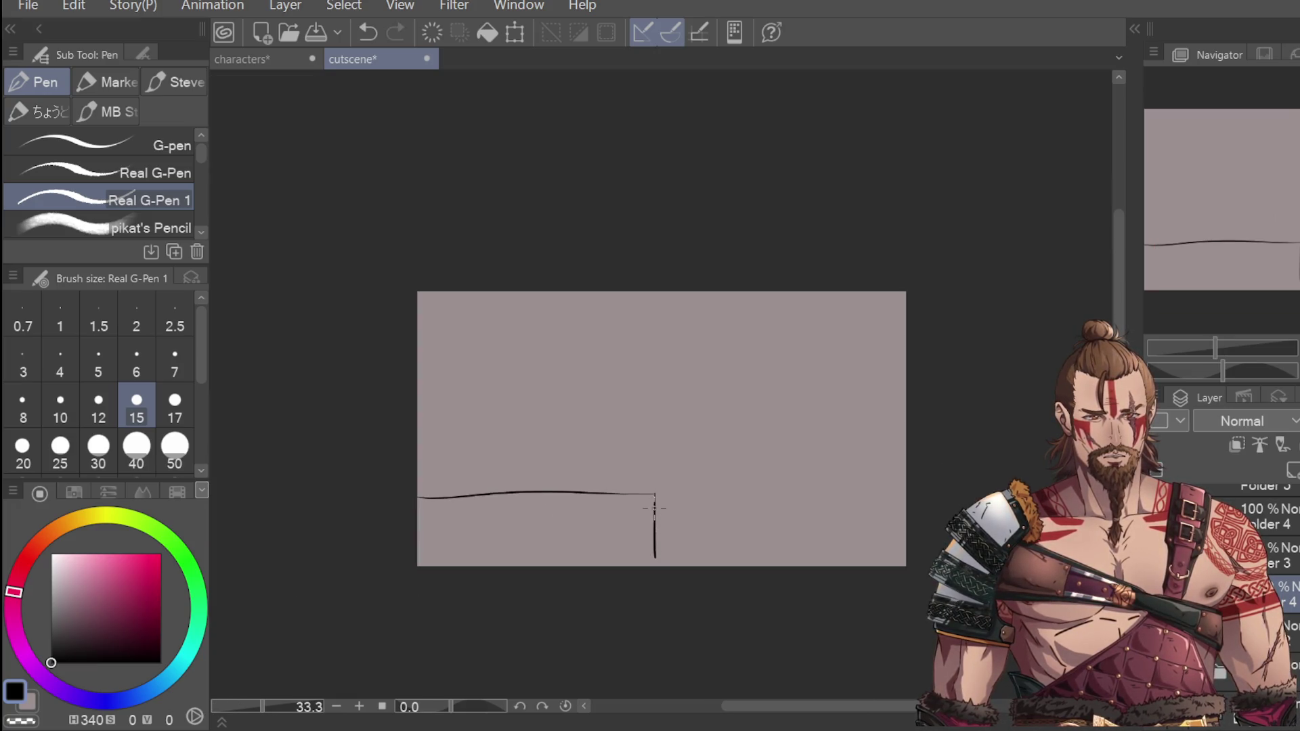
Step: Try an upper tabletop line and a long diagonal, undoing them to keep the ledge and leg
drag(421, 489, 606, 475)
key(ctrl+z)
mouse_move(418, 487)
mouse_down()
mouse_move(699, 482)
mouse_move(630, 499)
mouse_up()
drag(798, 292, 618, 565)
key(ctrl+z)
key(ctrl+z)
key(ctrl+z)
drag(418, 479, 665, 487)
key(ctrl+z)
key(ctrl+z)
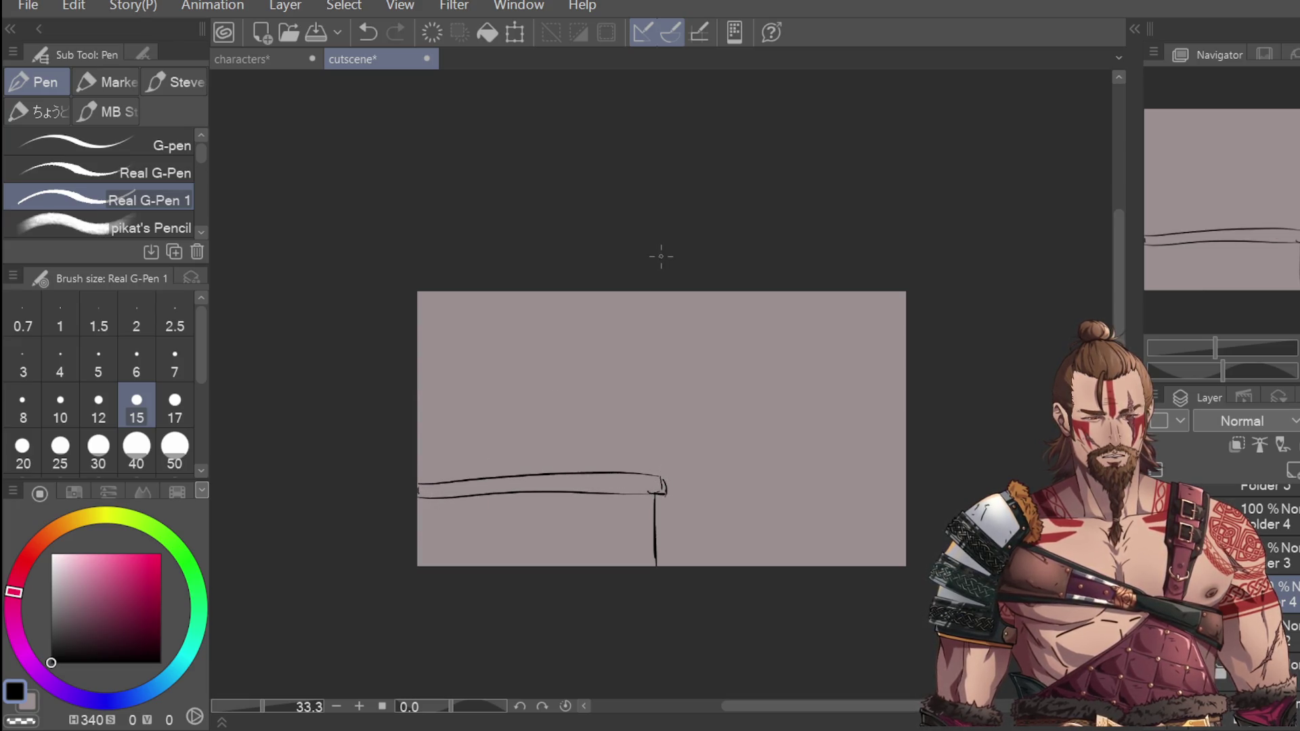
key(ctrl+z)
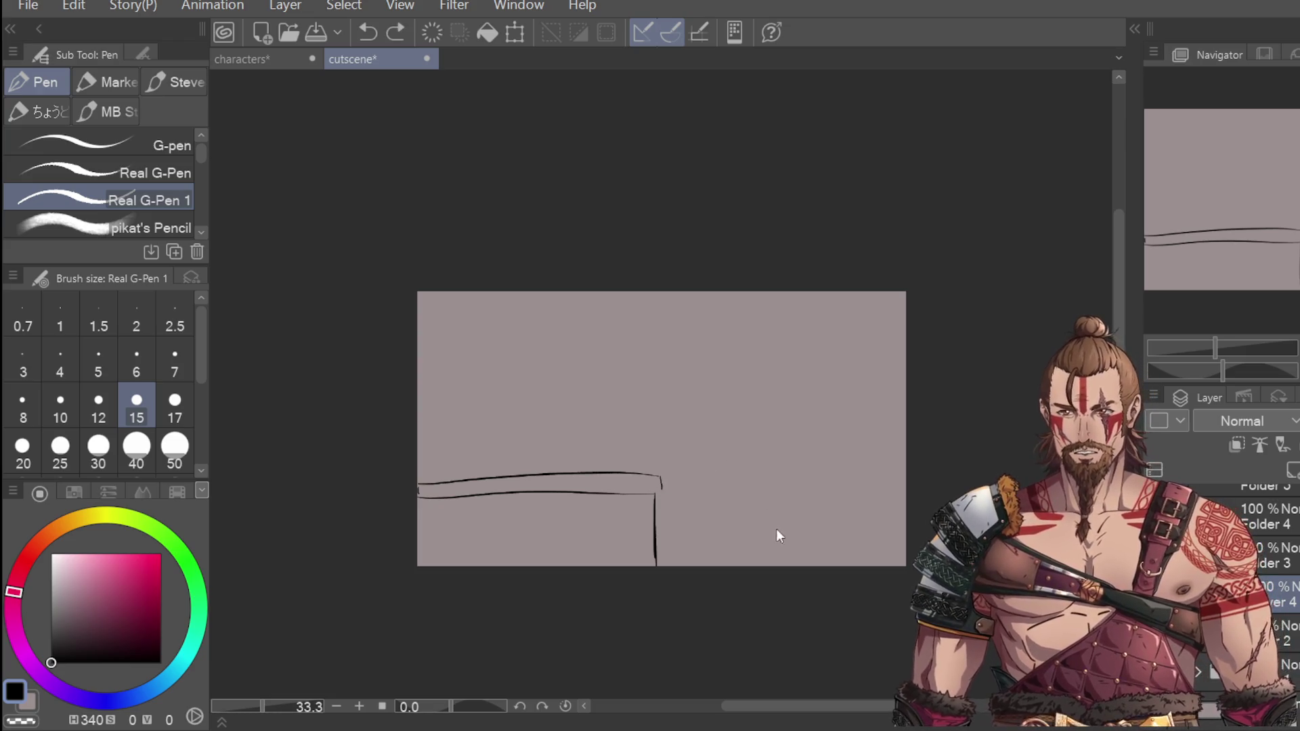
scroll(764, 502, up, 1)
key(ctrl+z)
scroll(666, 546, down, 1)
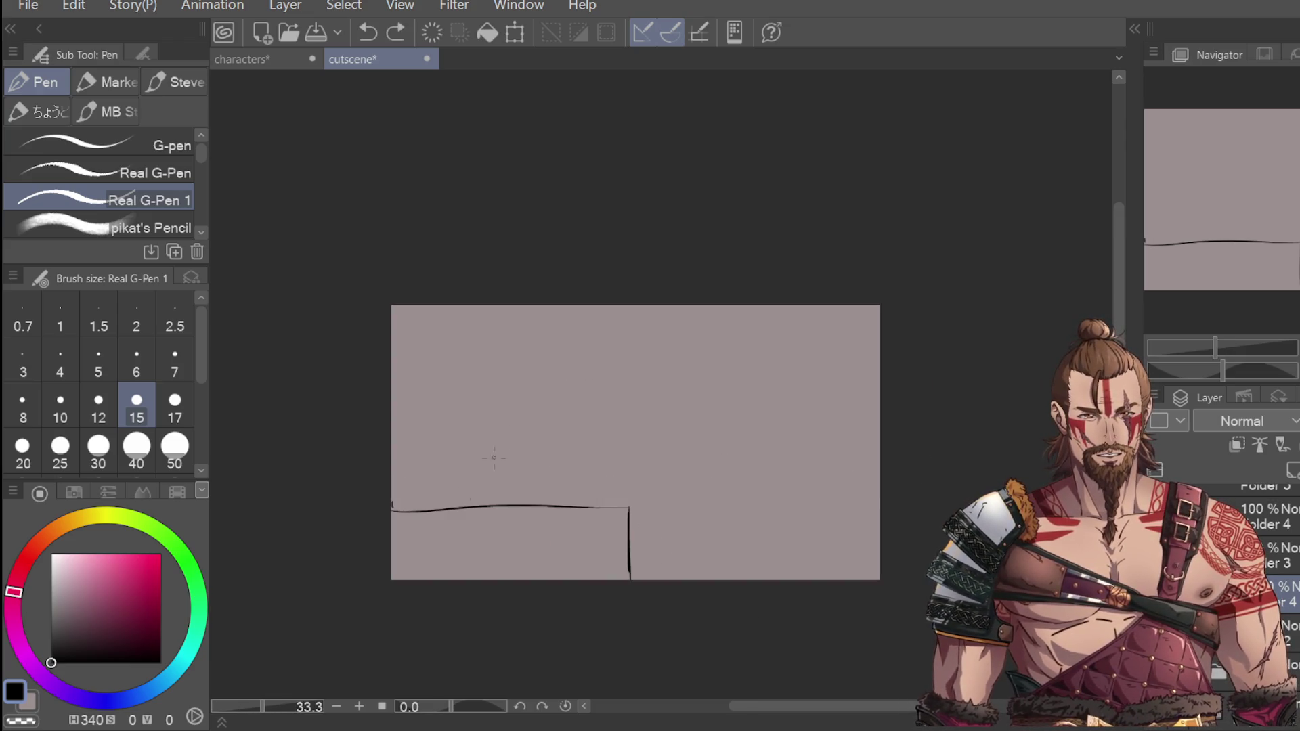
Step: At brush size 17, redraw the tabletop line to meet the leg and thicken the leg
scroll(379, 511, up, 1)
click(175, 407)
drag(384, 505, 754, 508)
key(ctrl+z)
mouse_move(386, 501)
mouse_down()
mouse_move(751, 508)
mouse_move(745, 608)
mouse_up()
drag(746, 536, 746, 608)
key(ctrl+z)
key(ctrl+z)
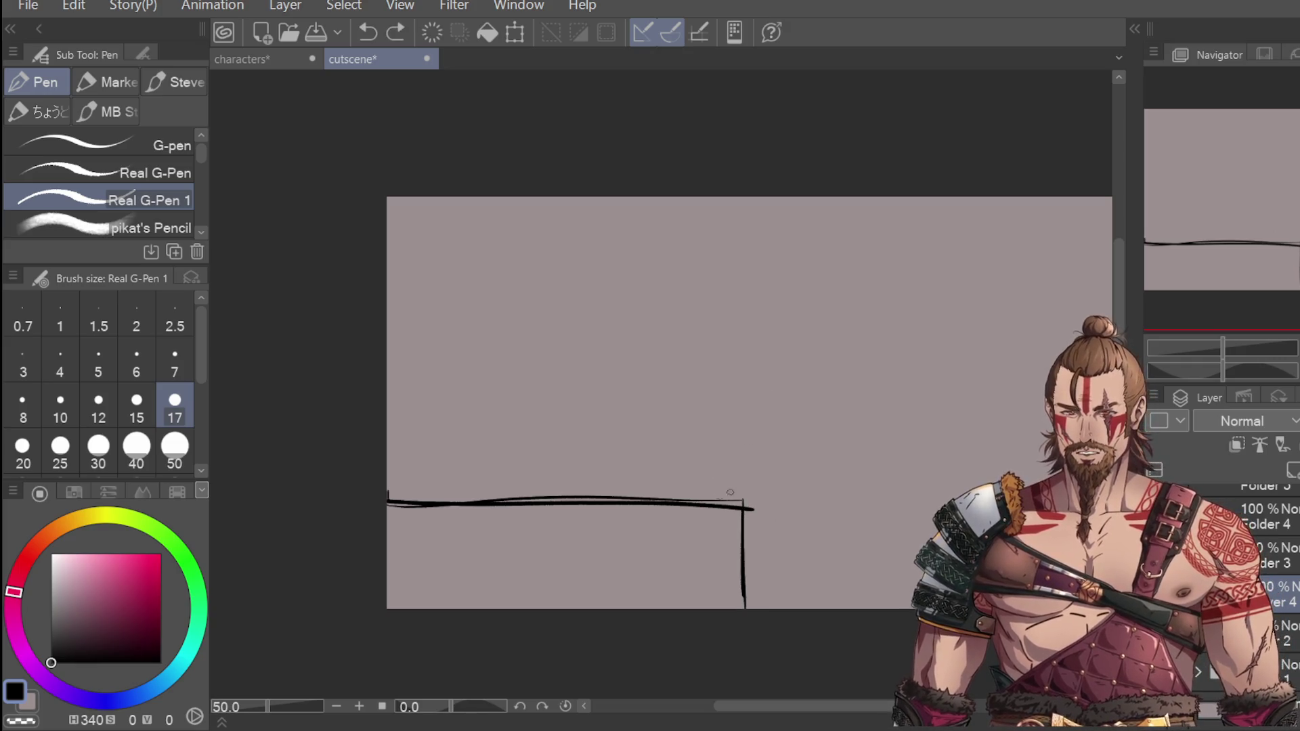
key(ctrl+z)
mouse_move(382, 499)
mouse_down()
mouse_move(738, 503)
mouse_move(746, 609)
mouse_up()
drag(749, 515, 748, 592)
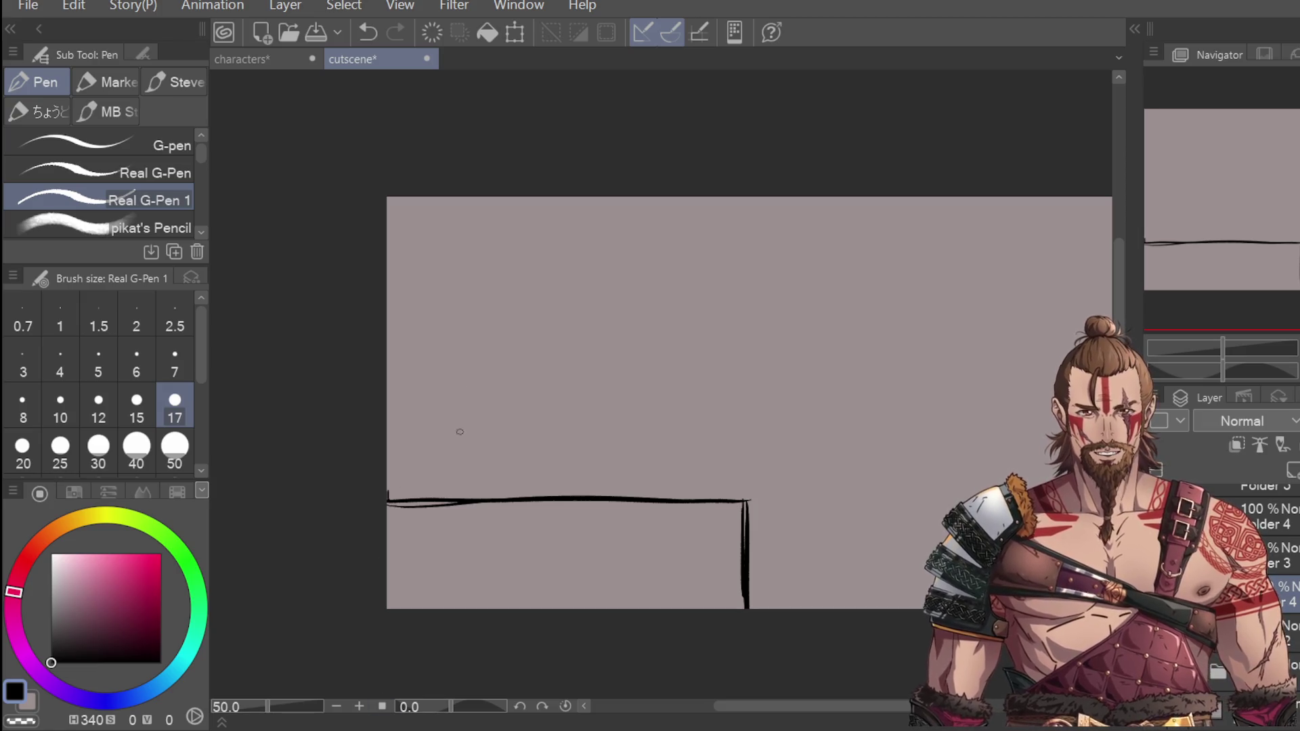
Step: Try several strokes for the table's upper edge, undoing each attempt
drag(395, 494, 678, 504)
key(ctrl+z)
drag(388, 493, 654, 486)
key(ctrl+z)
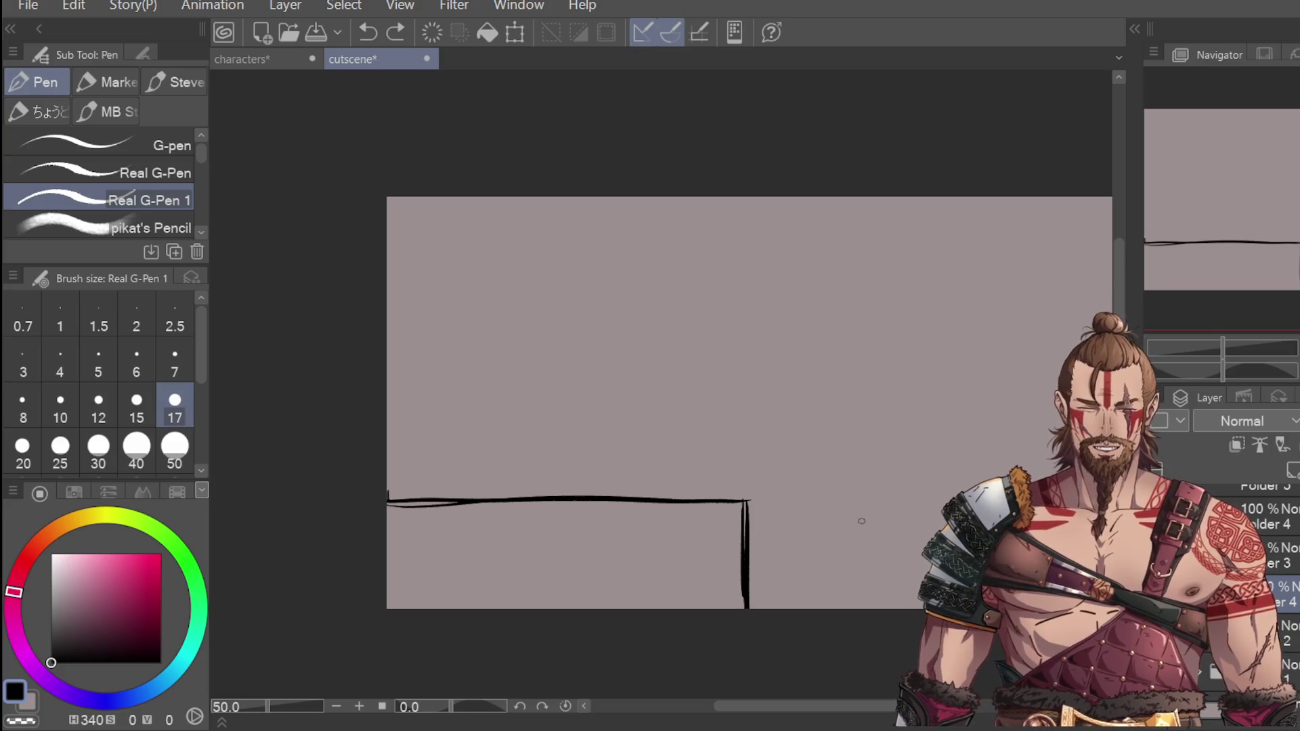
drag(386, 487, 520, 489)
key(ctrl+z)
mouse_move(388, 487)
mouse_down()
mouse_move(736, 490)
mouse_move(748, 504)
mouse_move(775, 493)
mouse_up()
key(ctrl+z)
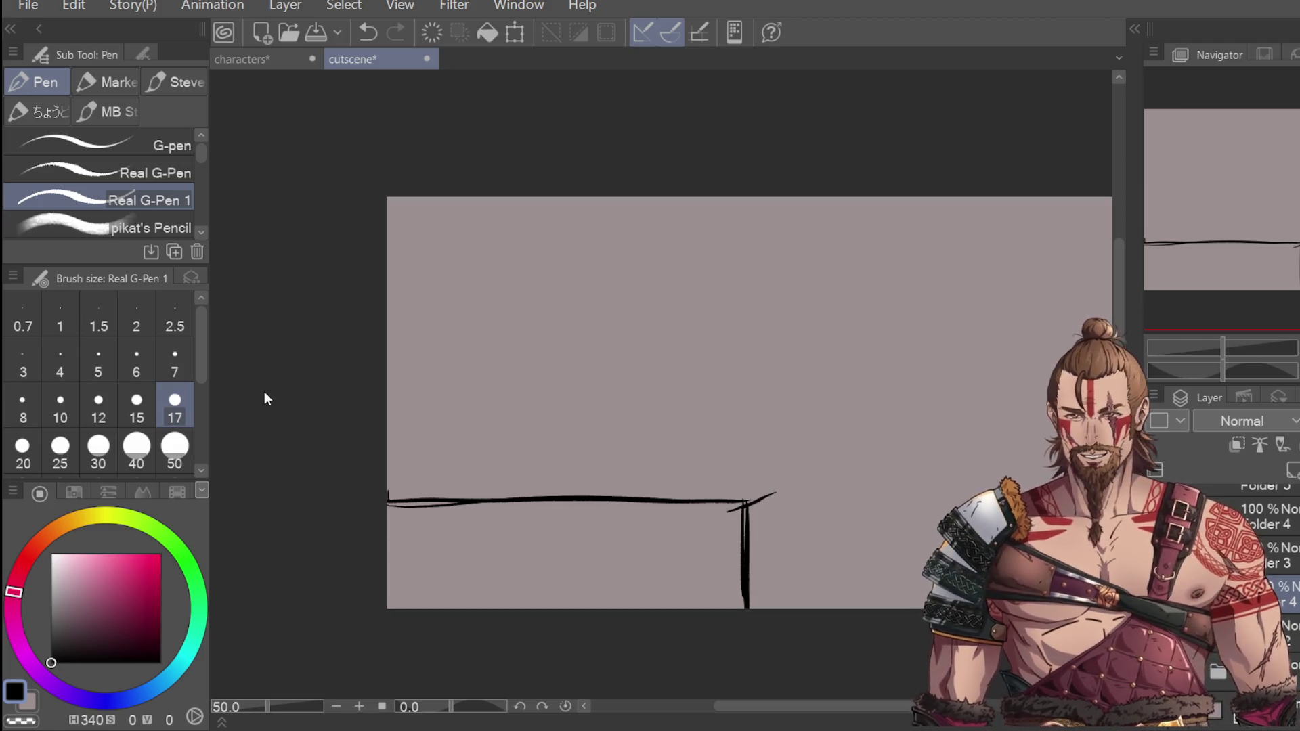
drag(376, 518, 739, 506)
key(ctrl+z)
Step: Settle the table top's upper edge across the canvas
drag(386, 516, 739, 507)
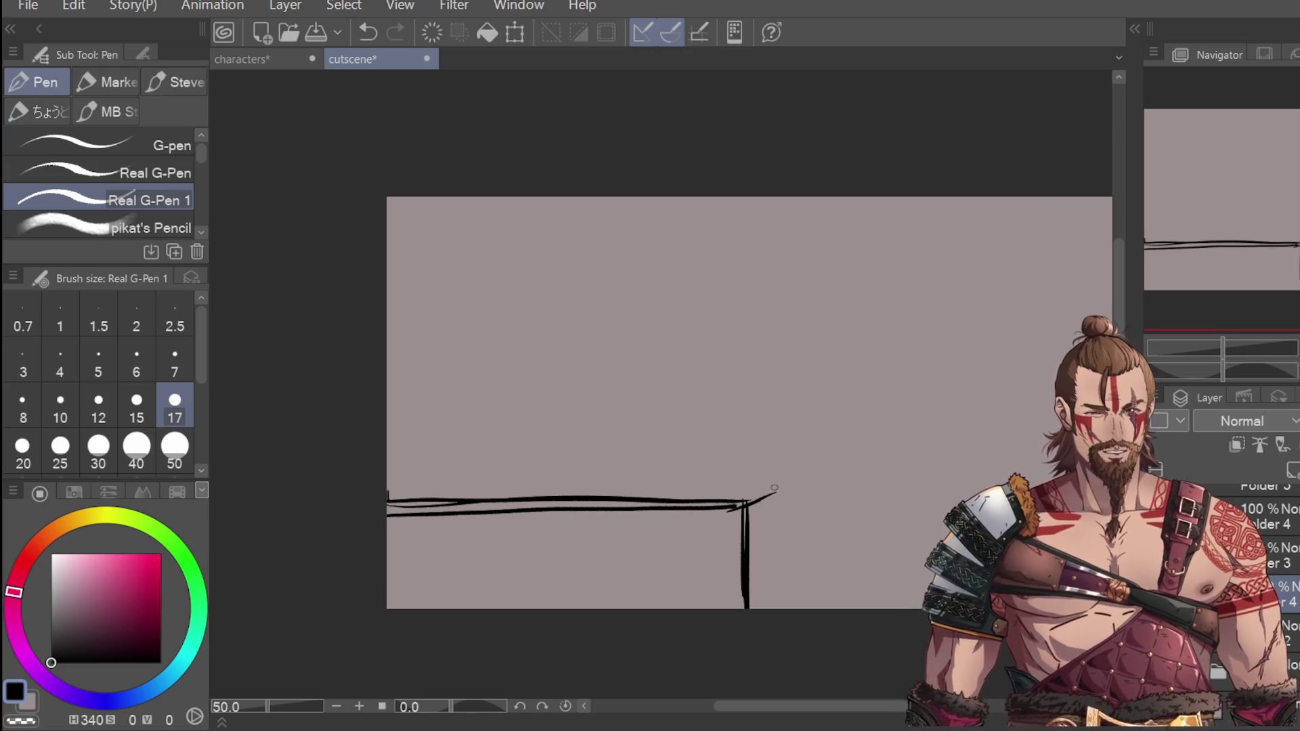
mouse_move(391, 490)
mouse_down()
mouse_move(791, 491)
mouse_move(452, 485)
mouse_move(769, 476)
mouse_up()
key(ctrl+z)
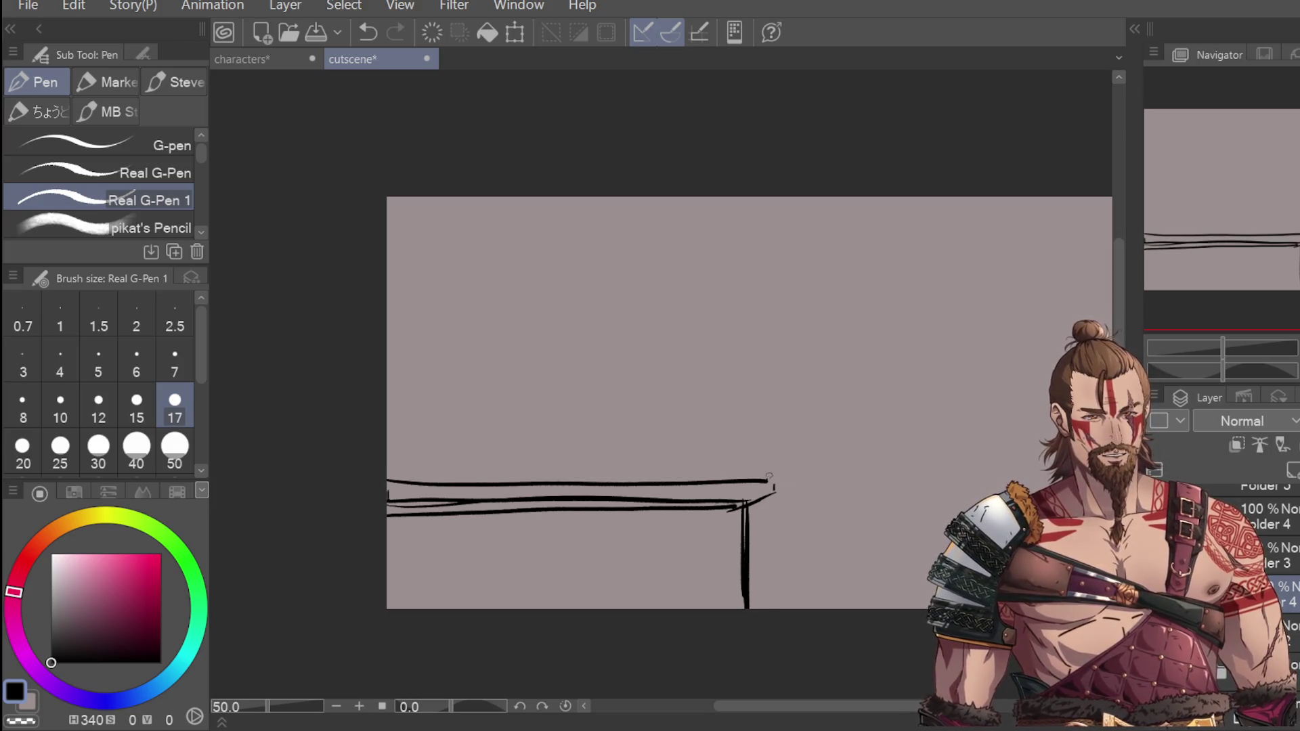
key(ctrl+z)
mouse_move(378, 492)
mouse_down()
mouse_move(710, 475)
mouse_move(570, 493)
mouse_move(755, 493)
mouse_up()
key(ctrl+z)
key(ctrl+z)
mouse_move(487, 489)
mouse_down()
mouse_move(388, 488)
mouse_move(397, 499)
mouse_move(735, 503)
mouse_move(715, 501)
mouse_move(745, 485)
mouse_up()
Step: Sketch the boot shaft standing on the table, redrawing its right side
key(e)
key(p)
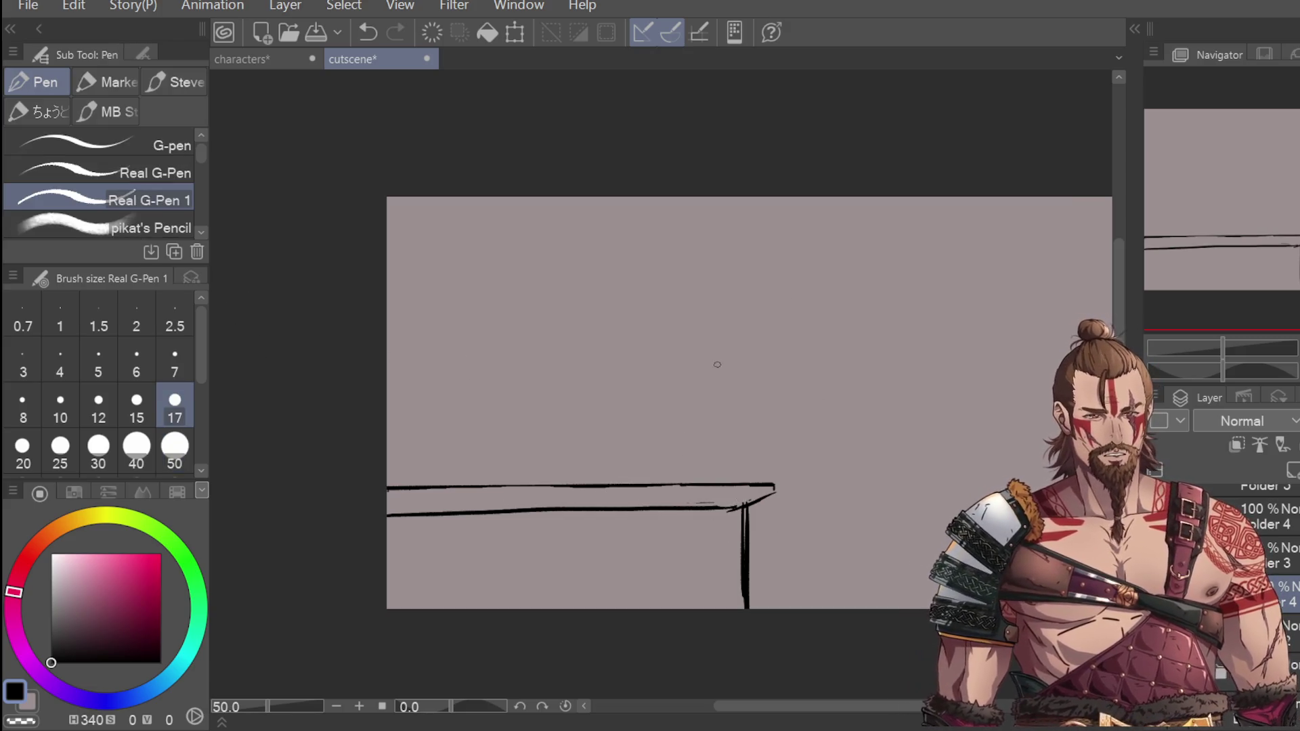
mouse_move(605, 410)
mouse_down()
mouse_move(606, 480)
mouse_move(584, 492)
mouse_up()
key(ctrl+z)
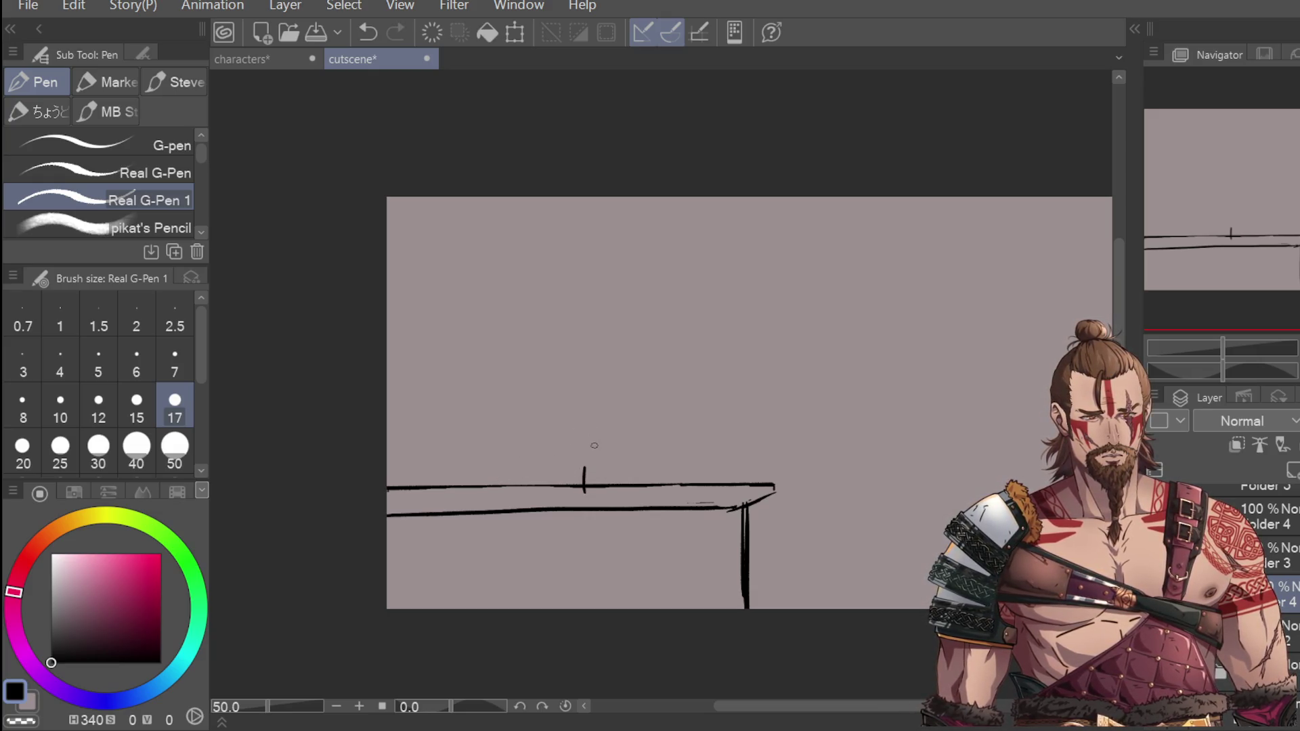
key(ctrl+z)
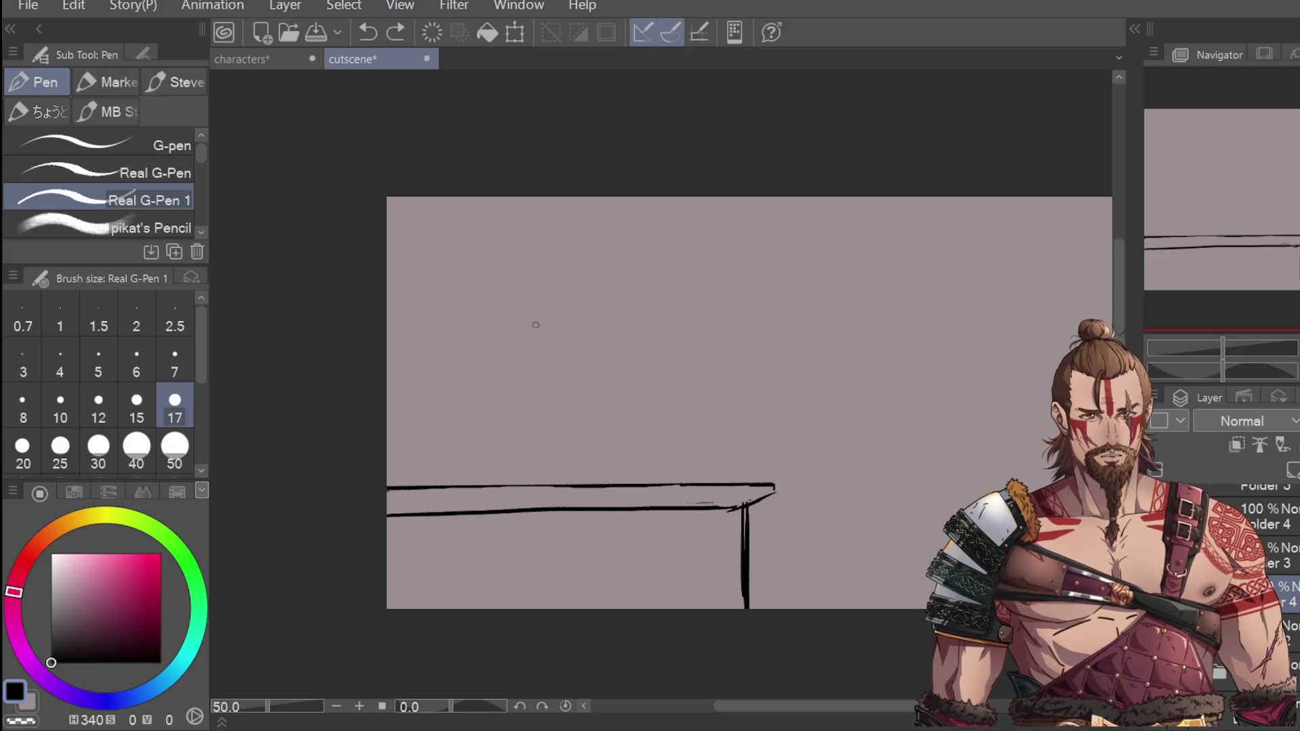
mouse_move(579, 409)
mouse_down()
mouse_move(580, 469)
mouse_move(620, 404)
mouse_move(628, 458)
mouse_up()
key(ctrl+z)
key(ctrl+z)
mouse_move(614, 405)
mouse_down()
mouse_move(625, 460)
mouse_move(586, 491)
mouse_move(630, 463)
mouse_move(652, 496)
mouse_move(583, 504)
mouse_move(656, 483)
mouse_move(613, 506)
mouse_move(647, 509)
mouse_move(630, 507)
mouse_move(652, 494)
mouse_up()
key(ctrl+z)
key(ctrl+z)
key(ctrl+z)
key(ctrl+z)
key(ctrl+z)
Step: Clean up the boot, darken its shaft, and sketch the knee and thigh above it
key(e)
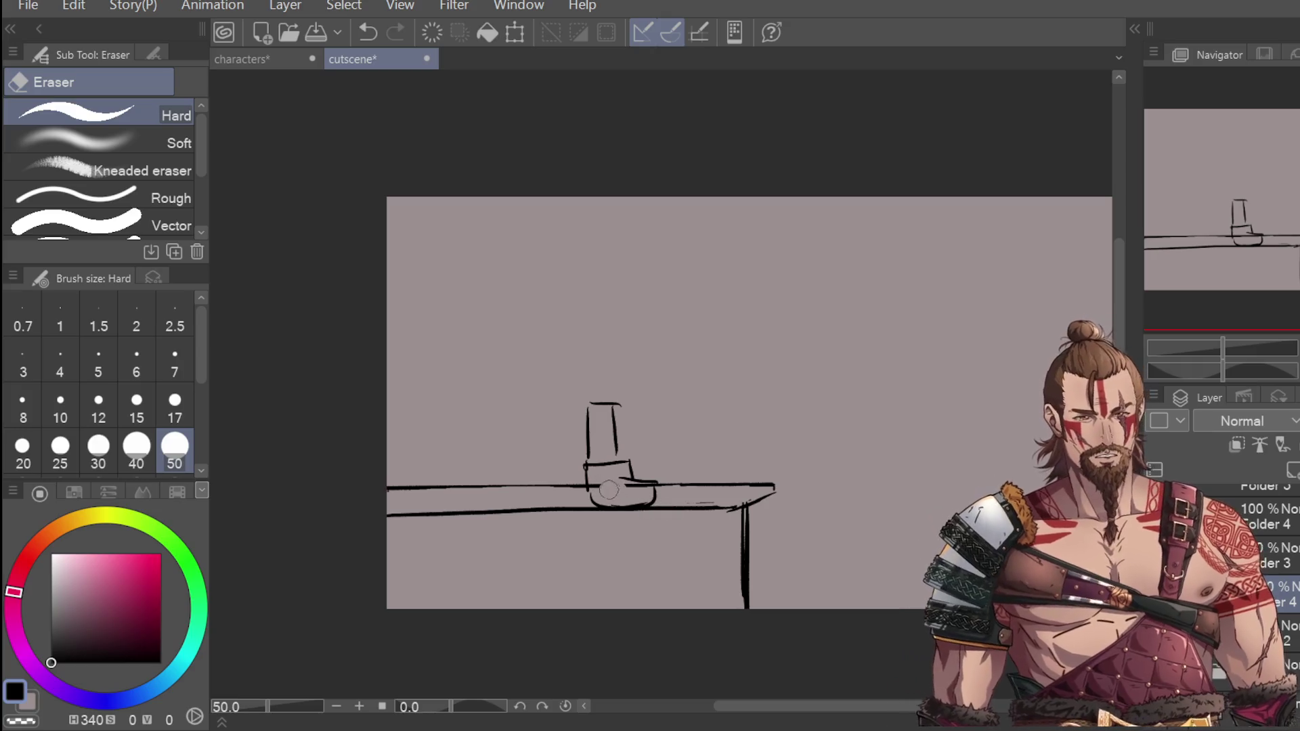
mouse_move(601, 484)
mouse_down()
mouse_move(650, 478)
mouse_move(659, 498)
mouse_move(586, 498)
mouse_move(594, 507)
mouse_up()
key(p)
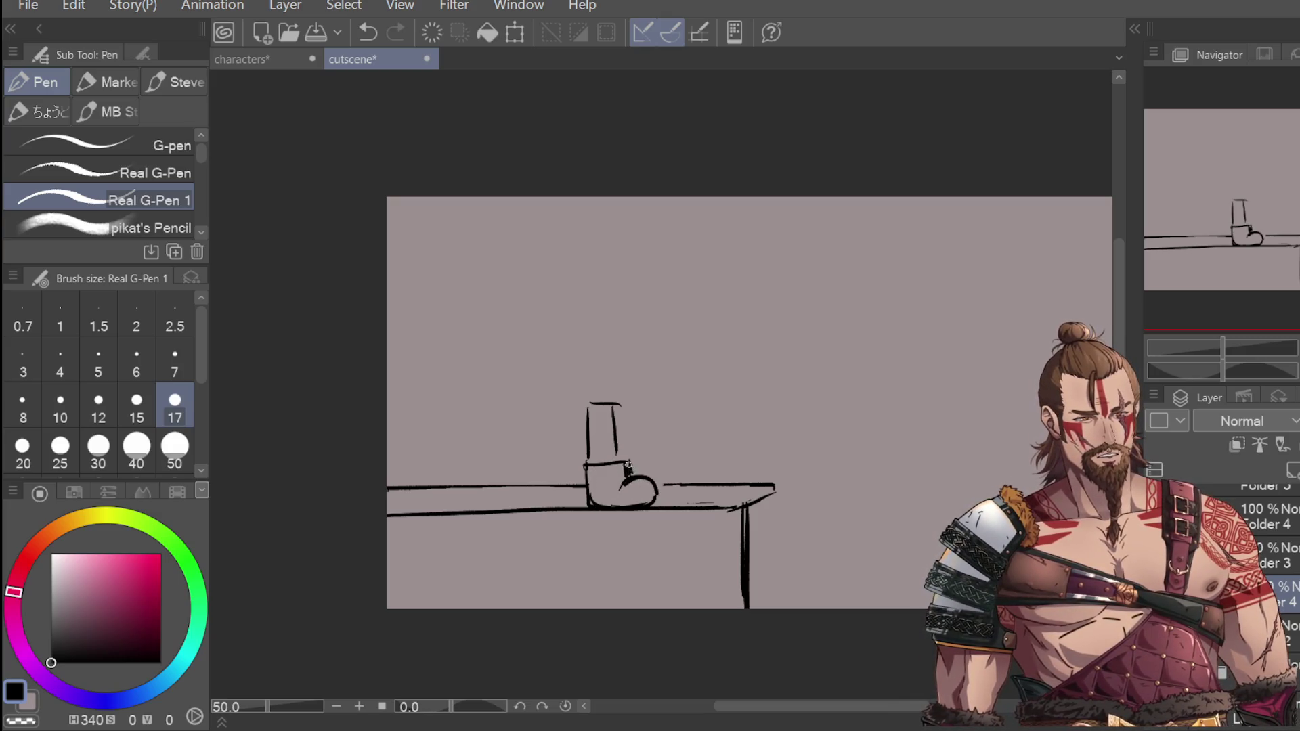
mouse_move(616, 407)
mouse_down()
mouse_move(618, 458)
mouse_move(619, 407)
mouse_up()
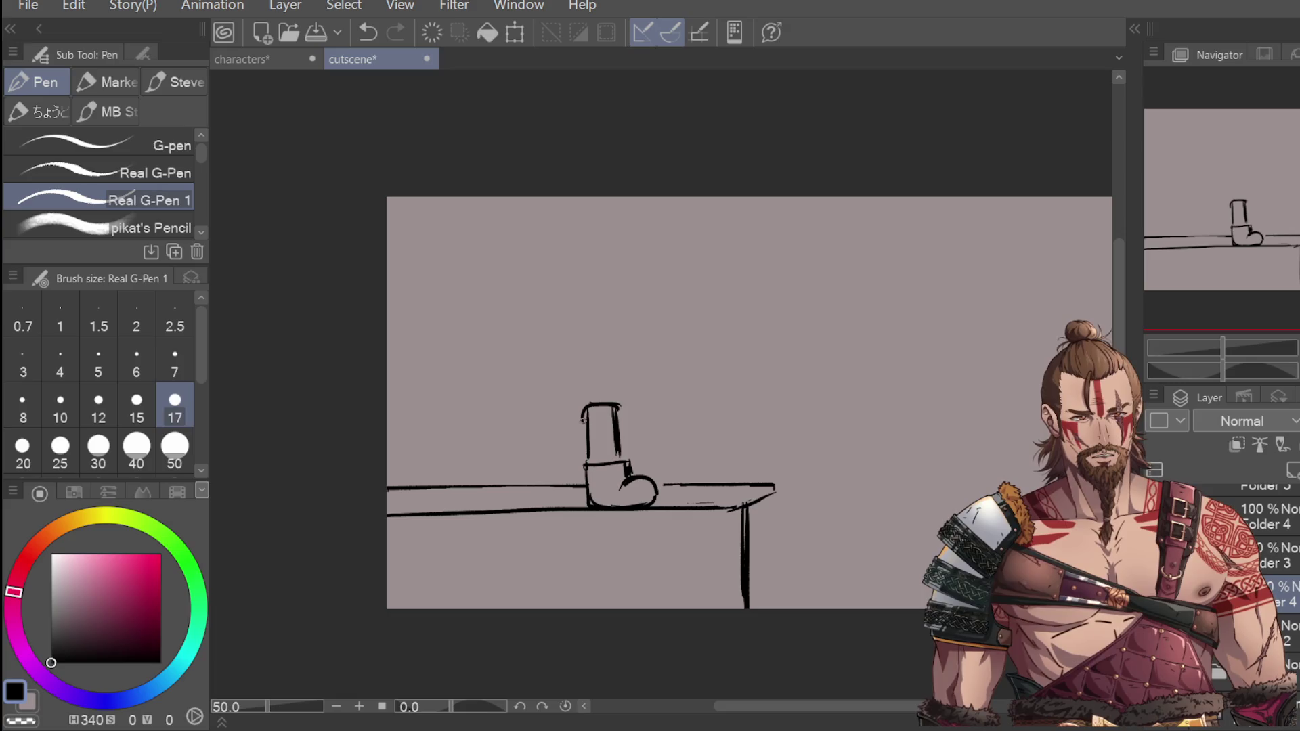
mouse_move(535, 404)
mouse_down()
mouse_move(519, 438)
mouse_move(588, 390)
mouse_move(556, 468)
mouse_up()
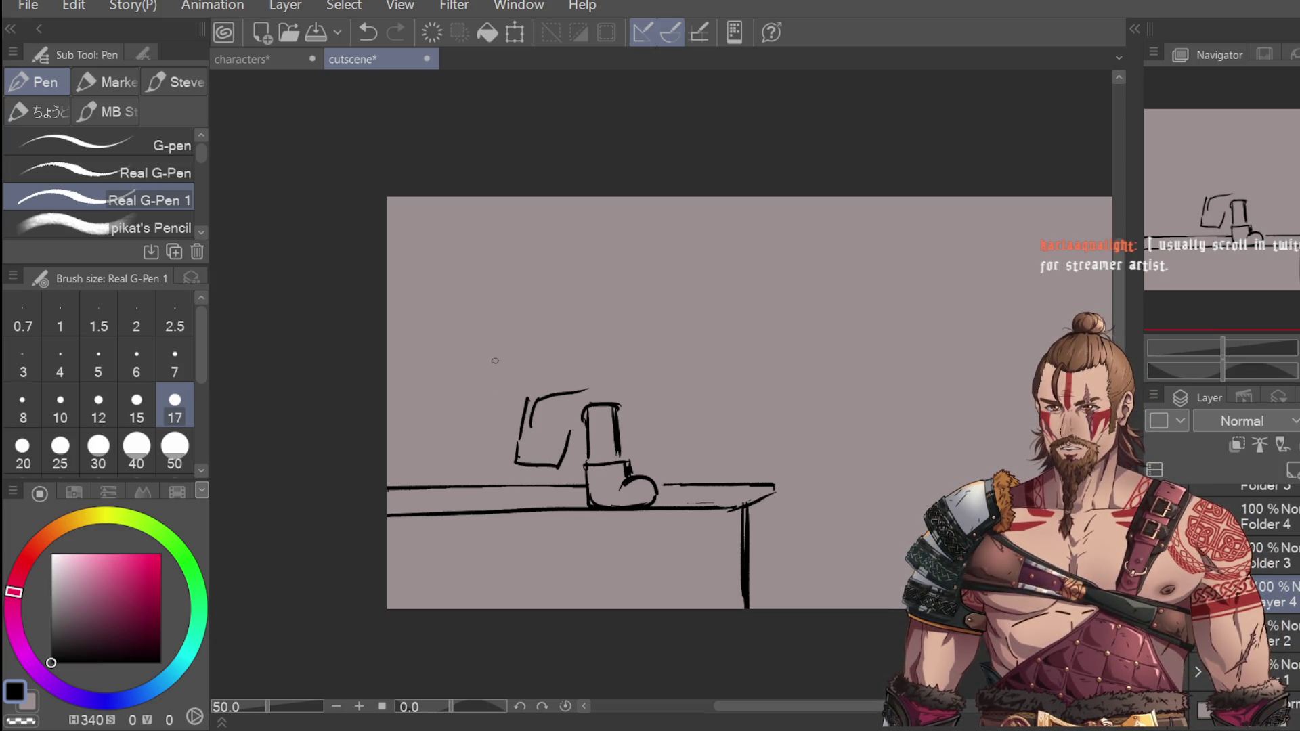
key(ctrl+z)
mouse_move(513, 452)
mouse_down()
mouse_move(551, 469)
mouse_move(513, 456)
mouse_move(583, 427)
mouse_move(583, 414)
mouse_move(632, 413)
mouse_move(617, 381)
mouse_up()
mouse_move(525, 408)
mouse_down()
mouse_move(610, 375)
mouse_move(631, 401)
mouse_up()
drag(628, 407, 619, 418)
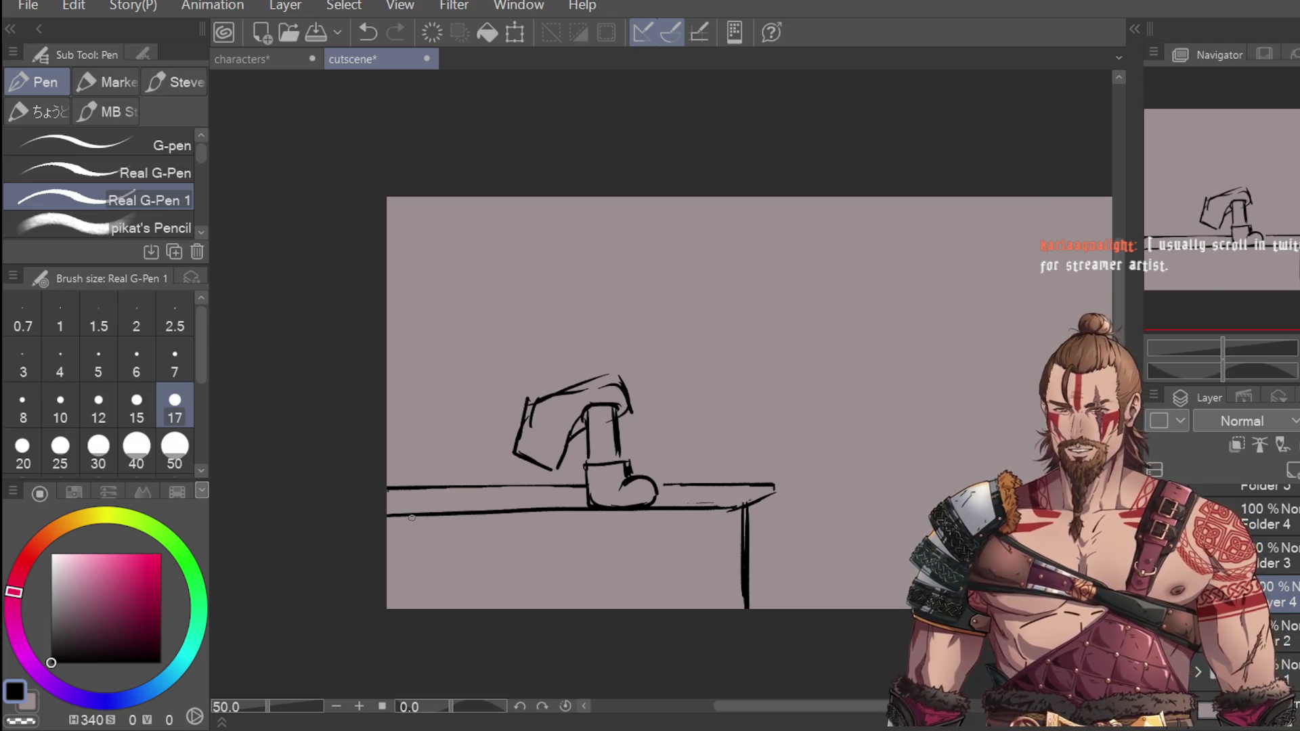
key(ctrl+z)
drag(523, 463, 519, 479)
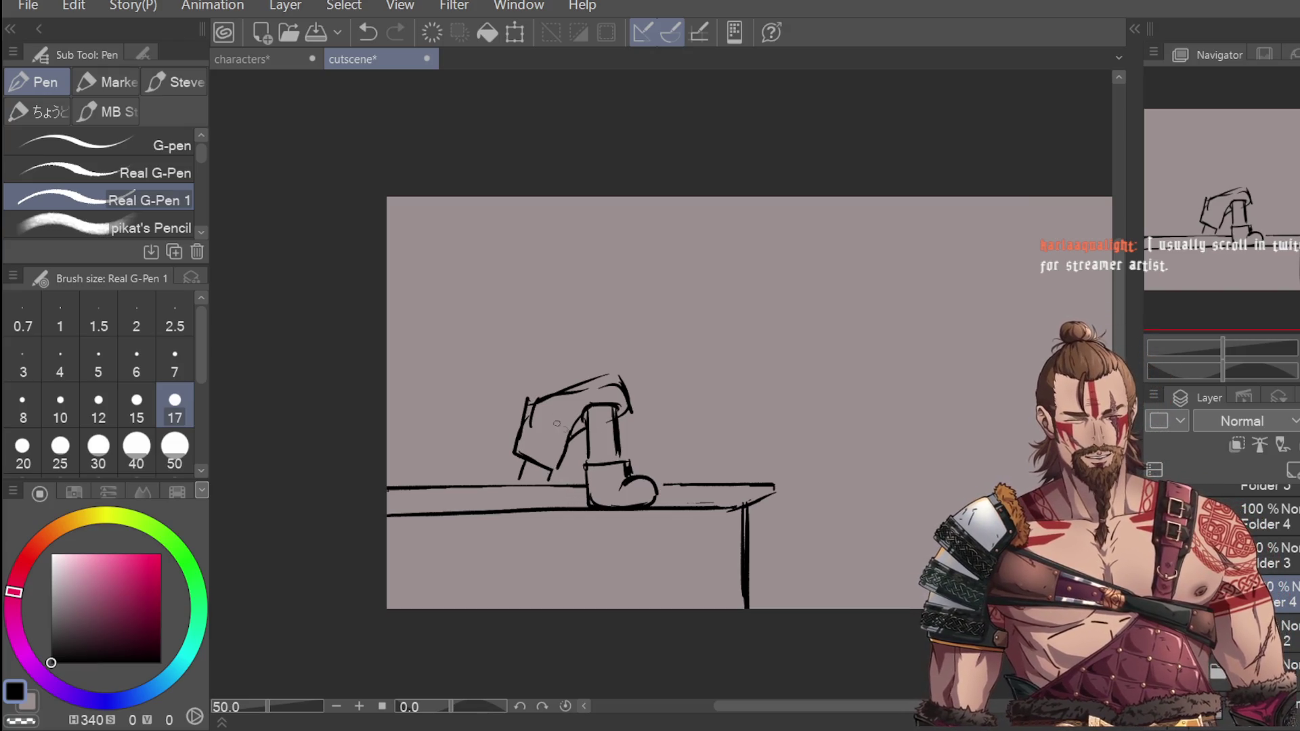
Step: Trim the inner diagonal line and thicken the leg's right edge
key(e)
mouse_move(576, 410)
mouse_down()
mouse_move(577, 437)
mouse_move(591, 407)
mouse_move(631, 422)
mouse_move(576, 440)
mouse_up()
key(p)
key(ctrl+z)
drag(624, 398, 632, 423)
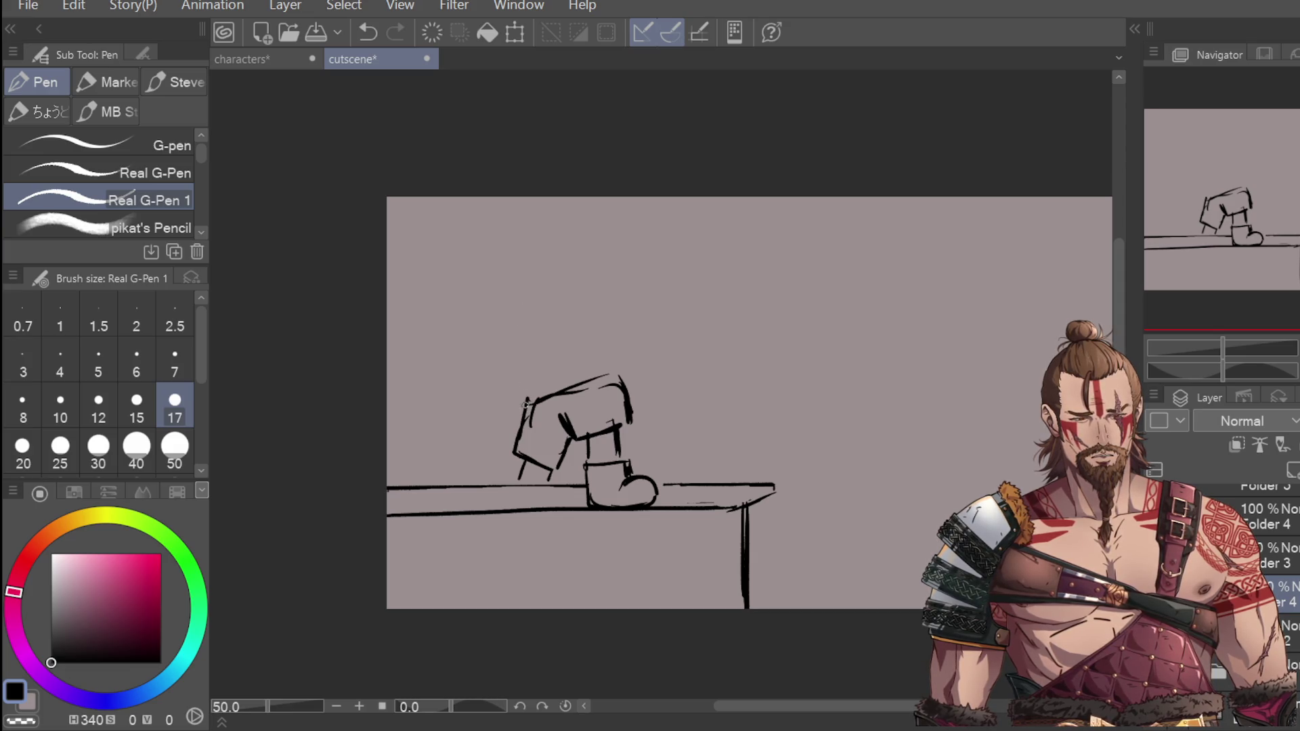
mouse_move(484, 484)
mouse_down()
mouse_move(481, 402)
mouse_move(629, 361)
mouse_move(633, 345)
mouse_move(636, 367)
mouse_up()
key(ctrl+z)
key(ctrl+z)
Step: Sketch the hip curve, the torso's V-neckline and its left outline
drag(586, 328, 623, 369)
drag(526, 396, 522, 331)
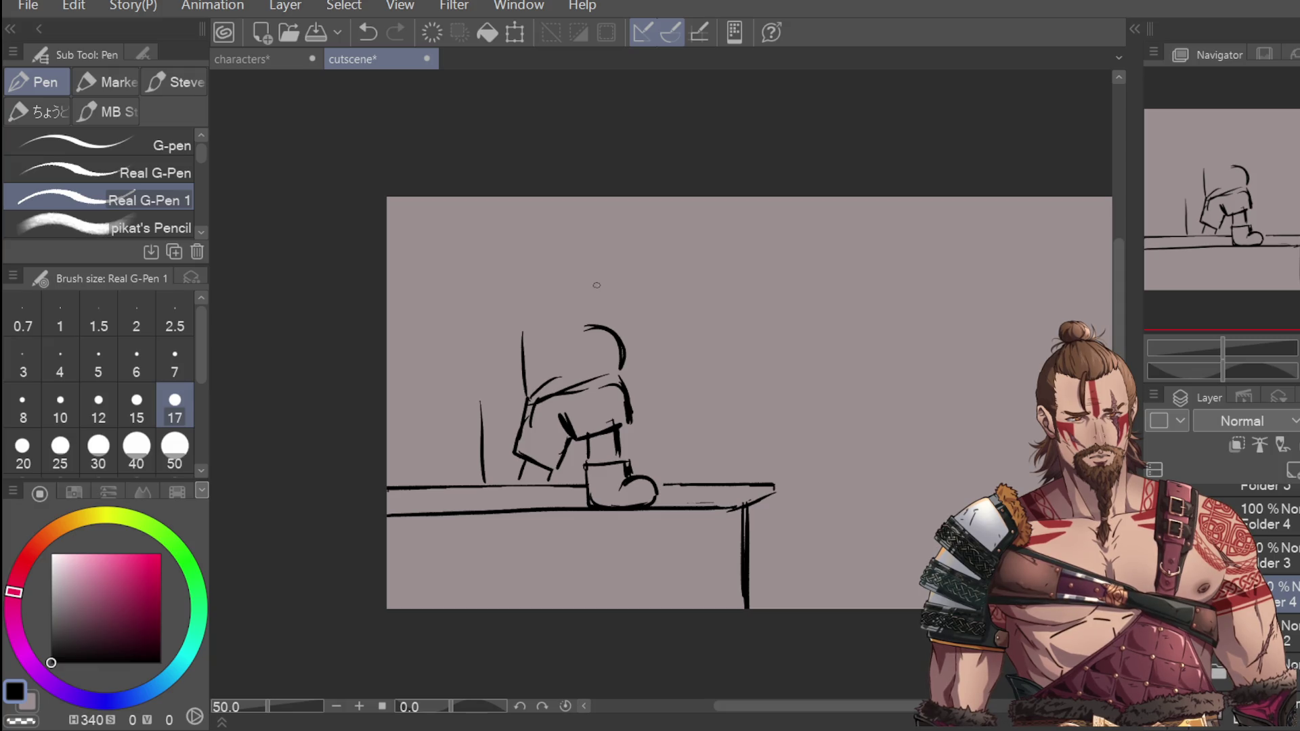
key(ctrl+z)
mouse_move(531, 298)
mouse_down()
mouse_move(561, 314)
mouse_move(584, 292)
mouse_move(608, 321)
mouse_up()
mouse_move(519, 302)
mouse_down()
mouse_move(501, 332)
mouse_move(517, 346)
mouse_up()
drag(588, 293, 622, 290)
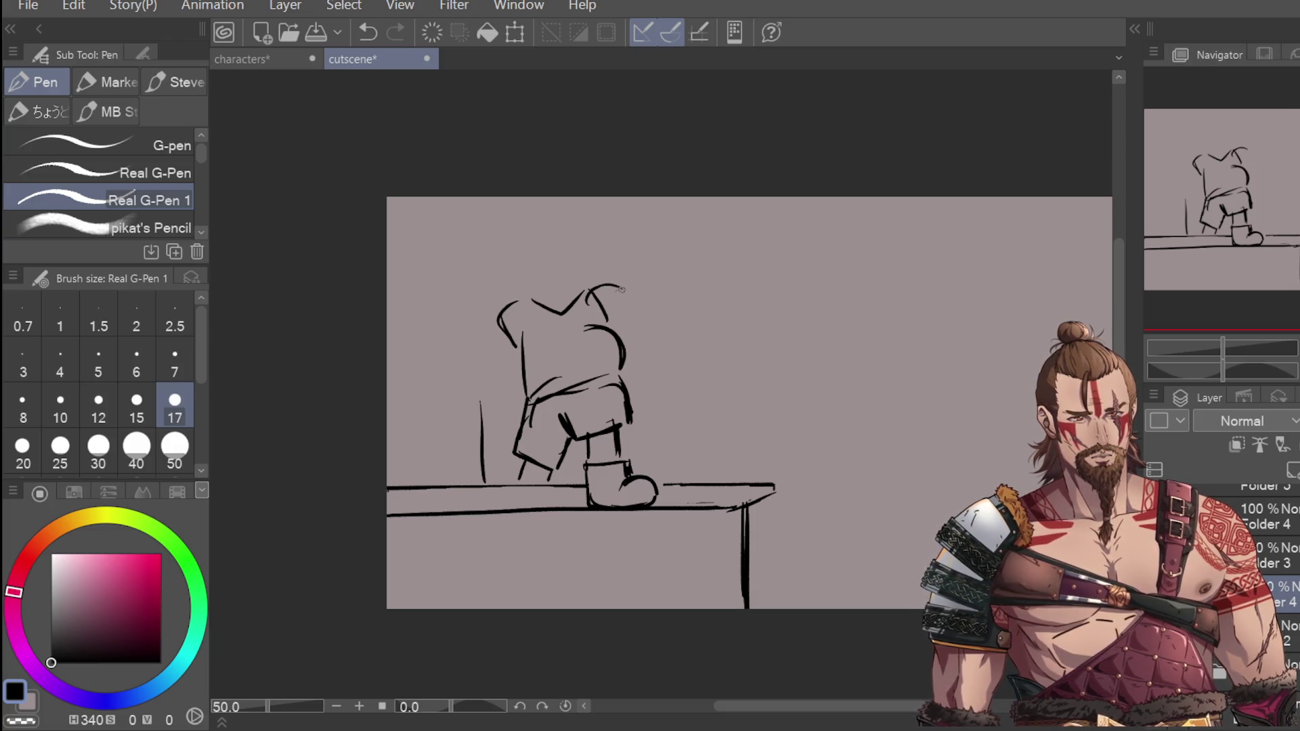
key(ctrl+z)
key(ctrl+z)
key(ctrl+z)
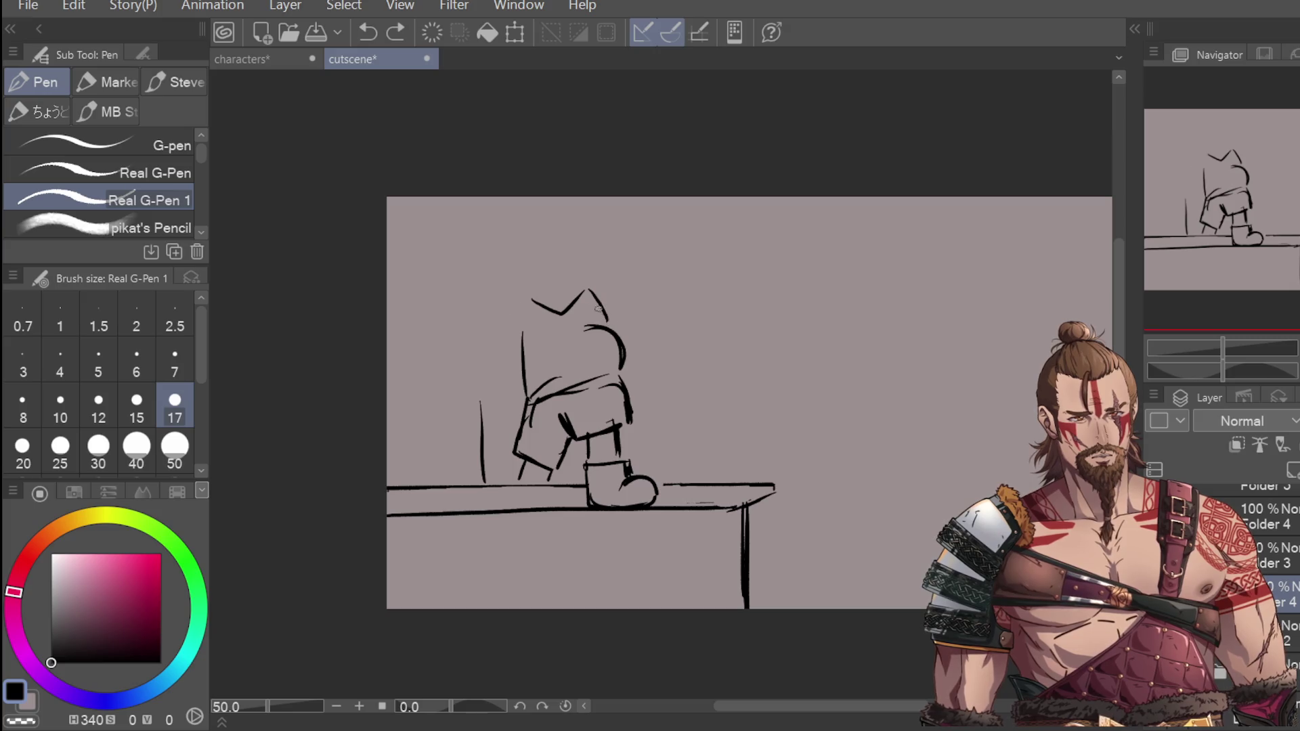
mouse_move(525, 297)
mouse_down()
mouse_move(487, 336)
mouse_move(519, 357)
mouse_move(478, 371)
mouse_move(495, 375)
mouse_up()
Step: Draw the hand and forearm at the torso's left side
mouse_move(478, 371)
mouse_down()
mouse_move(519, 390)
mouse_move(491, 379)
mouse_up()
key(ctrl+z)
key(ctrl+z)
mouse_move(489, 373)
mouse_down()
mouse_move(479, 391)
mouse_move(518, 385)
mouse_up()
drag(504, 376, 518, 400)
Step: Redo the torso's right curve and the waistband with a belt detail
key(e)
drag(589, 319, 619, 344)
drag(571, 396, 609, 383)
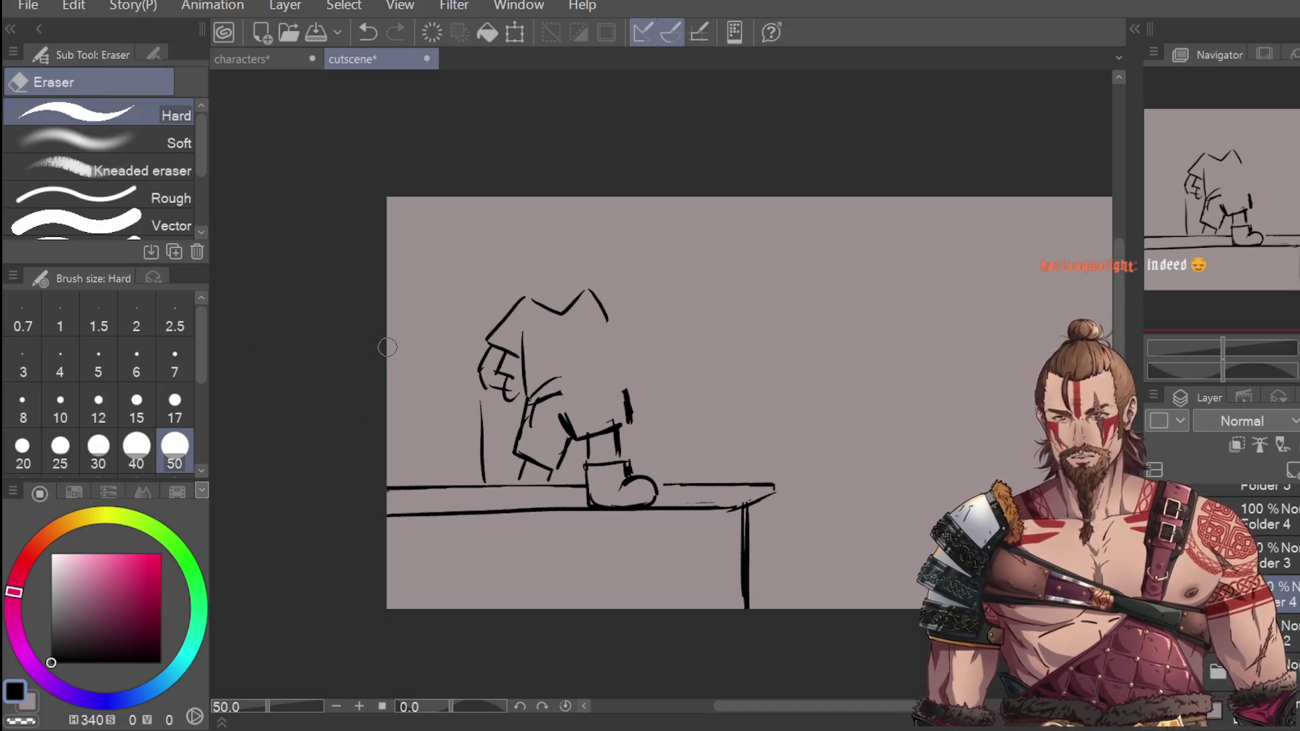
key(g)
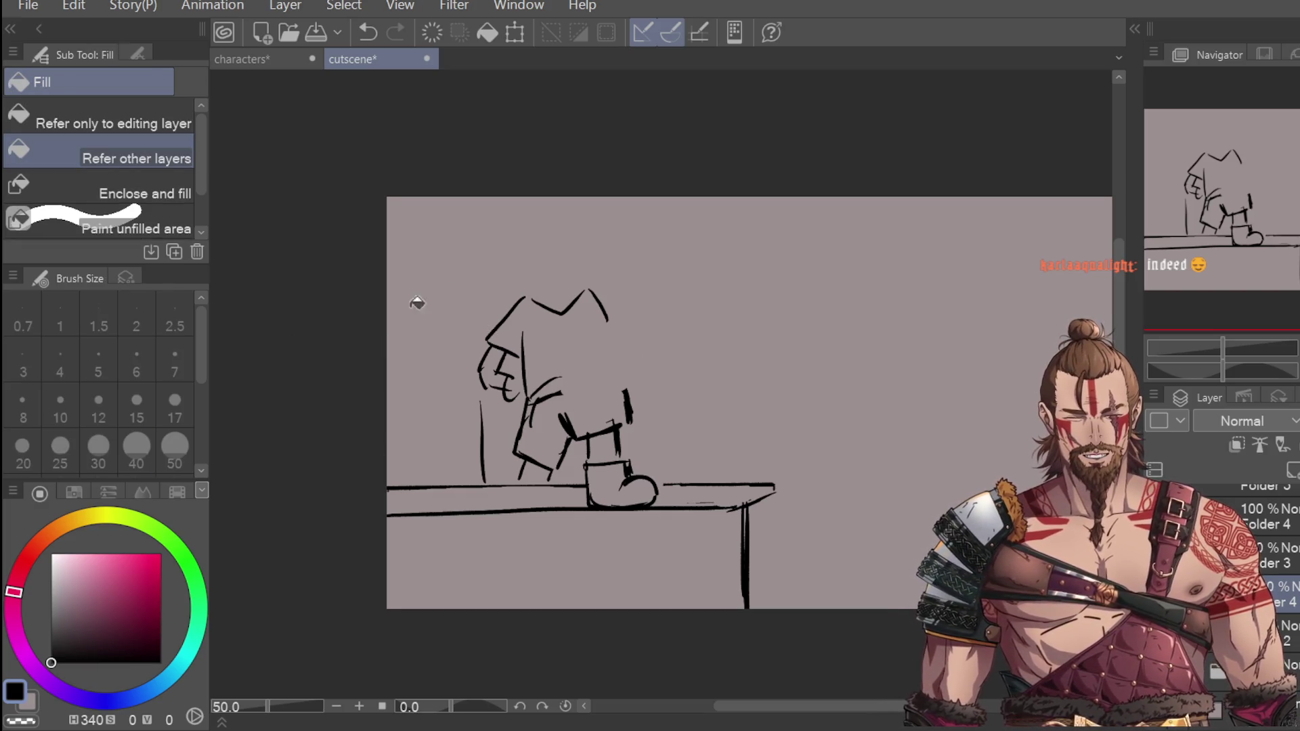
key(p)
mouse_move(532, 401)
mouse_down()
mouse_move(610, 383)
mouse_move(628, 416)
mouse_up()
drag(599, 350, 617, 381)
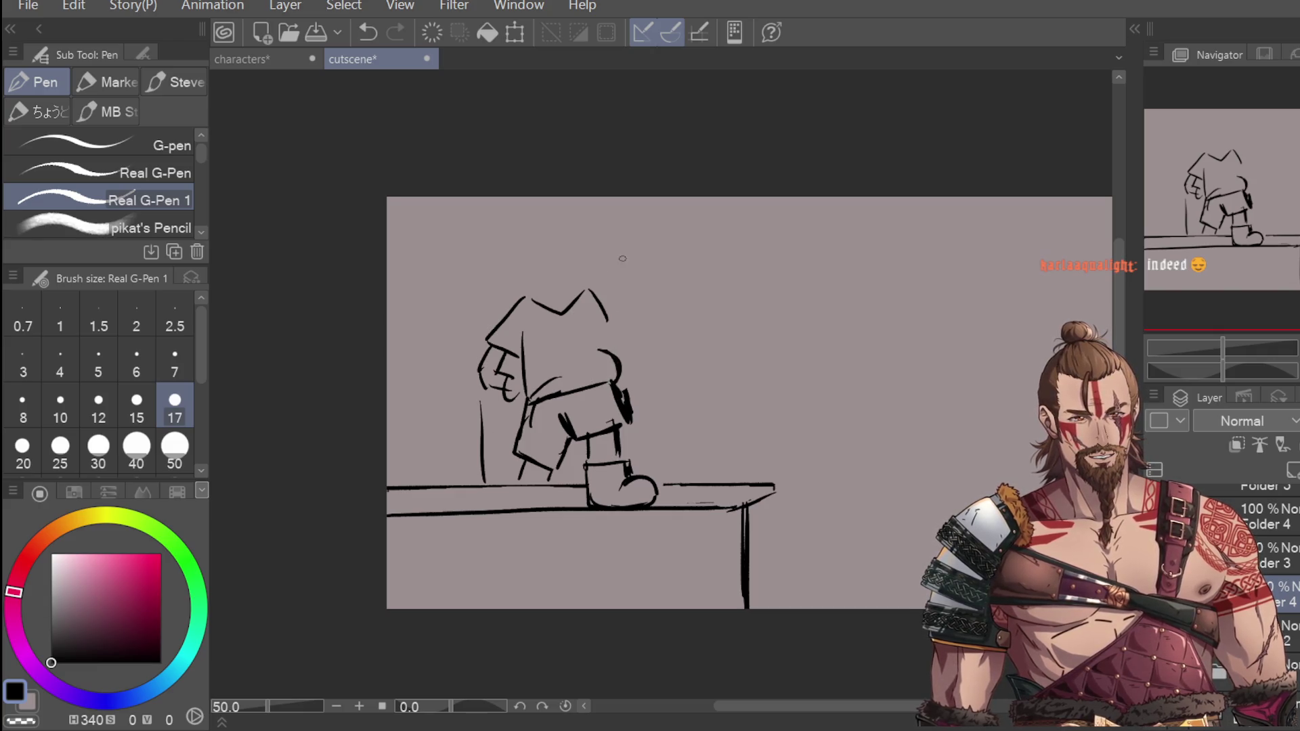
mouse_move(594, 315)
mouse_down()
mouse_move(604, 348)
mouse_move(629, 339)
mouse_up()
key(ctrl+z)
Step: Rough in the right arm extending horizontally from the shoulder
mouse_move(589, 287)
mouse_down()
mouse_move(625, 318)
mouse_move(611, 336)
mouse_move(644, 339)
mouse_up()
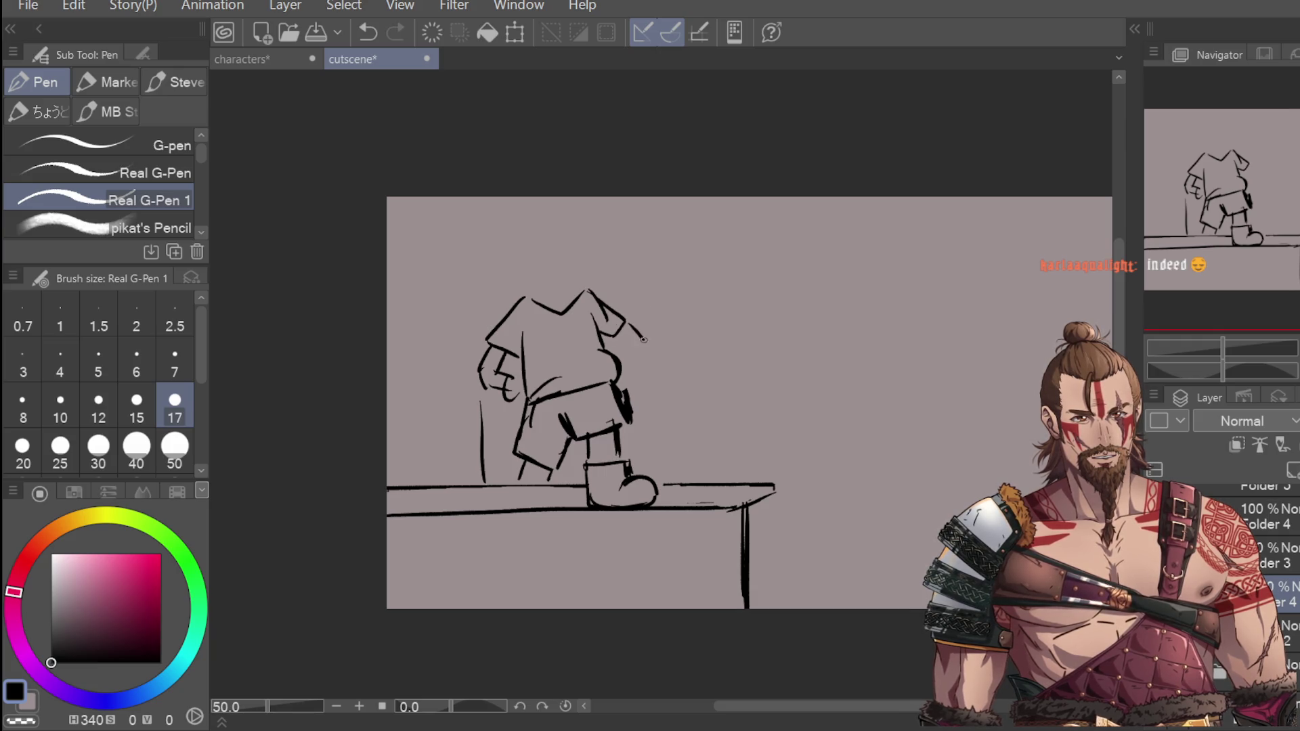
key(ctrl+z)
drag(574, 305, 701, 271)
key(ctrl+z)
drag(585, 293, 655, 291)
mouse_move(596, 331)
mouse_down()
mouse_move(645, 317)
mouse_move(640, 330)
mouse_up()
key(ctrl+z)
key(ctrl+z)
drag(664, 295, 648, 327)
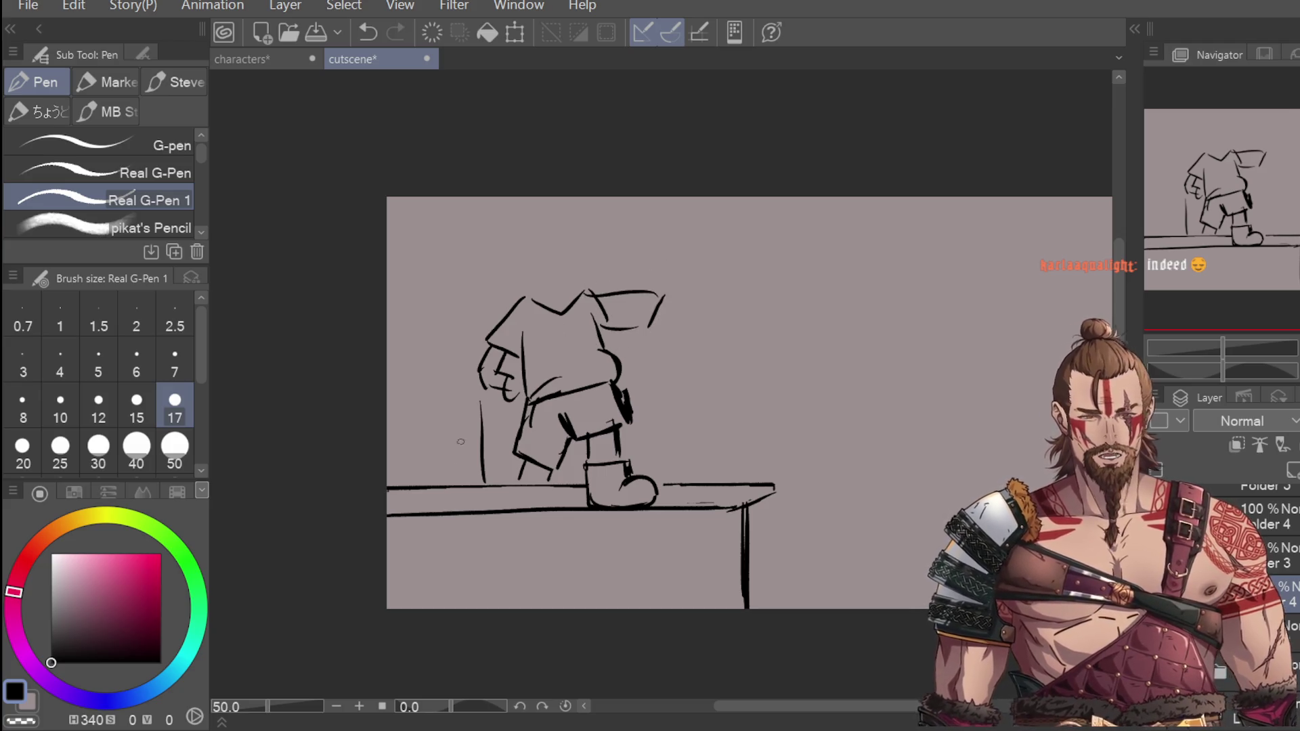
key(ctrl+z)
key(ctrl+z)
key(ctrl+z)
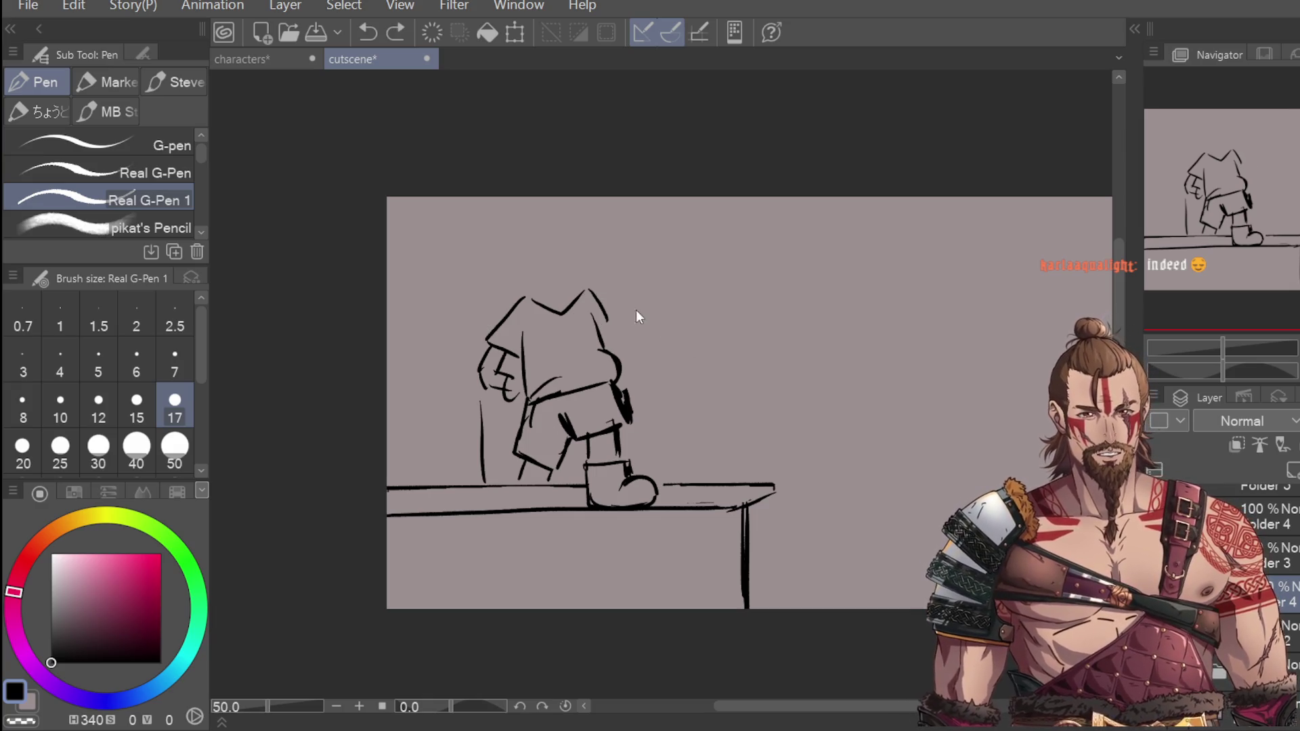
drag(588, 289, 628, 293)
mouse_move(593, 320)
mouse_down()
mouse_move(635, 332)
mouse_move(626, 324)
mouse_up()
key(ctrl+z)
key(ctrl+z)
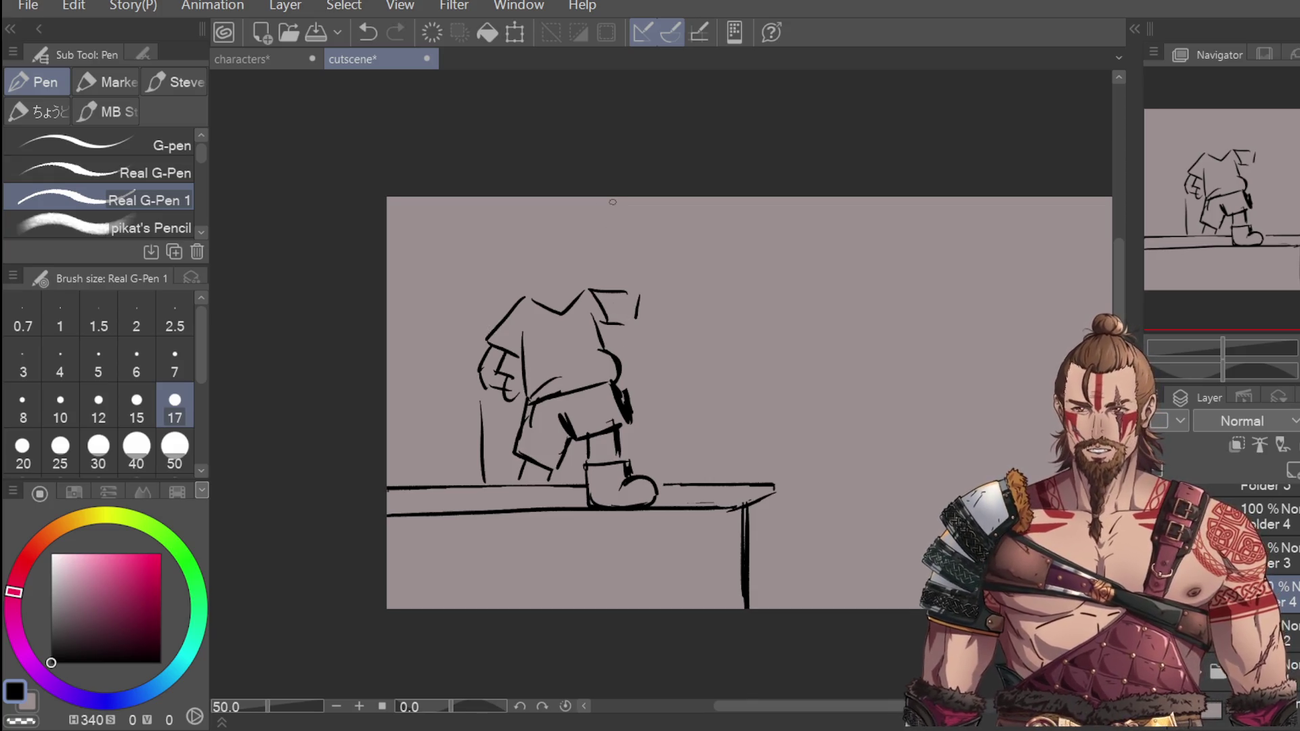
Step: Extend the arm's upper edge rightward and sketch the neck and a stroke beside the head
mouse_move(642, 298)
mouse_down()
mouse_move(685, 298)
mouse_move(708, 316)
mouse_move(671, 311)
mouse_move(708, 305)
mouse_move(701, 294)
mouse_up()
key(ctrl+z)
key(ctrl+z)
mouse_move(515, 306)
mouse_down()
mouse_move(481, 265)
mouse_move(550, 201)
mouse_move(587, 284)
mouse_up()
key(ctrl+z)
key(ctrl+z)
key(ctrl+z)
key(ctrl+z)
key(ctrl+z)
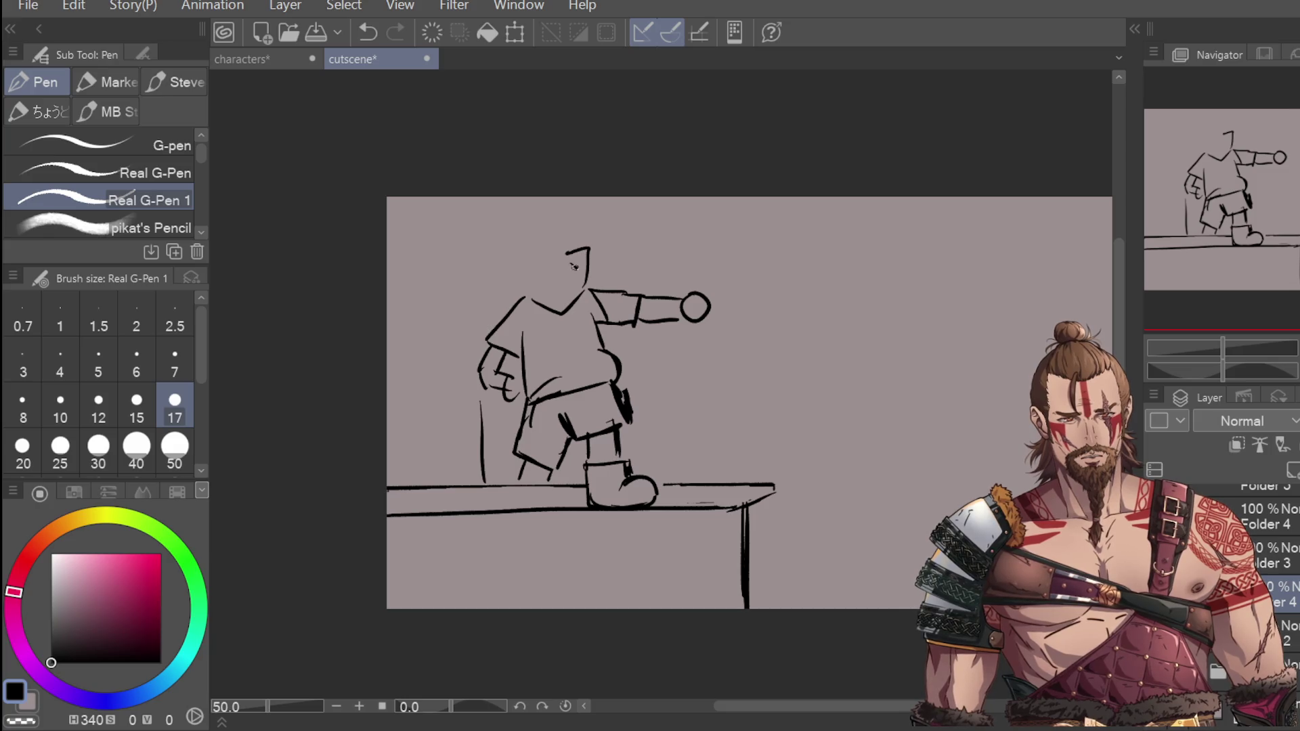
drag(492, 273, 520, 298)
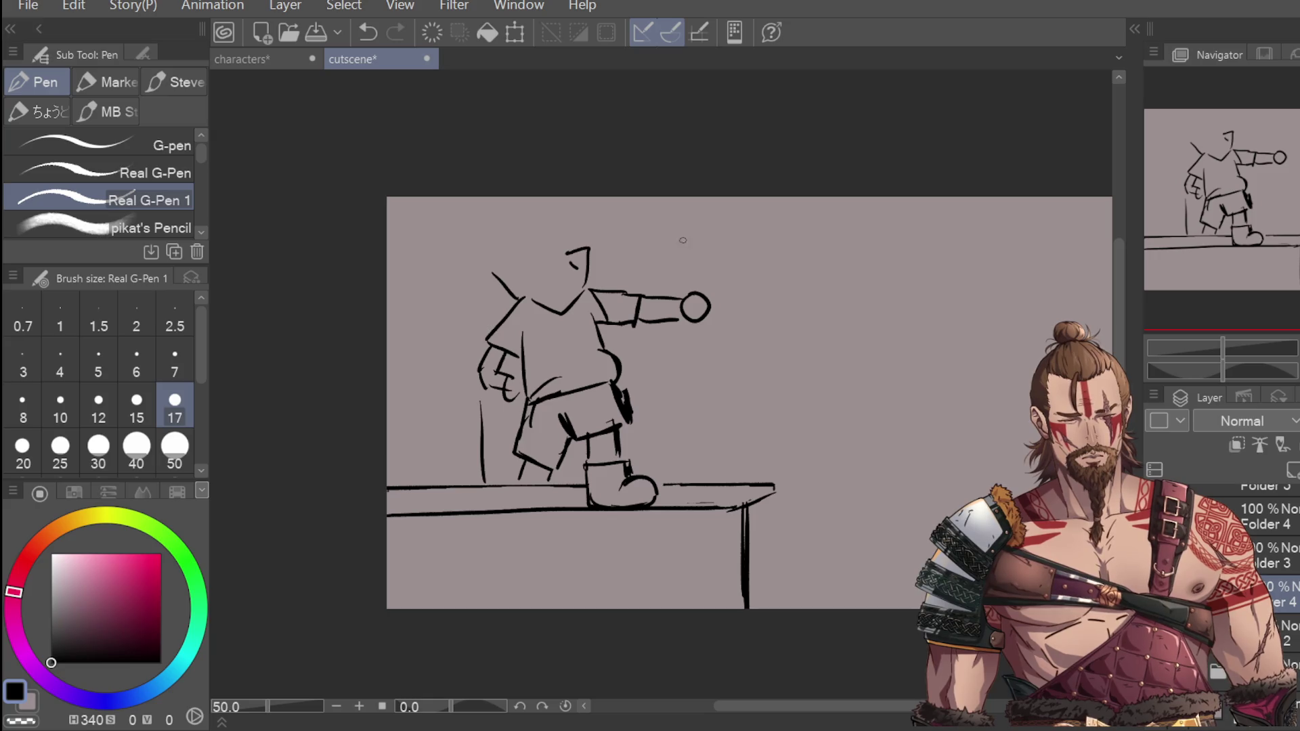
Step: Lasso-select the outstretched arm for transforming
key(m)
mouse_move(758, 286)
mouse_down()
mouse_move(630, 274)
mouse_move(605, 329)
mouse_move(758, 290)
mouse_up()
click(763, 380)
Step: Rotate the arm upward around the shoulder pivot and deselect
drag(674, 314, 578, 327)
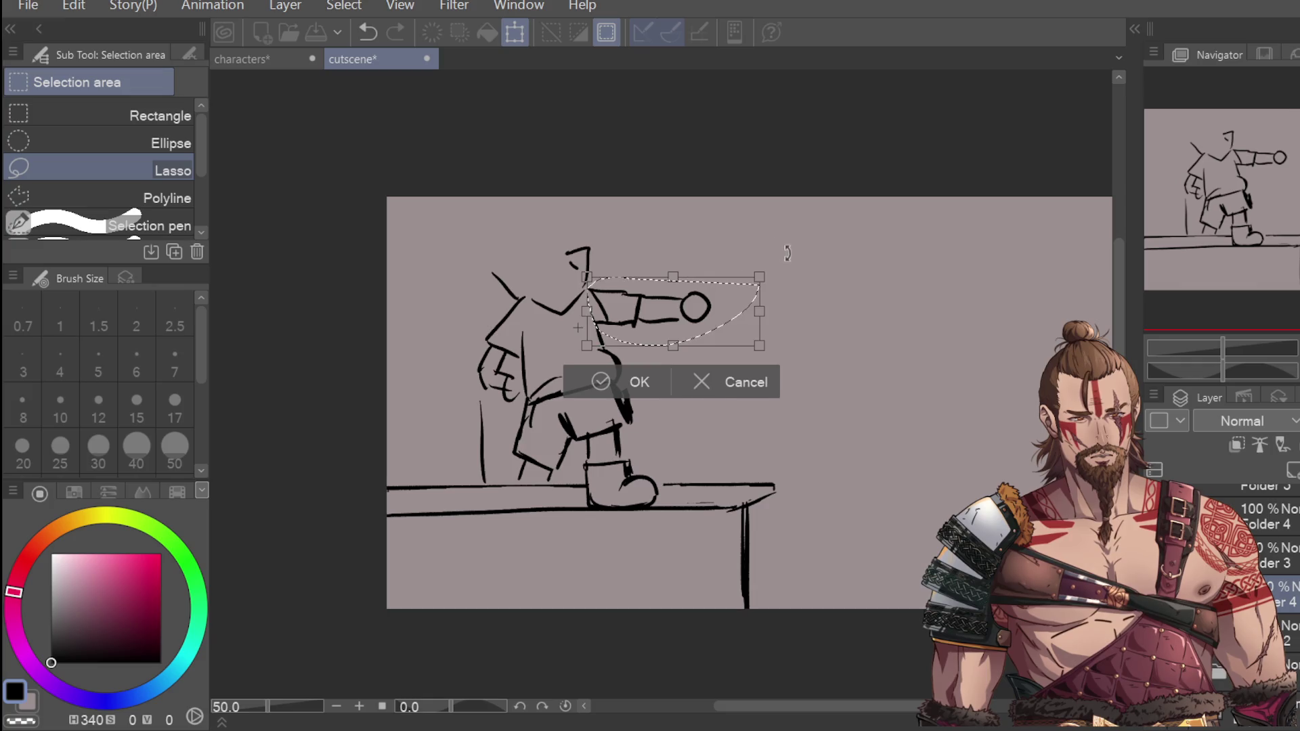
drag(772, 274, 753, 220)
key(Return)
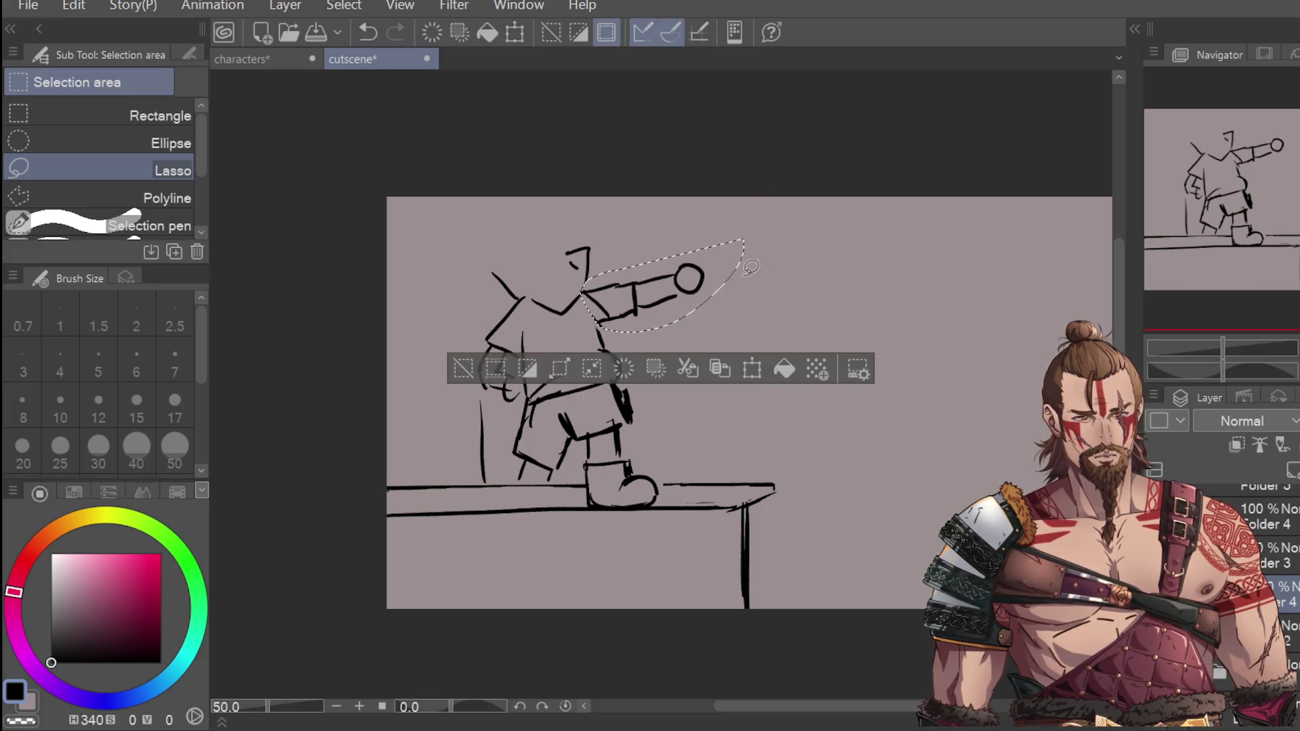
key(ctrl+d)
key(ctrl+z)
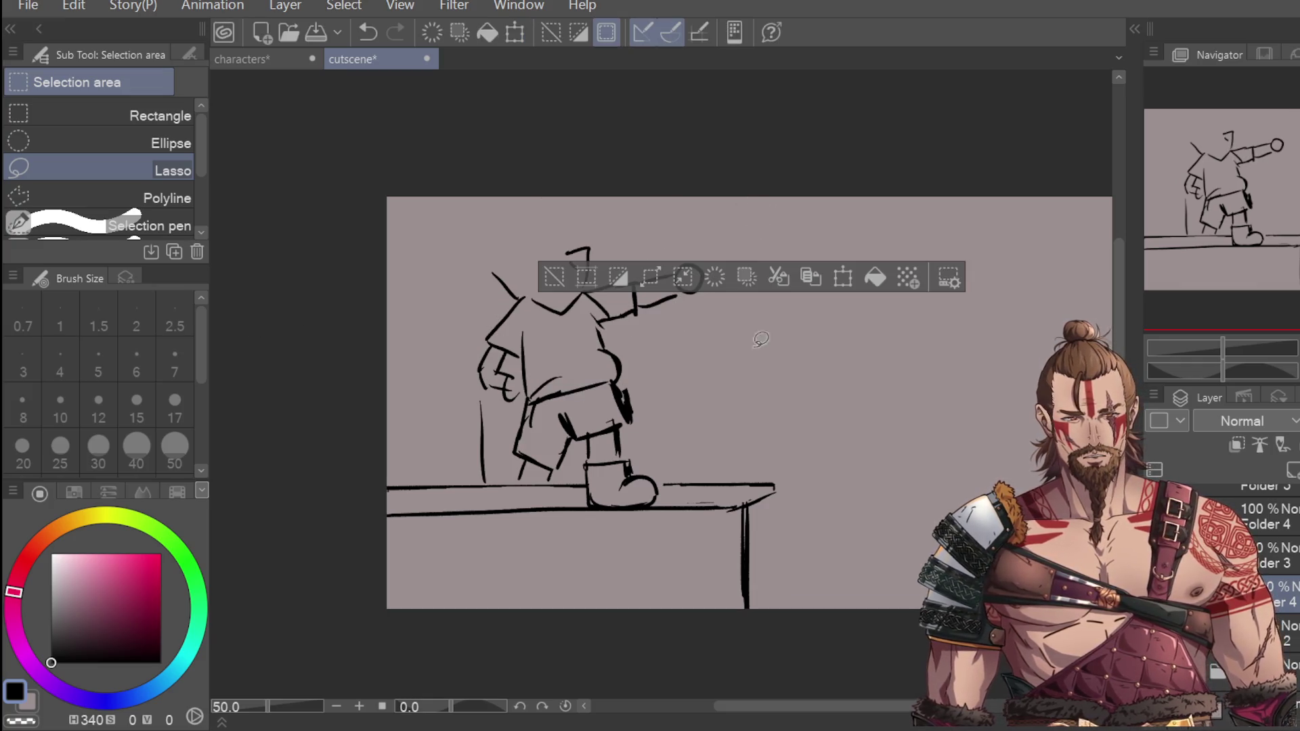
key(ctrl+d)
Step: Add a small curve on the fist's right side with the pen
key(p)
drag(705, 271, 711, 312)
key(ctrl+z)
key(ctrl+z)
drag(701, 267, 711, 302)
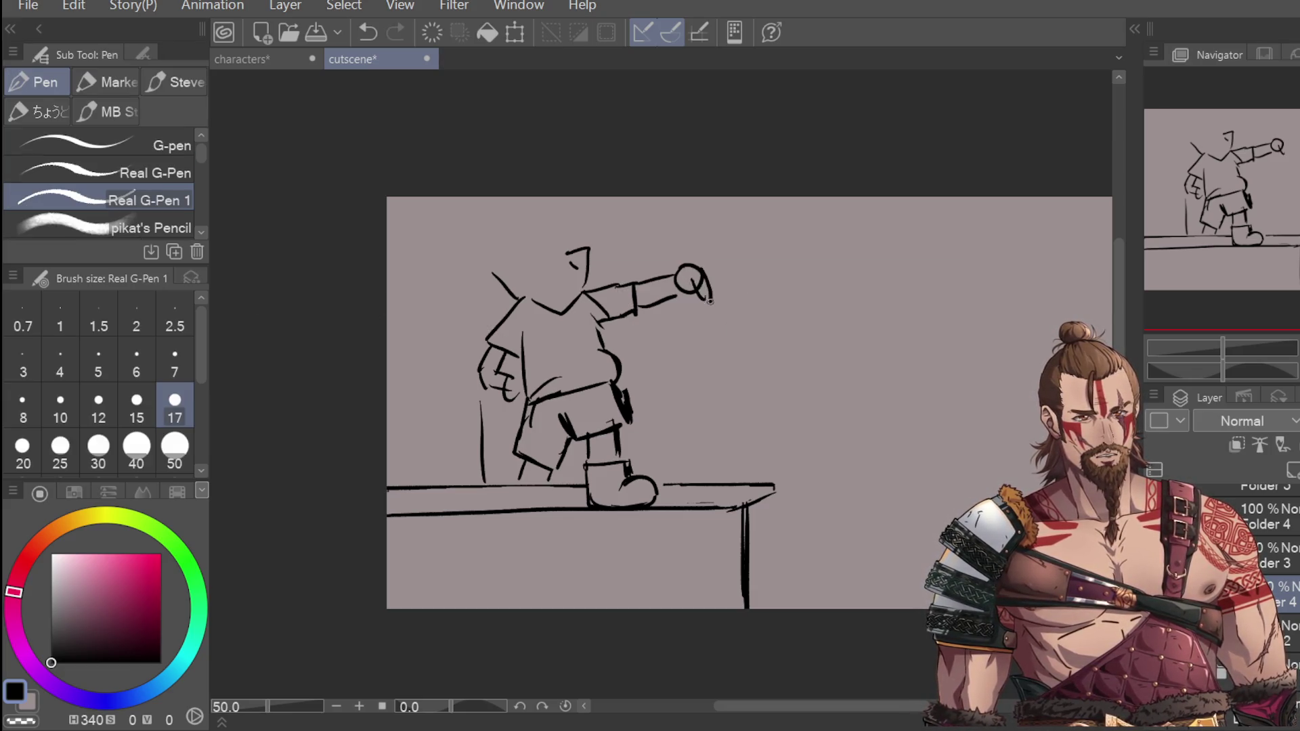
Step: Reink the upper arm line and outline the figure's rounded head
mouse_move(634, 277)
mouse_down()
mouse_move(635, 310)
mouse_move(582, 292)
mouse_move(615, 336)
mouse_move(608, 352)
mouse_move(604, 321)
mouse_up()
drag(493, 278, 535, 306)
mouse_move(509, 225)
mouse_down()
mouse_move(488, 264)
mouse_move(566, 243)
mouse_move(507, 274)
mouse_move(547, 235)
mouse_move(511, 269)
mouse_move(546, 289)
mouse_move(564, 271)
mouse_move(533, 255)
mouse_move(506, 265)
mouse_move(523, 242)
mouse_up()
key(ctrl+z)
key(ctrl+z)
key(ctrl+z)
key(ctrl+z)
key(ctrl+z)
key(ctrl+z)
key(ctrl+z)
key(ctrl+z)
key(ctrl+z)
key(ctrl+z)
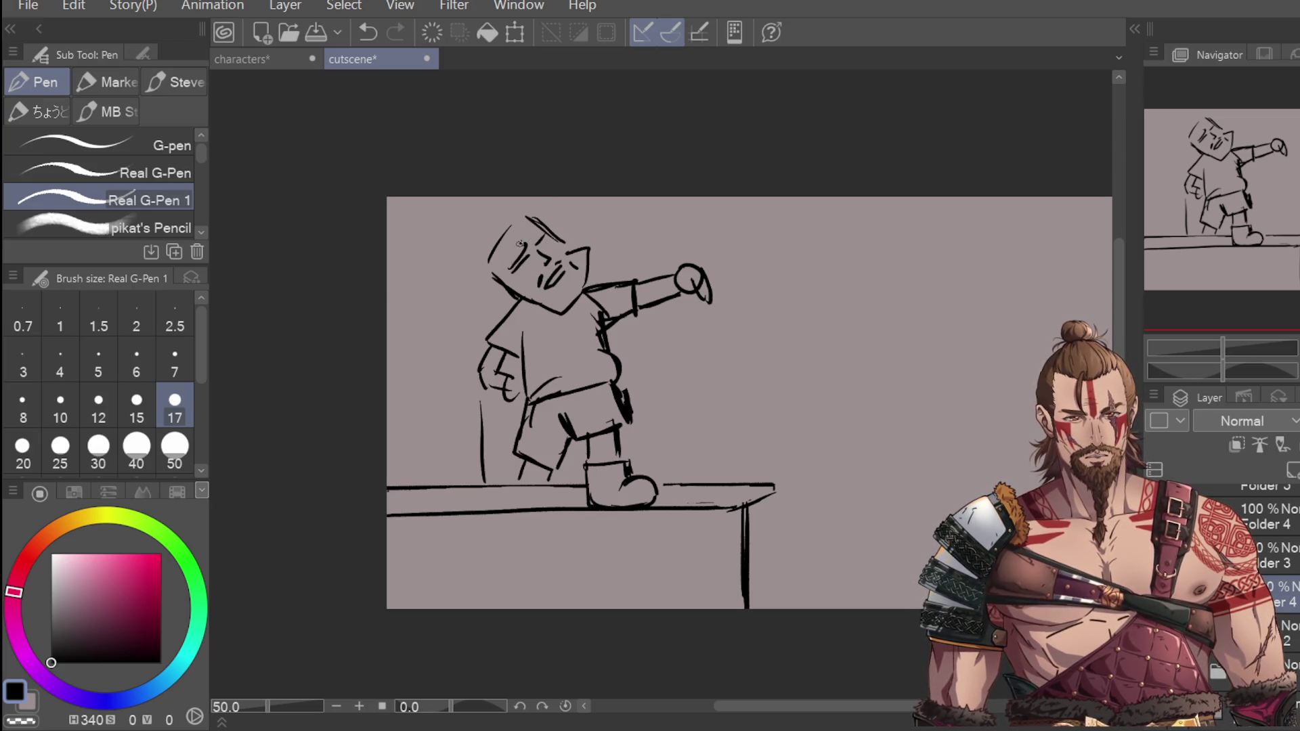
key(ctrl+z)
key(ctrl+z)
key(ctrl+z)
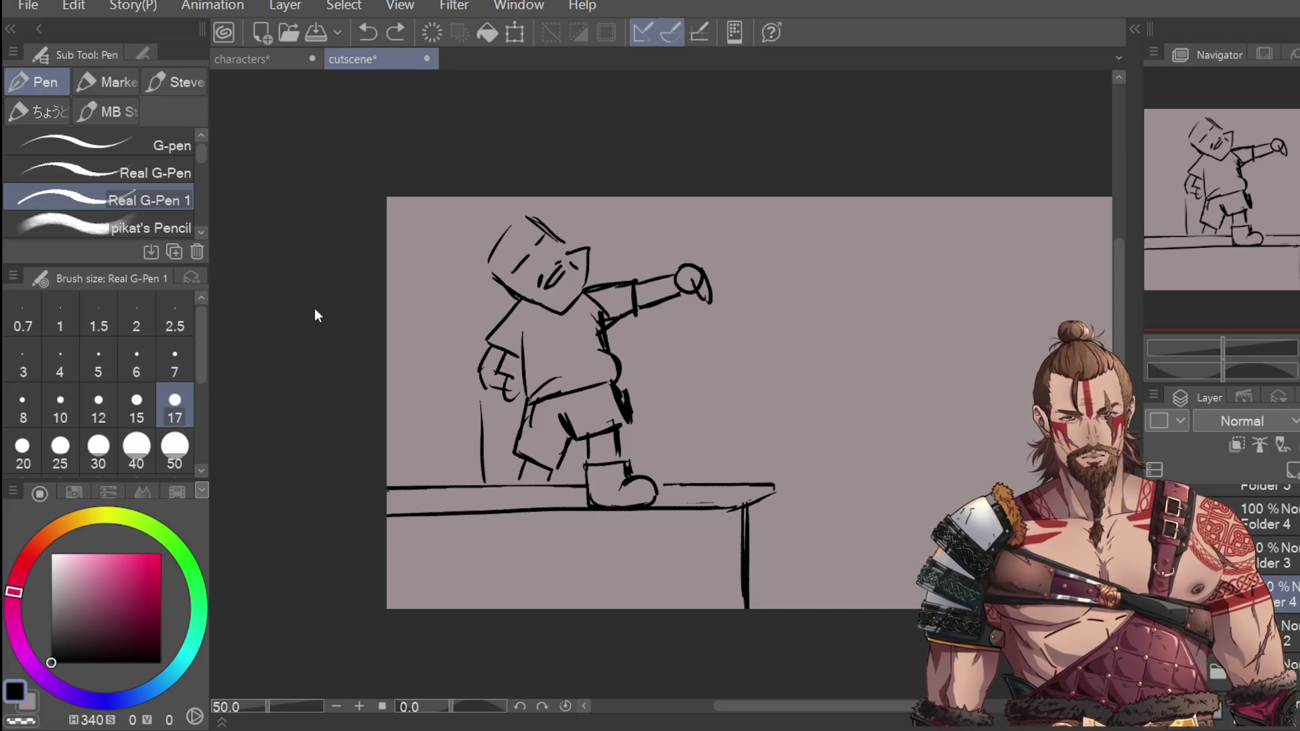
Step: Erase stray marks near the face and draw spiky hair down the head's left side
key(e)
drag(525, 266, 575, 188)
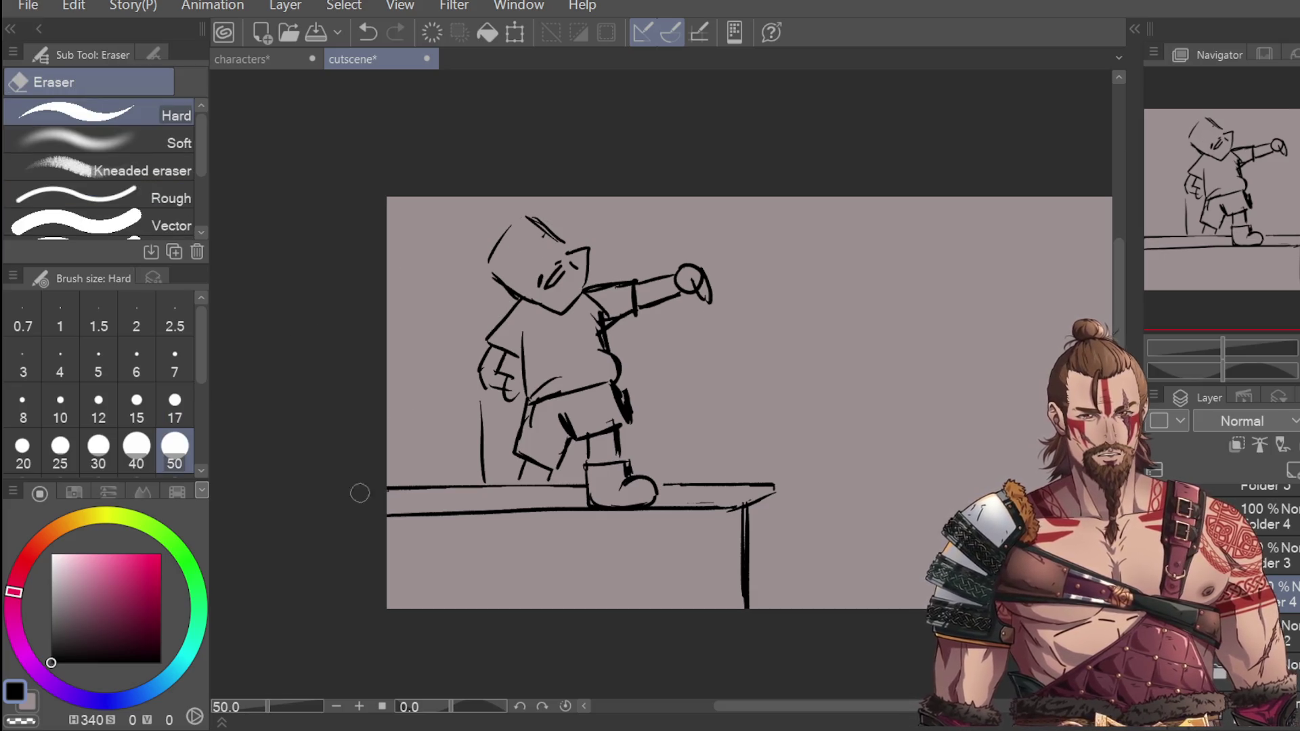
key(p)
mouse_move(516, 212)
mouse_down()
mouse_move(513, 196)
mouse_move(441, 216)
mouse_move(478, 276)
mouse_up()
key(ctrl+z)
mouse_move(462, 222)
mouse_down()
mouse_move(467, 265)
mouse_move(455, 278)
mouse_move(514, 298)
mouse_up()
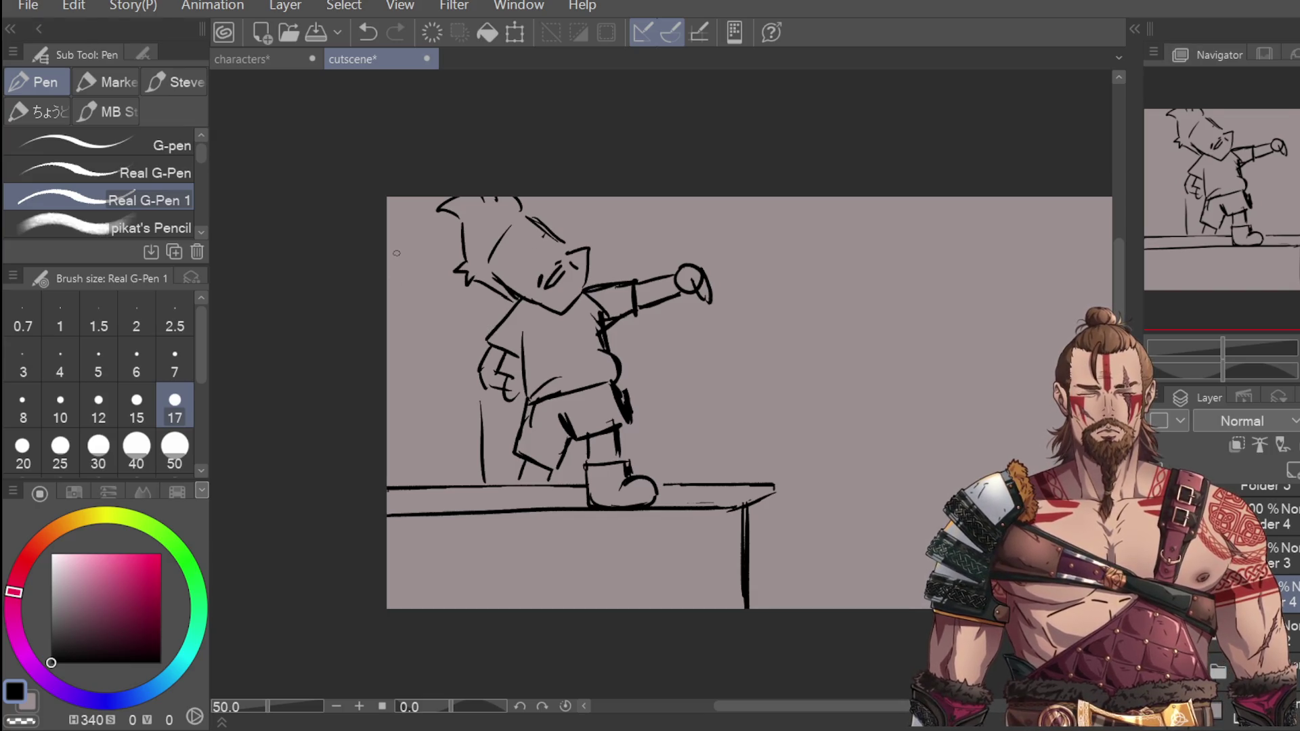
Step: Sketch the eye and brow marks, darken the chin, and hatch the hair black
mouse_move(511, 264)
mouse_down()
mouse_move(527, 273)
mouse_move(550, 251)
mouse_up()
mouse_move(529, 237)
mouse_down()
mouse_move(549, 253)
mouse_move(518, 263)
mouse_move(508, 243)
mouse_move(544, 225)
mouse_move(554, 255)
mouse_up()
mouse_move(543, 262)
mouse_down()
mouse_move(564, 254)
mouse_move(520, 207)
mouse_up()
mouse_move(466, 265)
mouse_down()
mouse_move(474, 281)
mouse_move(532, 294)
mouse_move(514, 300)
mouse_move(461, 231)
mouse_move(469, 258)
mouse_up()
mouse_move(477, 201)
mouse_down()
mouse_move(480, 259)
mouse_move(495, 203)
mouse_move(516, 215)
mouse_up()
mouse_move(492, 248)
mouse_down()
mouse_move(501, 223)
mouse_move(482, 274)
mouse_move(495, 203)
mouse_move(476, 218)
mouse_move(447, 206)
mouse_move(471, 198)
mouse_move(464, 207)
mouse_up()
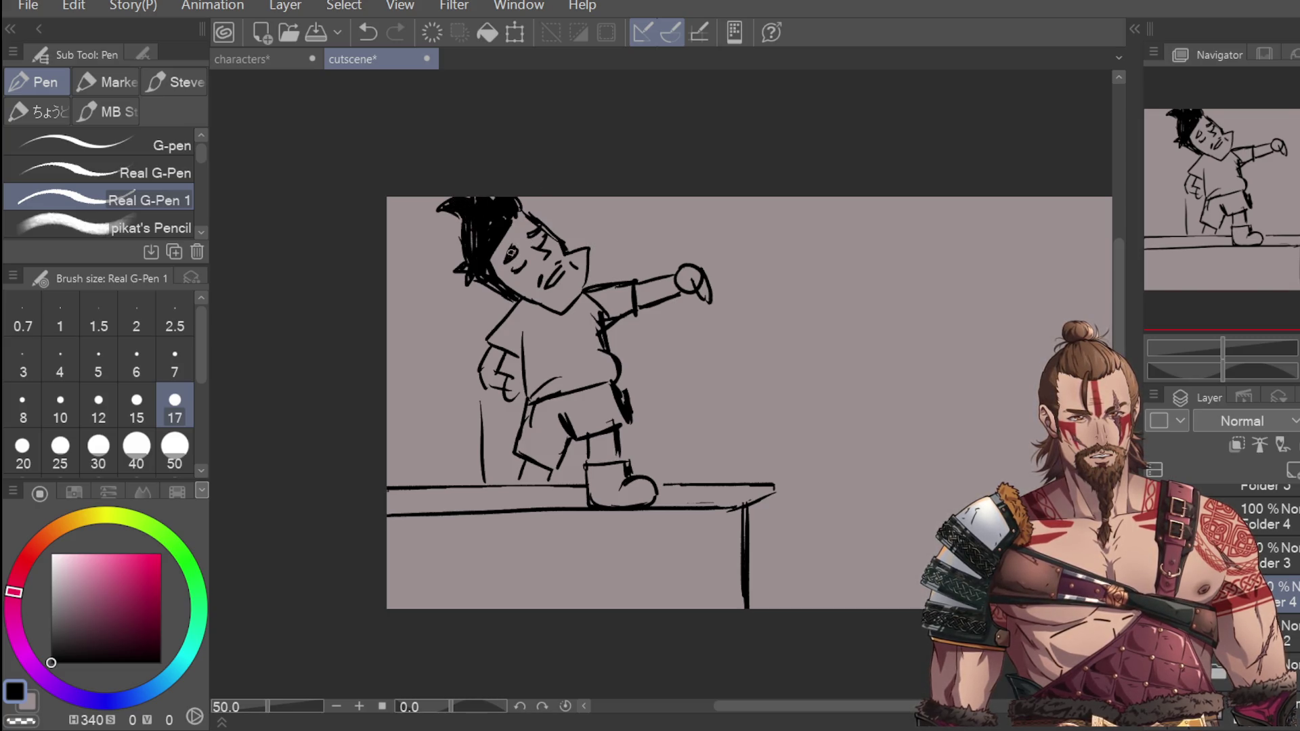
Step: Redraw the right side of the face and jaw, then hatch the shirt solid black
key(ctrl+z)
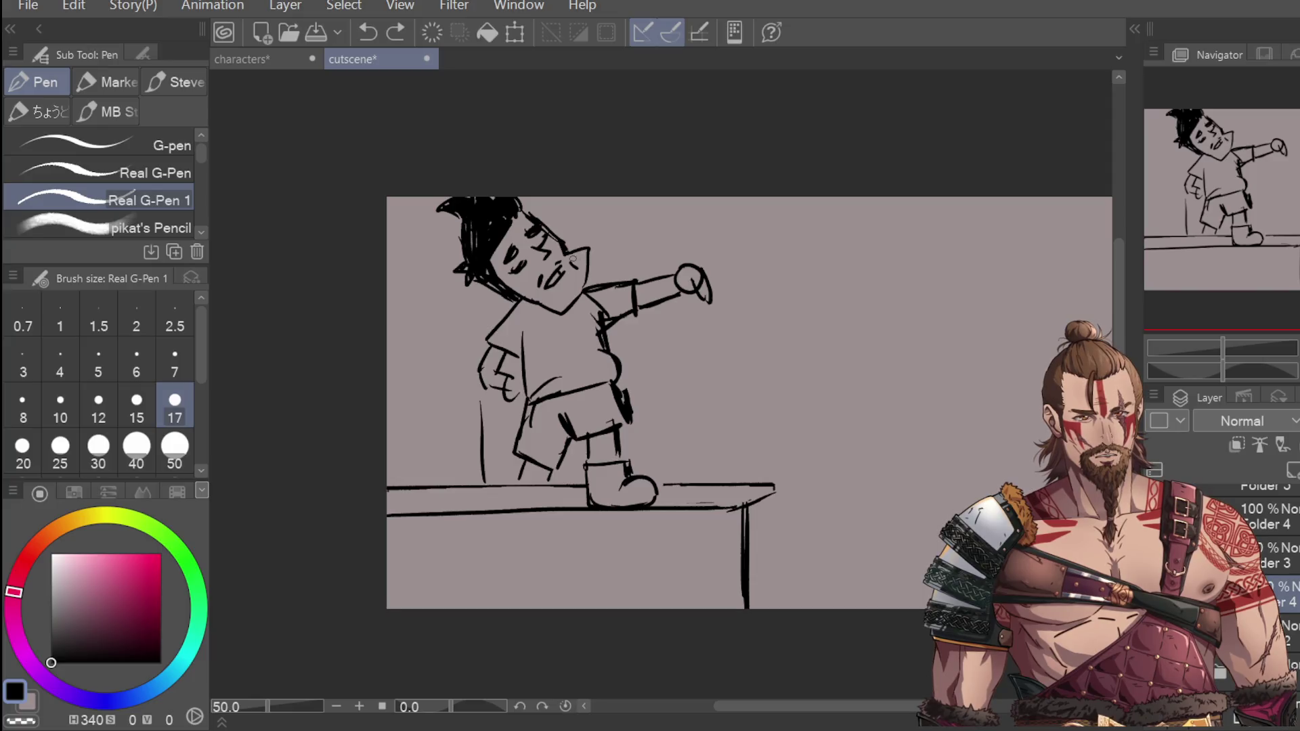
mouse_move(585, 275)
mouse_down()
mouse_move(557, 307)
mouse_move(580, 302)
mouse_up()
key(ctrl+z)
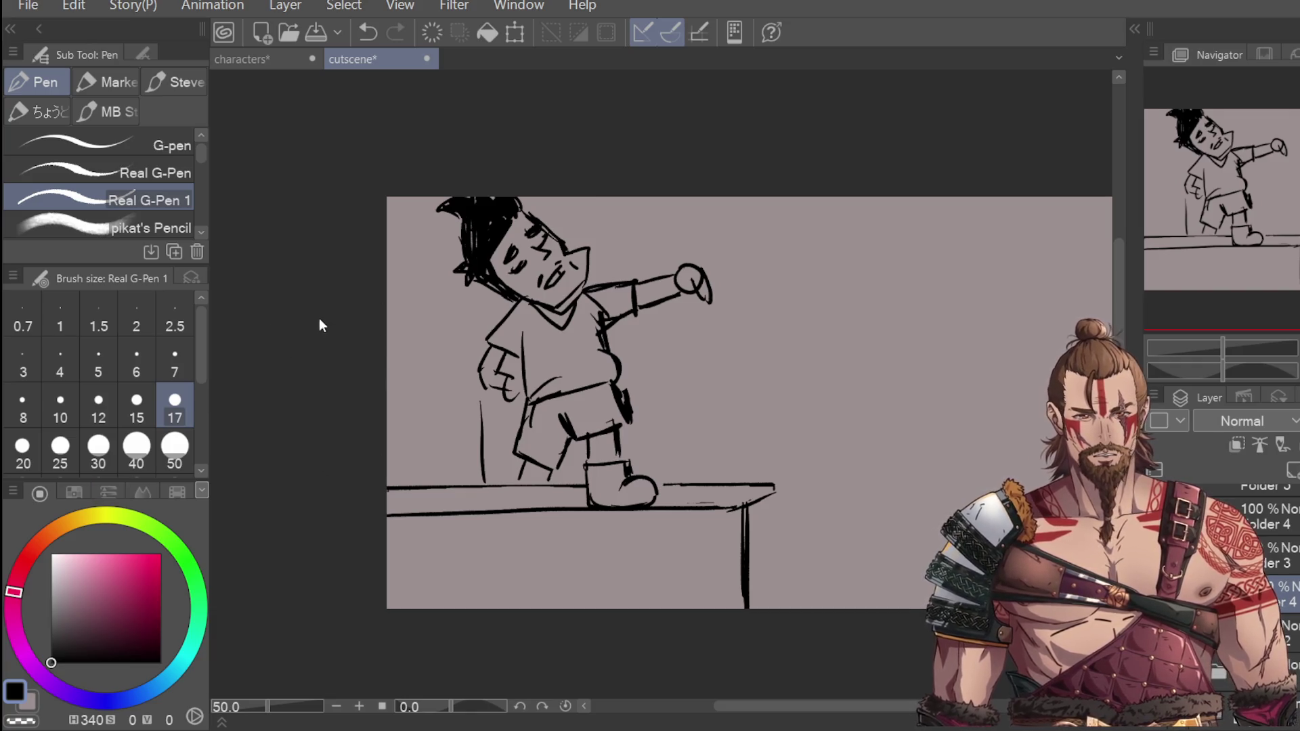
key(e)
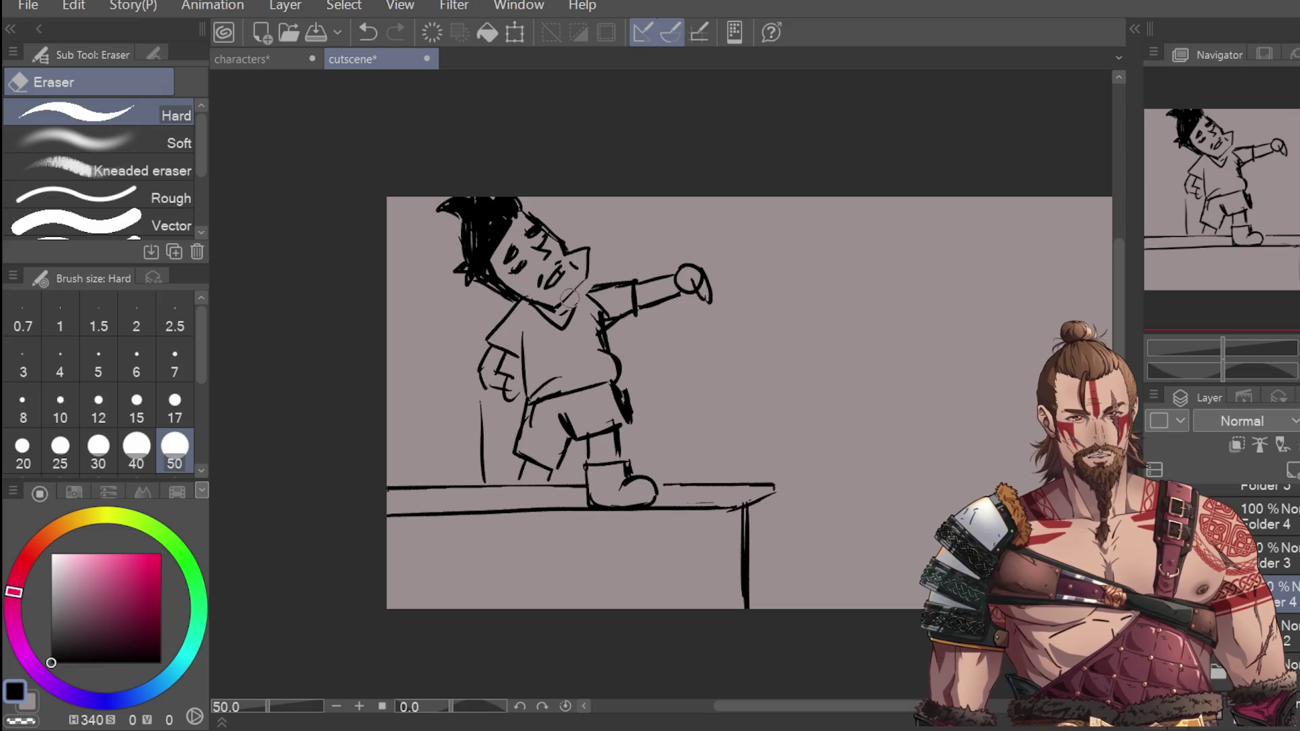
key(p)
drag(596, 263, 582, 288)
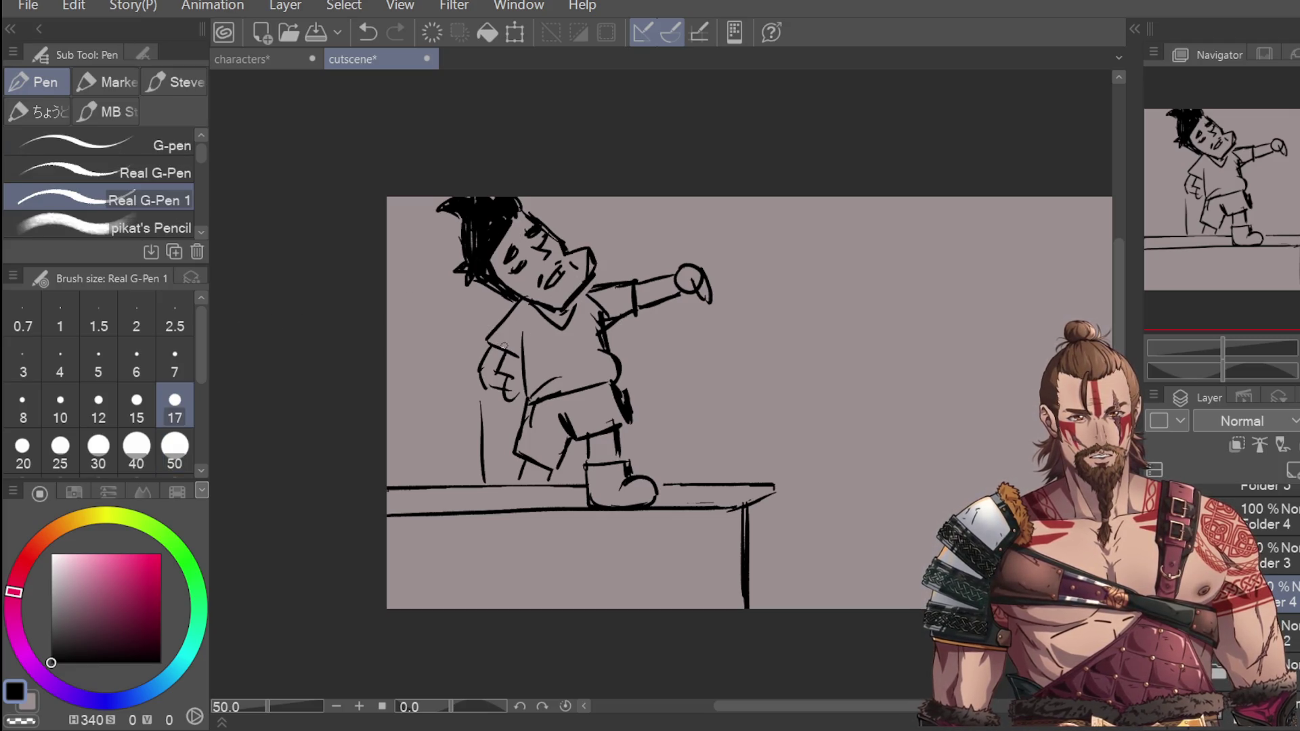
mouse_move(492, 338)
mouse_down()
mouse_move(527, 354)
mouse_move(536, 391)
mouse_move(551, 379)
mouse_move(552, 332)
mouse_move(600, 302)
mouse_move(630, 302)
mouse_move(571, 353)
mouse_move(597, 334)
mouse_move(615, 379)
mouse_move(565, 379)
mouse_move(582, 383)
mouse_move(576, 352)
mouse_move(585, 383)
mouse_move(593, 360)
mouse_move(616, 399)
mouse_move(608, 386)
mouse_move(627, 355)
mouse_up()
scroll(868, 371, down, 1)
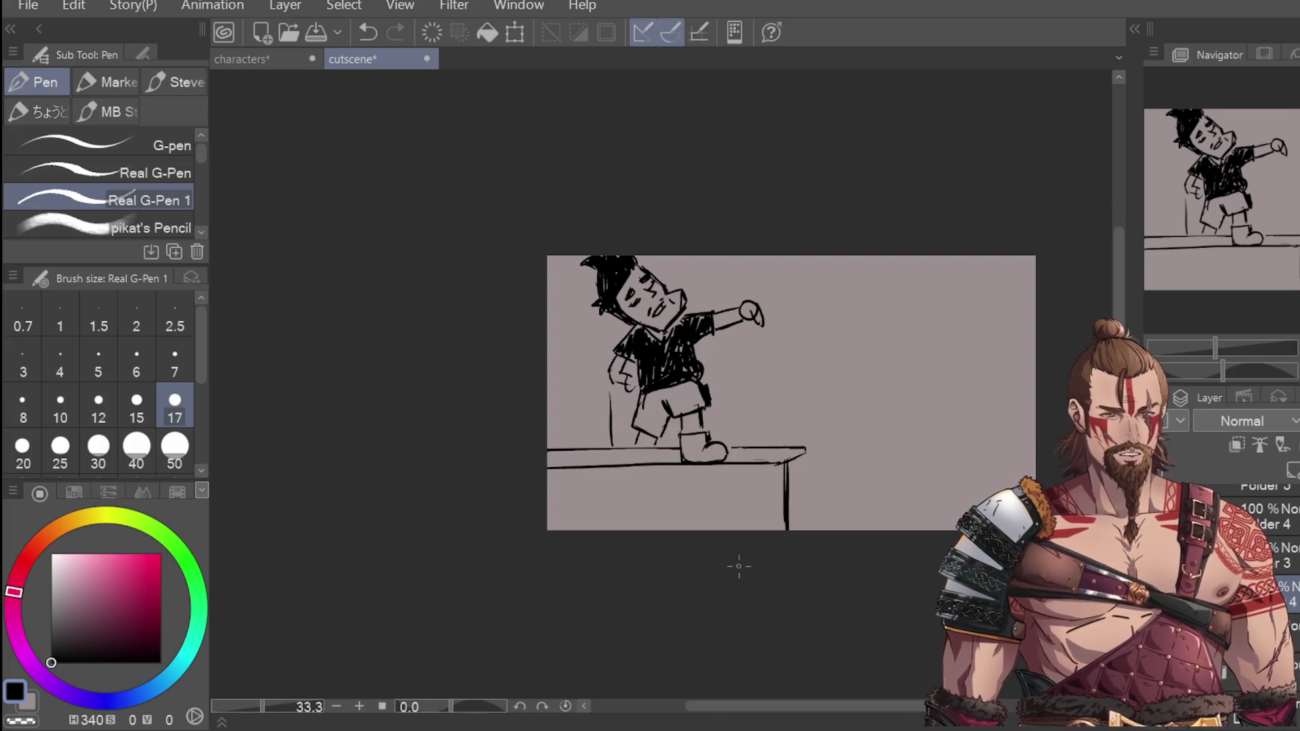
Step: Draw the long diagonal panel divider and erase the table edge past it
drag(725, 504, 861, 256)
key(ctrl+z)
drag(697, 530, 861, 256)
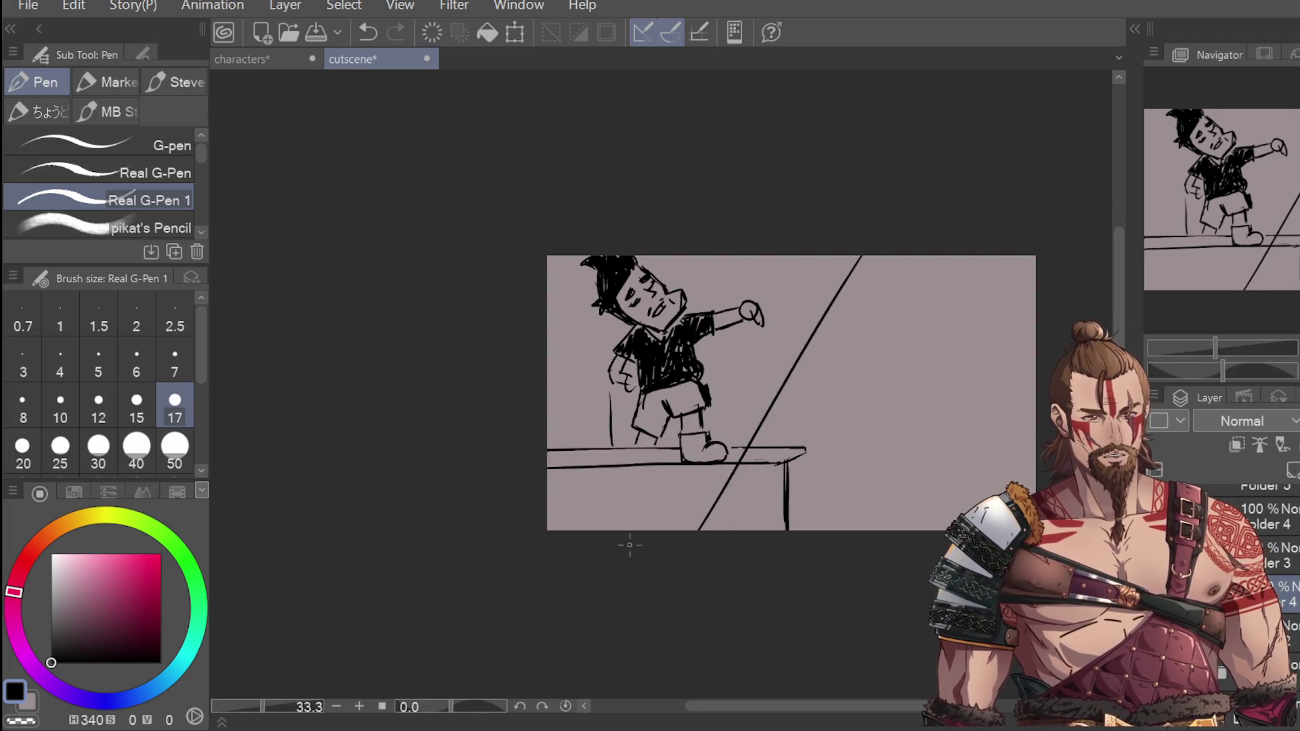
key(e)
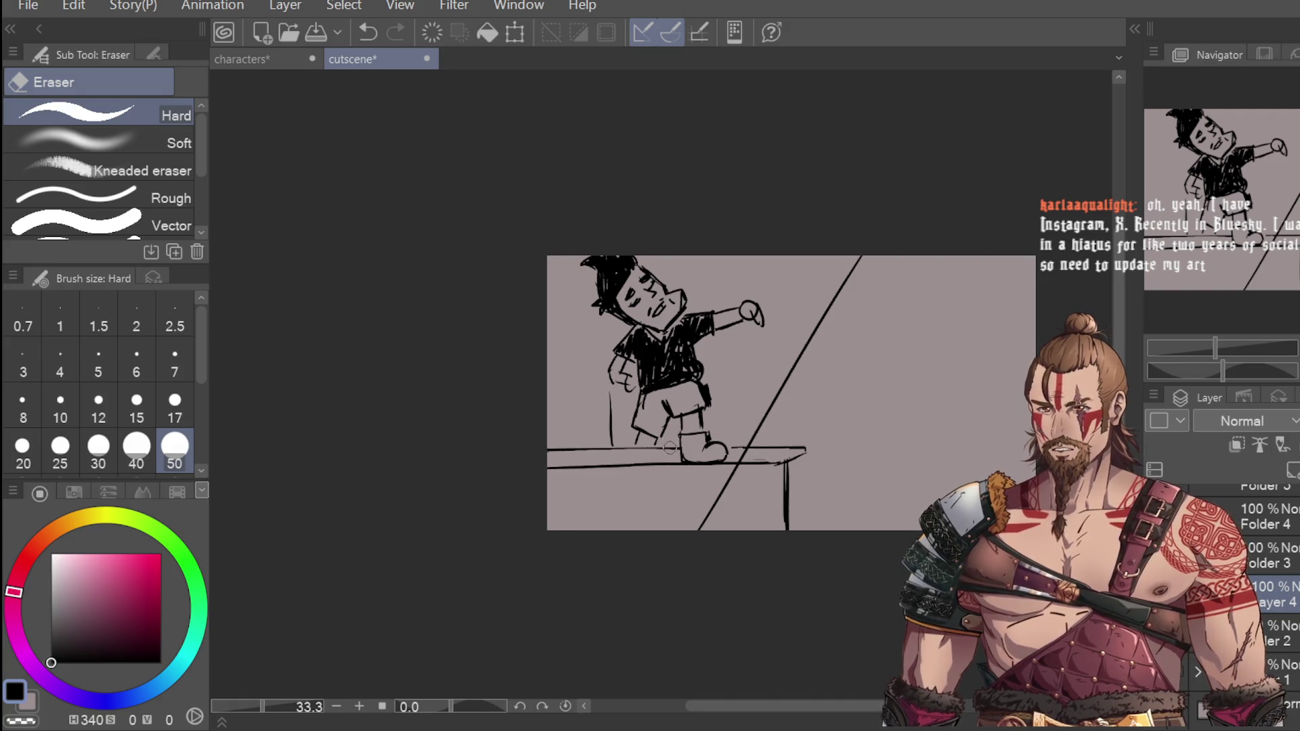
mouse_move(793, 451)
mouse_down()
mouse_move(755, 471)
mouse_move(781, 517)
mouse_up()
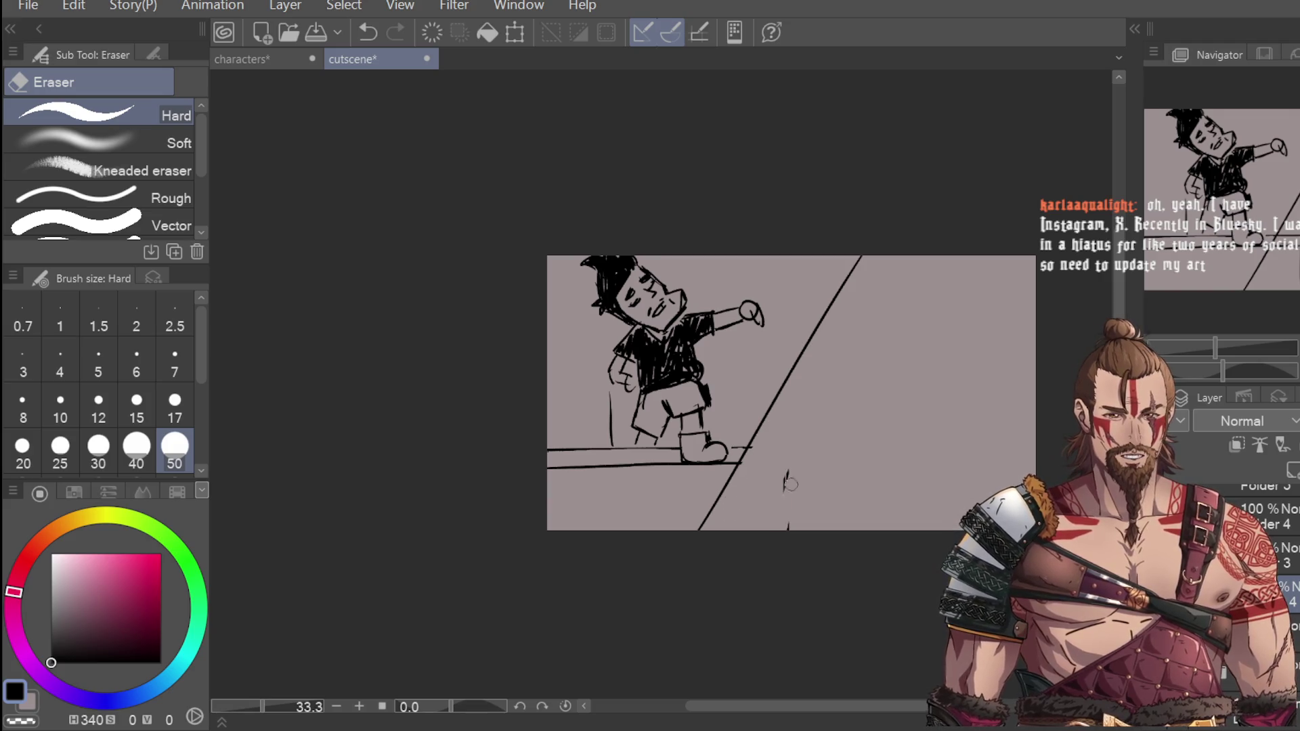
key(p)
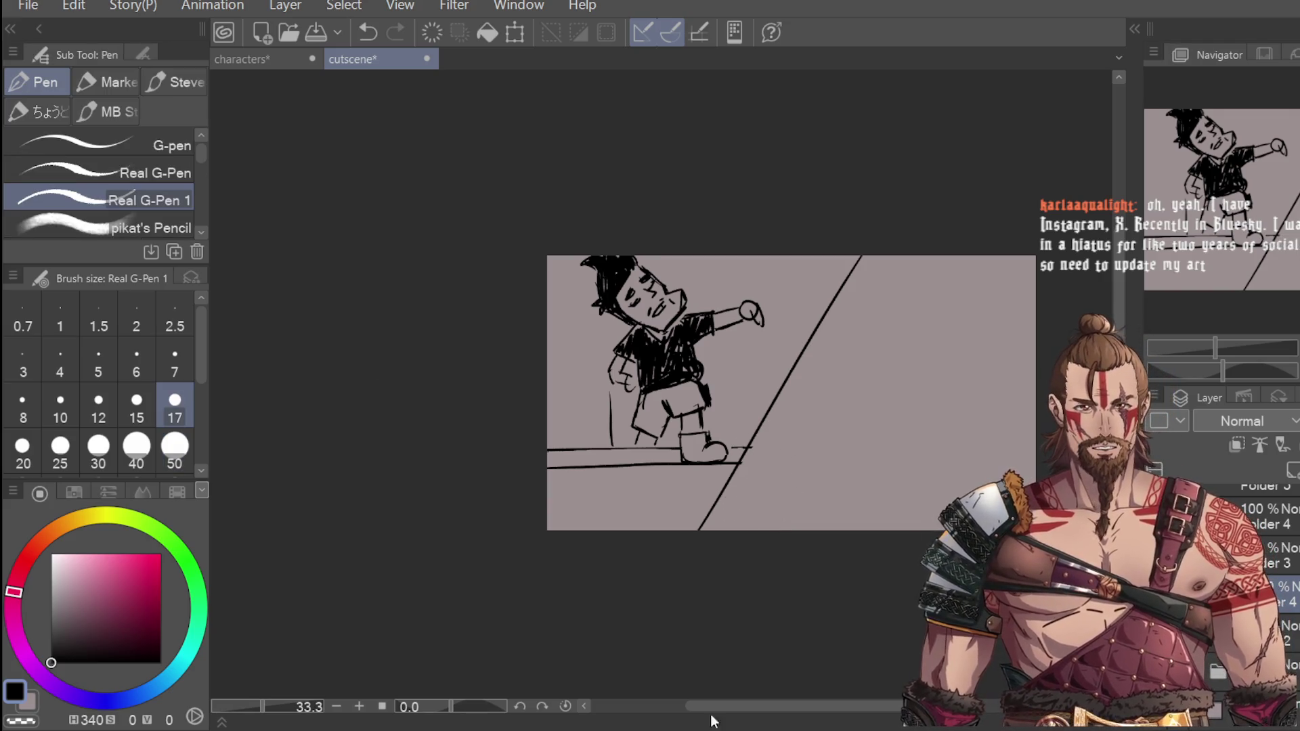
drag(752, 706, 812, 706)
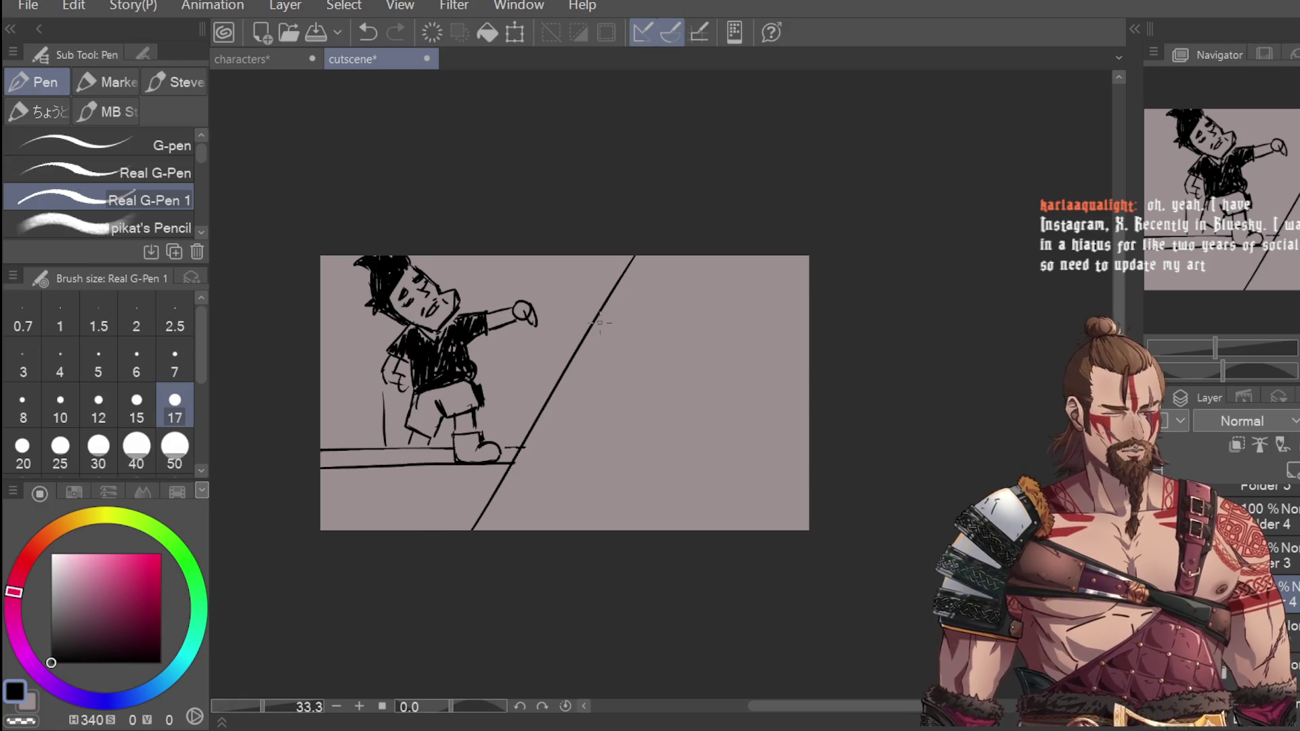
Step: Glance at the characters document, return to the cutscene, and undo the last stroke
scroll(642, 376, up, 1)
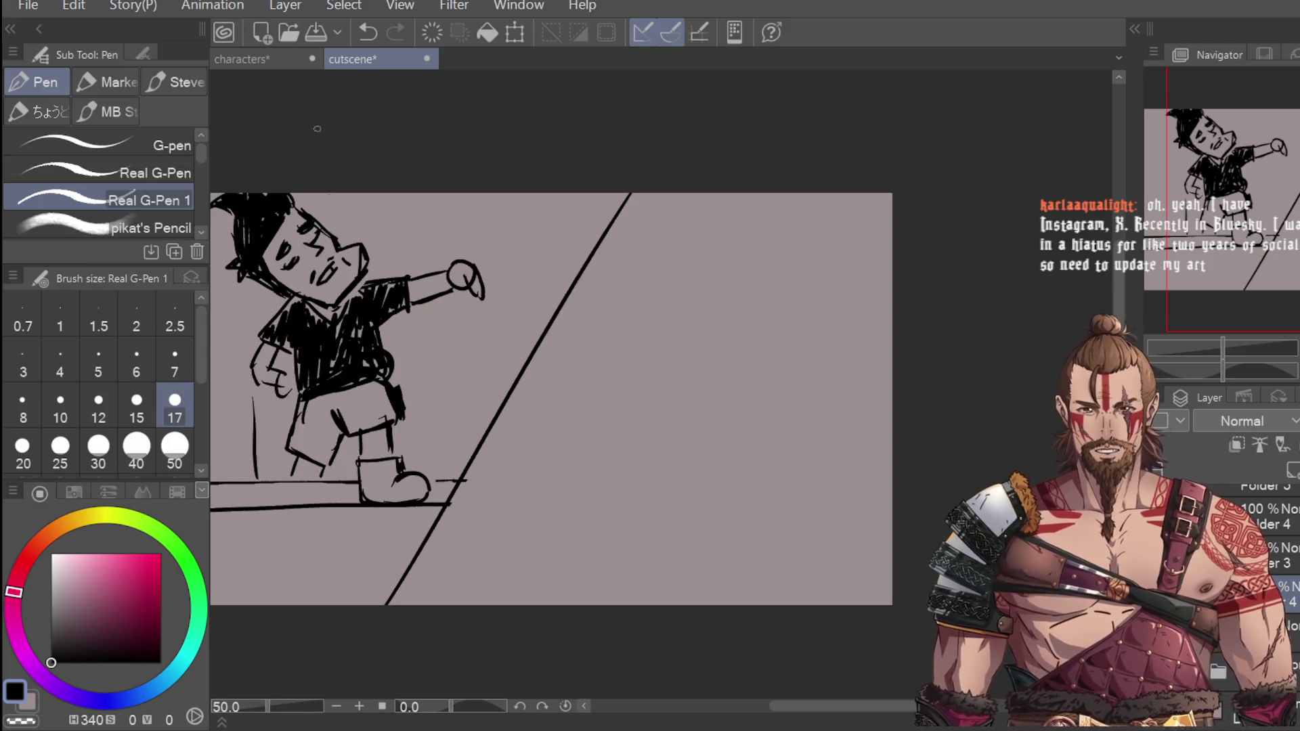
key(ctrl+Tab)
click(352, 59)
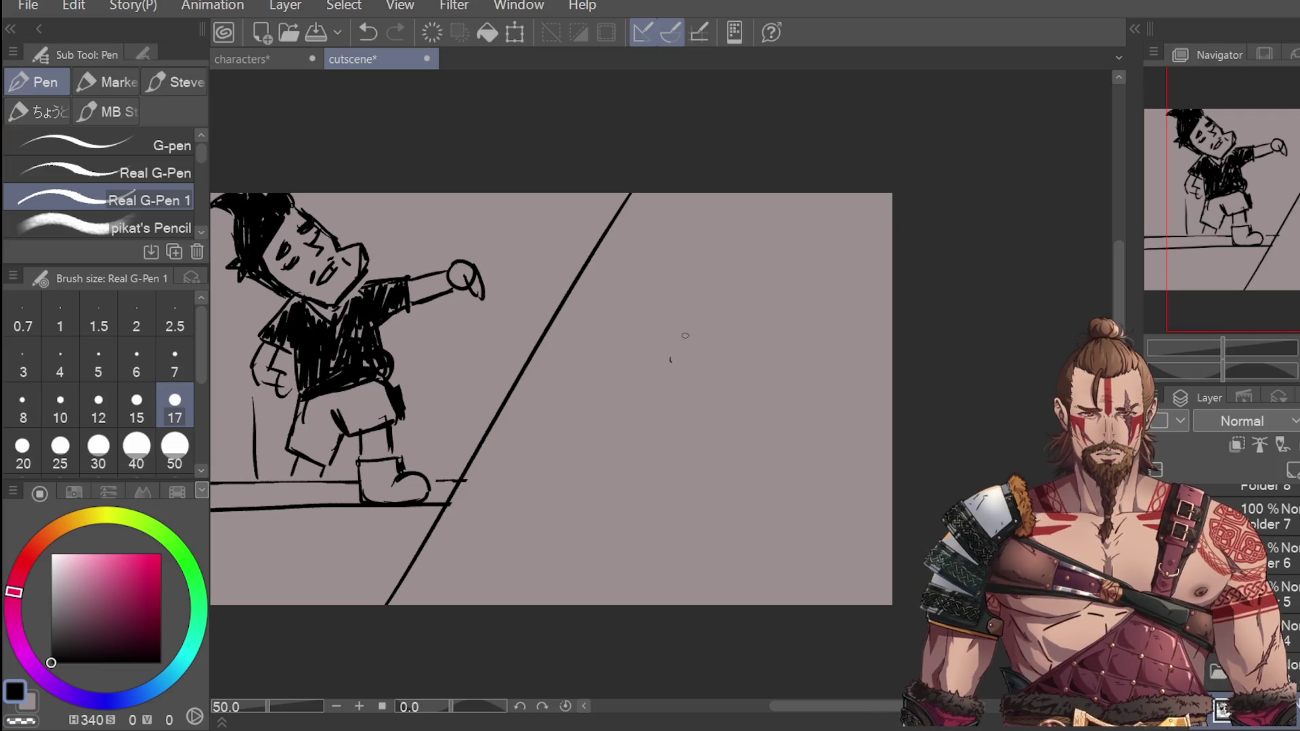
key(ctrl+z)
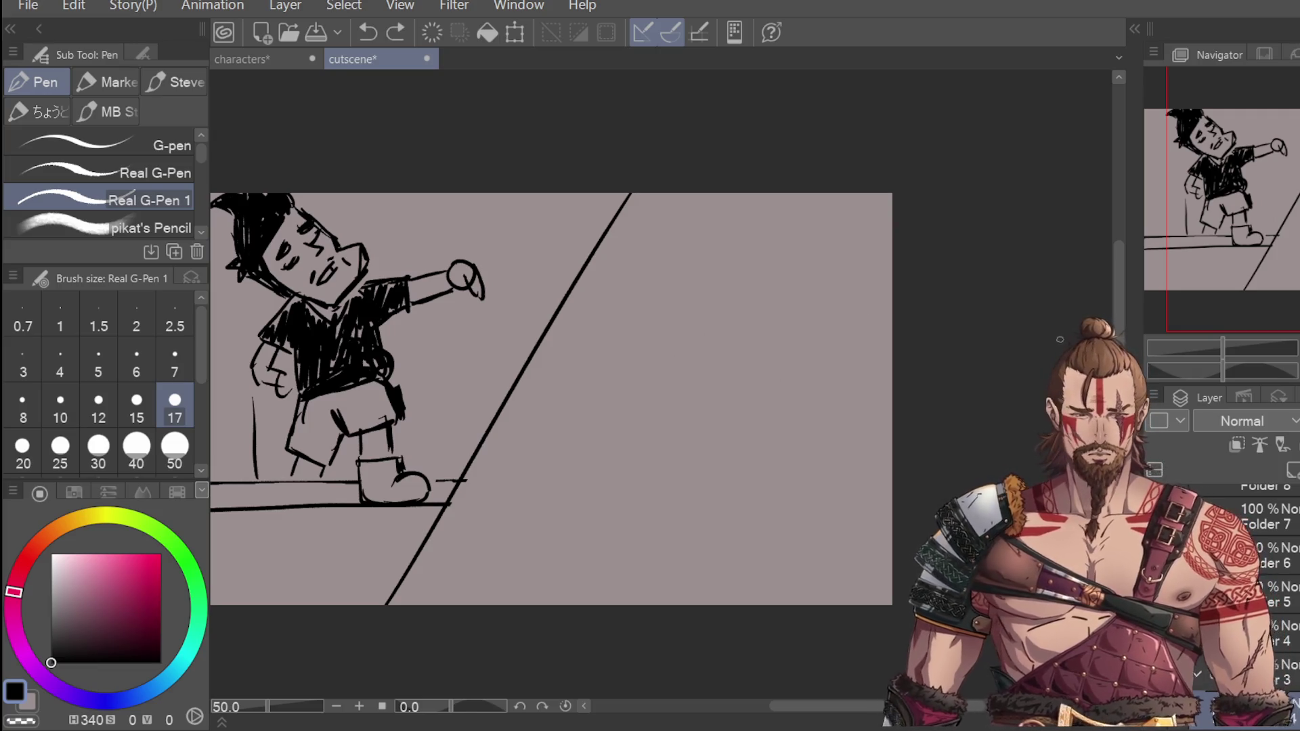
scroll(630, 343, down, 1)
scroll(671, 332, up, 1)
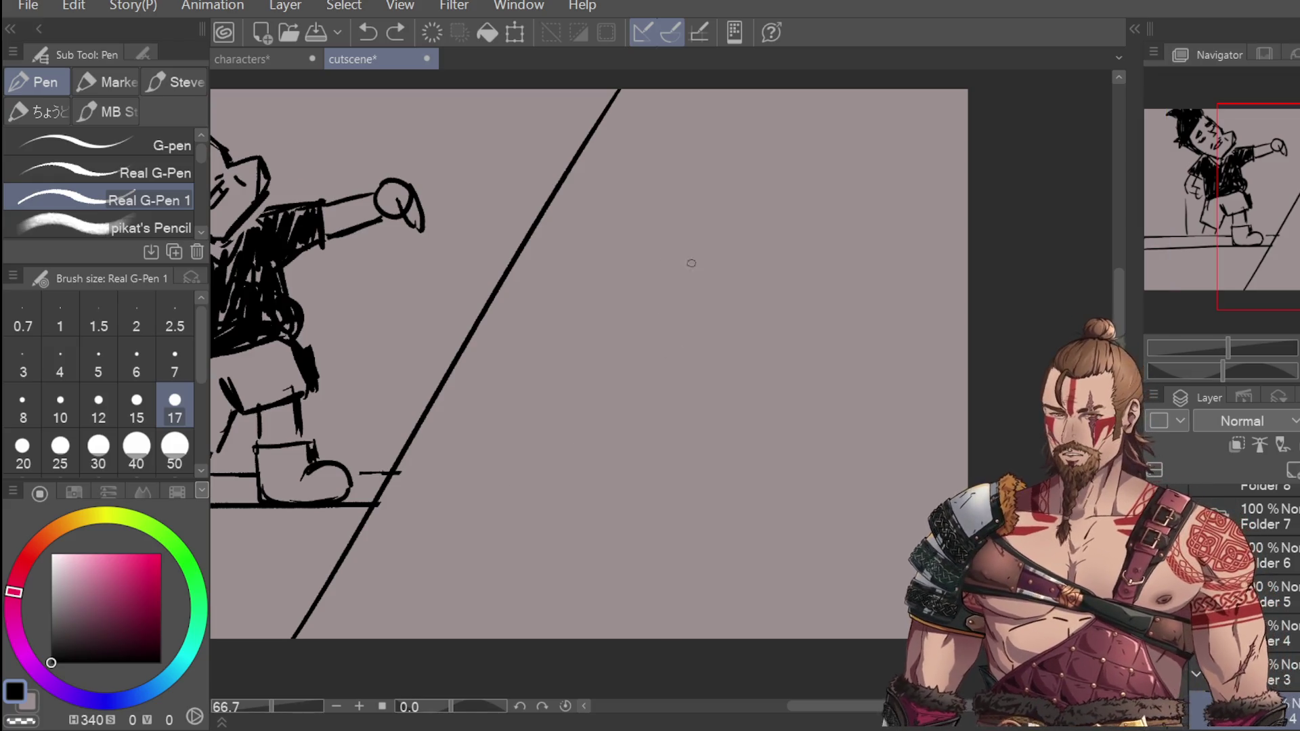
Step: Outline the second character's shield-shaped face with its chin and bottom-right corner
mouse_move(652, 280)
mouse_down()
mouse_move(654, 348)
mouse_move(692, 253)
mouse_move(764, 248)
mouse_move(794, 327)
mouse_up()
key(ctrl+z)
mouse_move(781, 255)
mouse_down()
mouse_move(786, 335)
mouse_move(791, 250)
mouse_up()
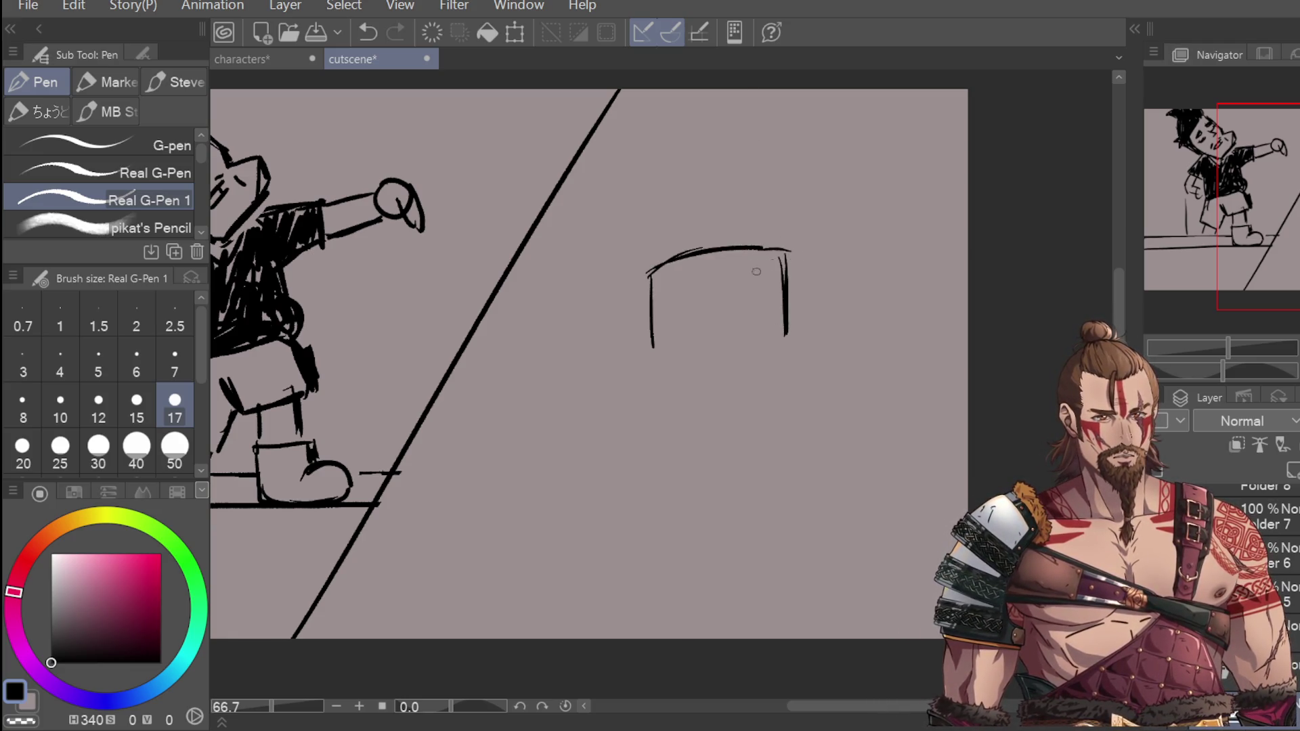
mouse_move(653, 279)
mouse_down()
mouse_move(652, 379)
mouse_move(700, 418)
mouse_up()
key(ctrl+z)
mouse_move(654, 379)
mouse_down()
mouse_move(725, 422)
mouse_move(778, 376)
mouse_up()
key(ctrl+z)
mouse_move(785, 332)
mouse_down()
mouse_move(784, 371)
mouse_move(730, 425)
mouse_move(711, 386)
mouse_move(750, 391)
mouse_up()
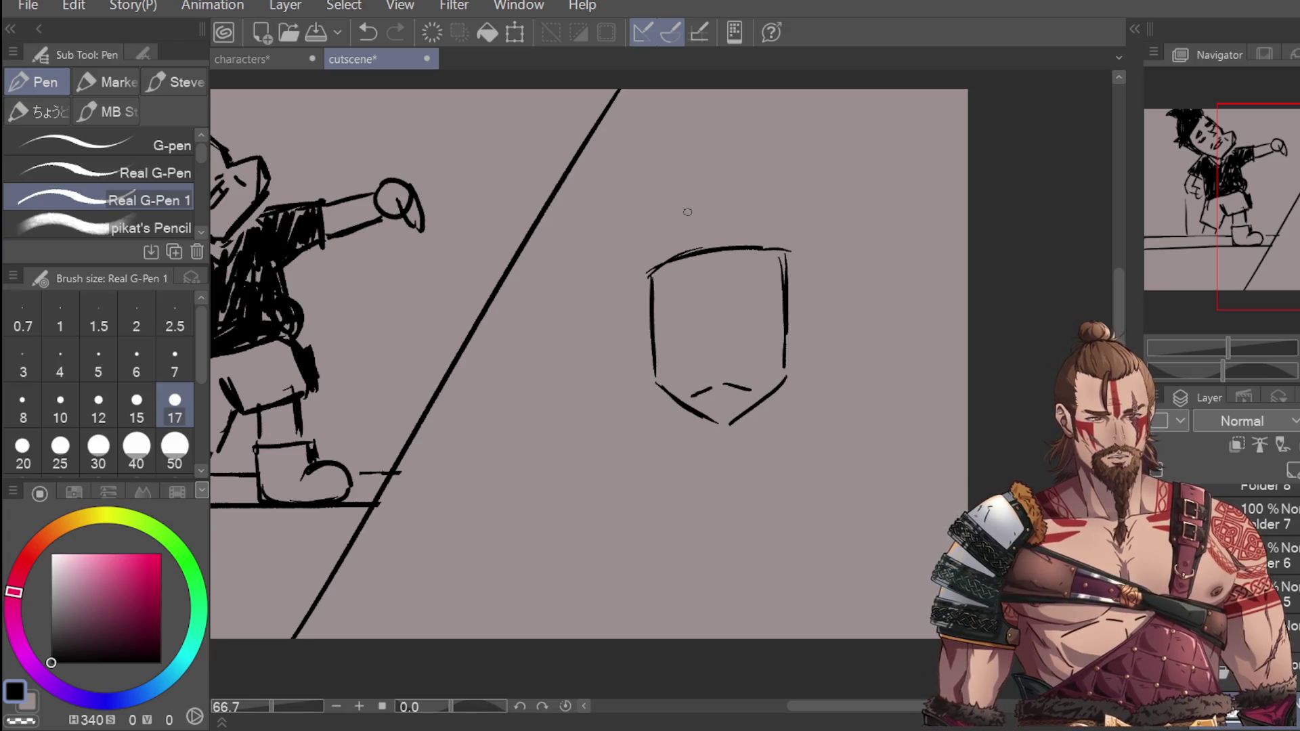
Step: Try out inner face lines, an eyelid and top-corner strokes, reworking them with undos
drag(711, 298, 723, 374)
key(ctrl+z)
mouse_move(714, 320)
mouse_down()
mouse_move(718, 371)
mouse_move(722, 353)
mouse_move(774, 318)
mouse_move(755, 344)
mouse_move(753, 328)
mouse_up()
key(ctrl+z)
mouse_move(664, 332)
mouse_down()
mouse_move(707, 321)
mouse_move(679, 345)
mouse_move(677, 332)
mouse_up()
key(ctrl+z)
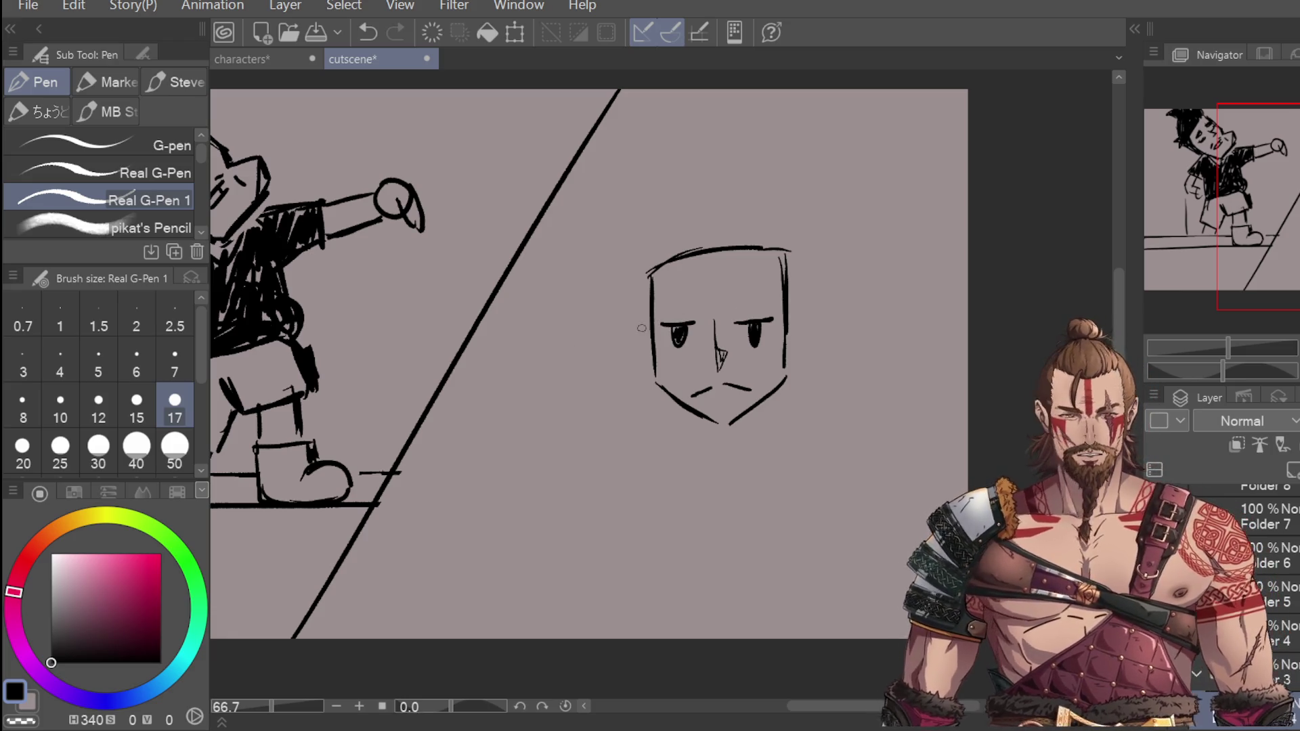
drag(764, 281, 787, 241)
drag(704, 179, 622, 371)
key(ctrl+z)
drag(631, 252, 715, 260)
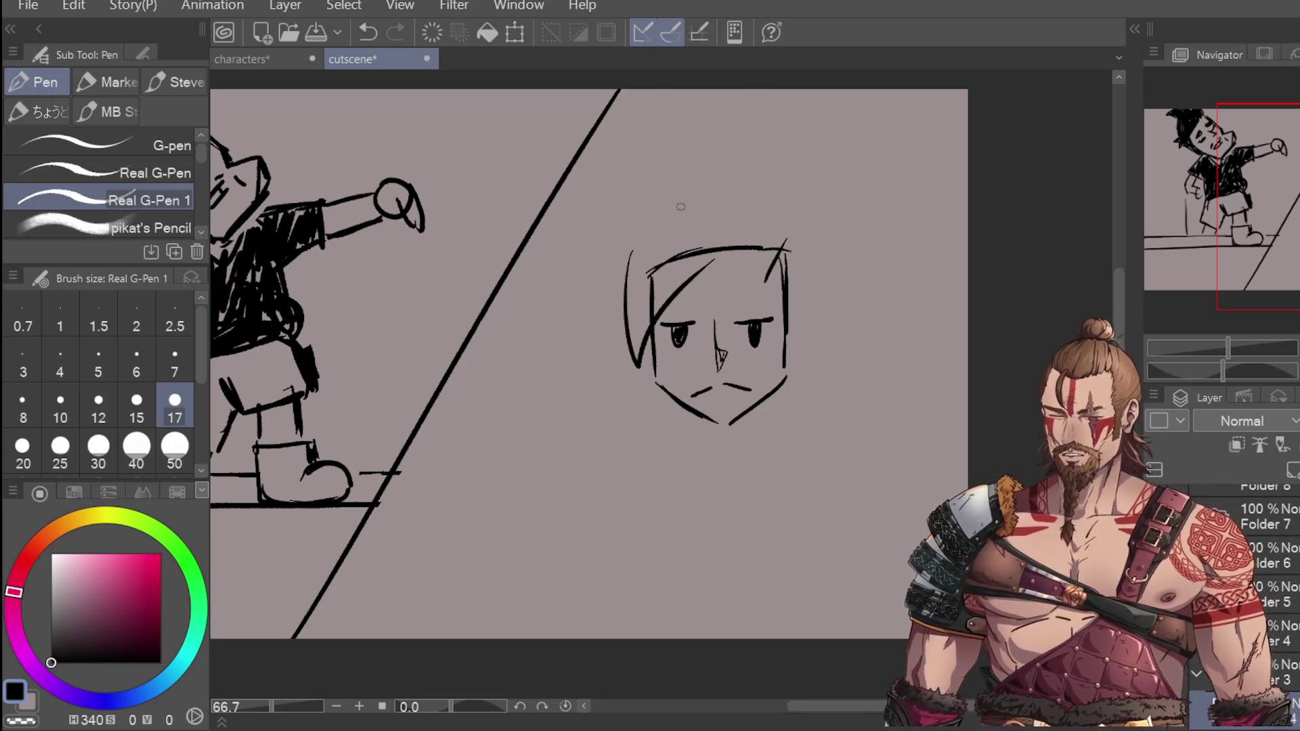
mouse_move(684, 274)
mouse_down()
mouse_move(713, 323)
mouse_move(796, 247)
mouse_move(712, 257)
mouse_move(720, 310)
mouse_move(773, 231)
mouse_up()
key(ctrl+z)
key(ctrl+z)
key(ctrl+z)
key(ctrl+z)
Step: Draw the hair outline around the head and shaggy locks on both sides
mouse_move(633, 215)
mouse_down()
mouse_move(691, 284)
mouse_move(720, 173)
mouse_move(783, 181)
mouse_move(774, 247)
mouse_up()
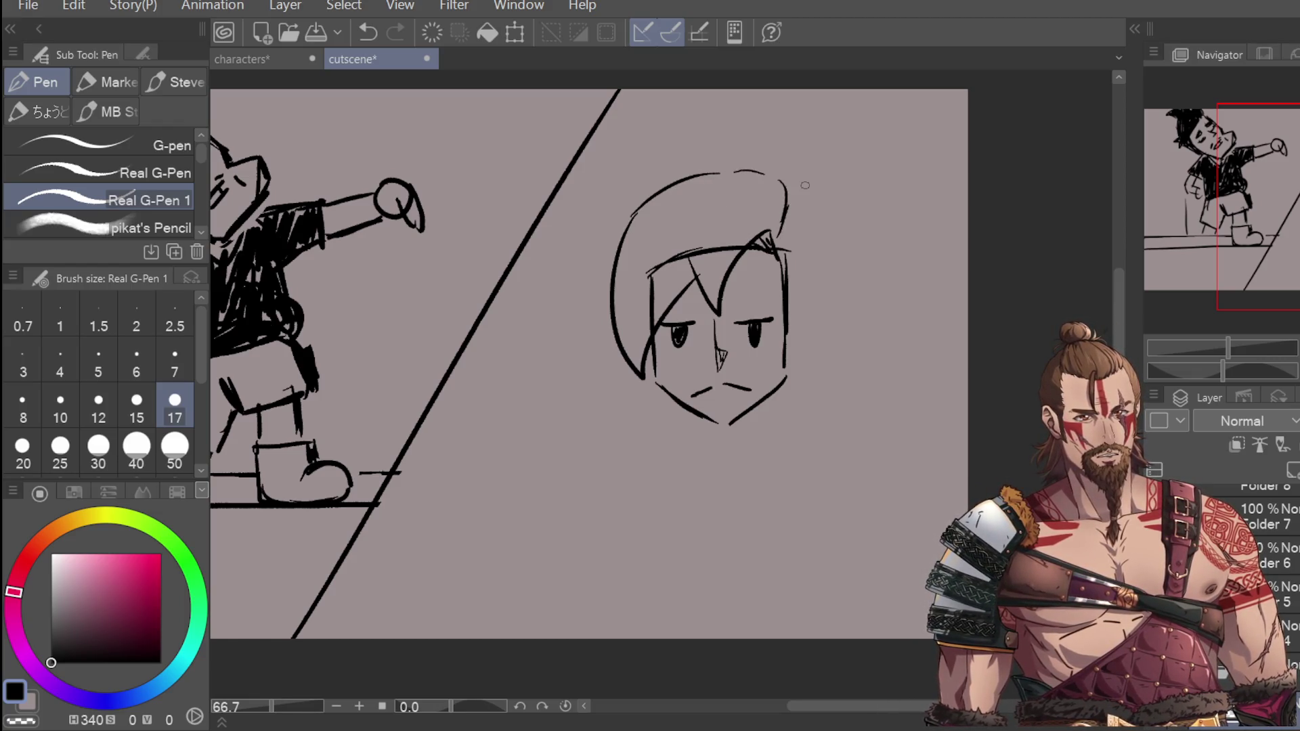
mouse_move(783, 201)
mouse_down()
mouse_move(802, 302)
mouse_move(782, 352)
mouse_up()
mouse_move(791, 230)
mouse_down()
mouse_move(780, 302)
mouse_move(806, 359)
mouse_move(795, 368)
mouse_up()
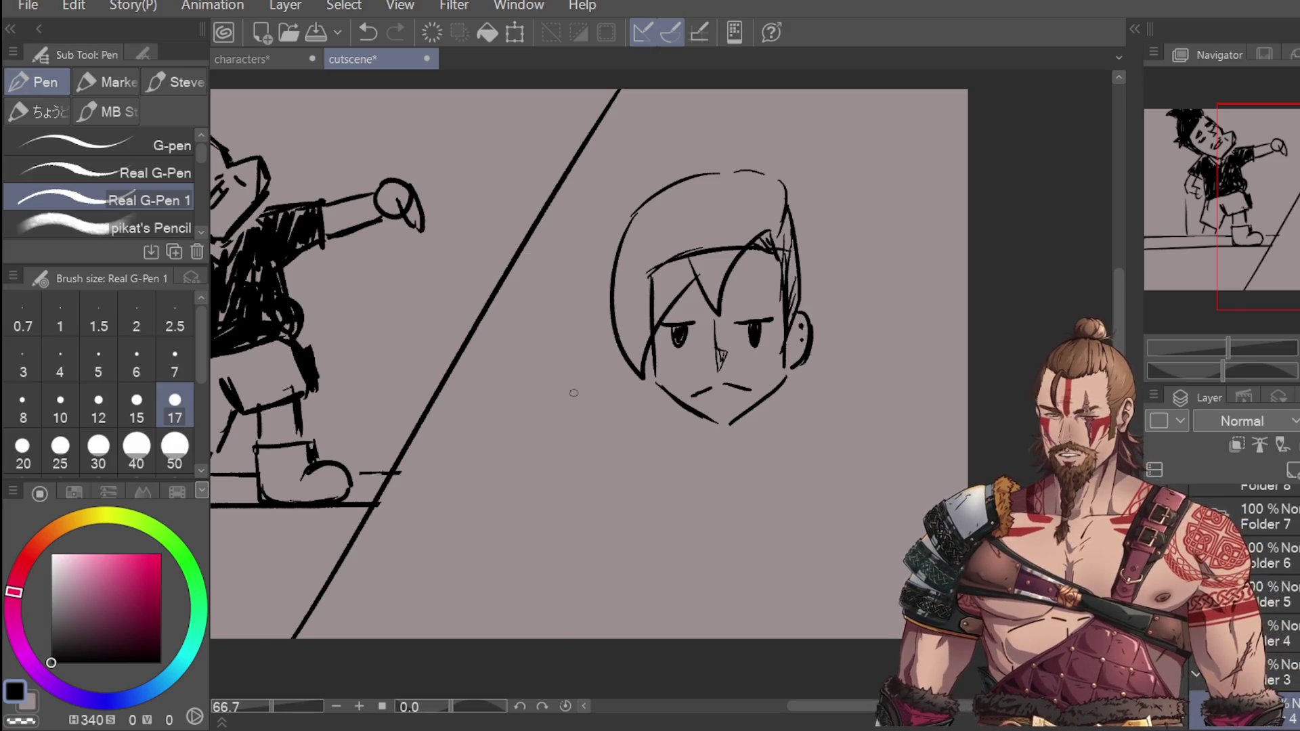
mouse_move(621, 231)
mouse_down()
mouse_move(572, 245)
mouse_move(587, 288)
mouse_move(572, 349)
mouse_move(618, 353)
mouse_up()
key(ctrl+z)
mouse_move(590, 279)
mouse_down()
mouse_move(594, 381)
mouse_move(615, 339)
mouse_move(667, 444)
mouse_up()
mouse_move(808, 334)
mouse_down()
mouse_move(832, 392)
mouse_move(806, 432)
mouse_up()
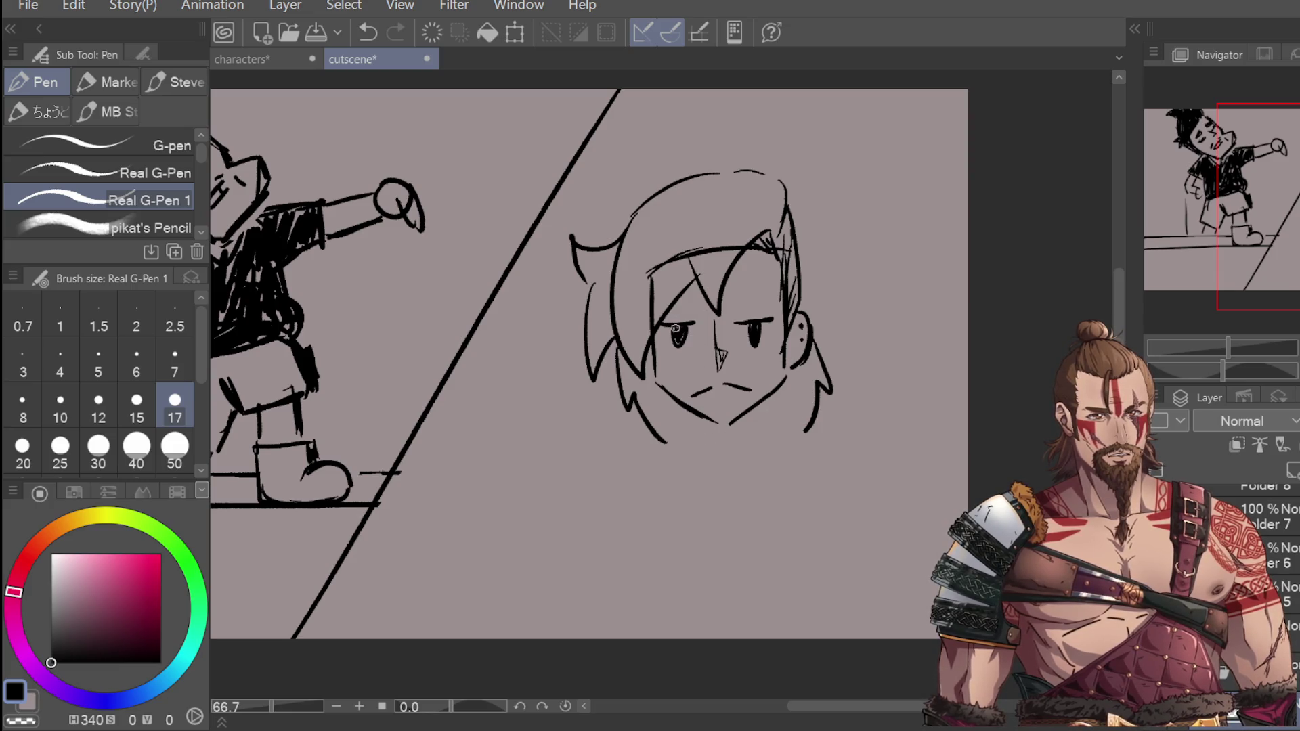
Step: Add the eyebrow above the left eye and extend the mouth line
mouse_move(733, 303)
mouse_down()
mouse_move(773, 300)
mouse_move(668, 315)
mouse_move(699, 308)
mouse_up()
key(ctrl+z)
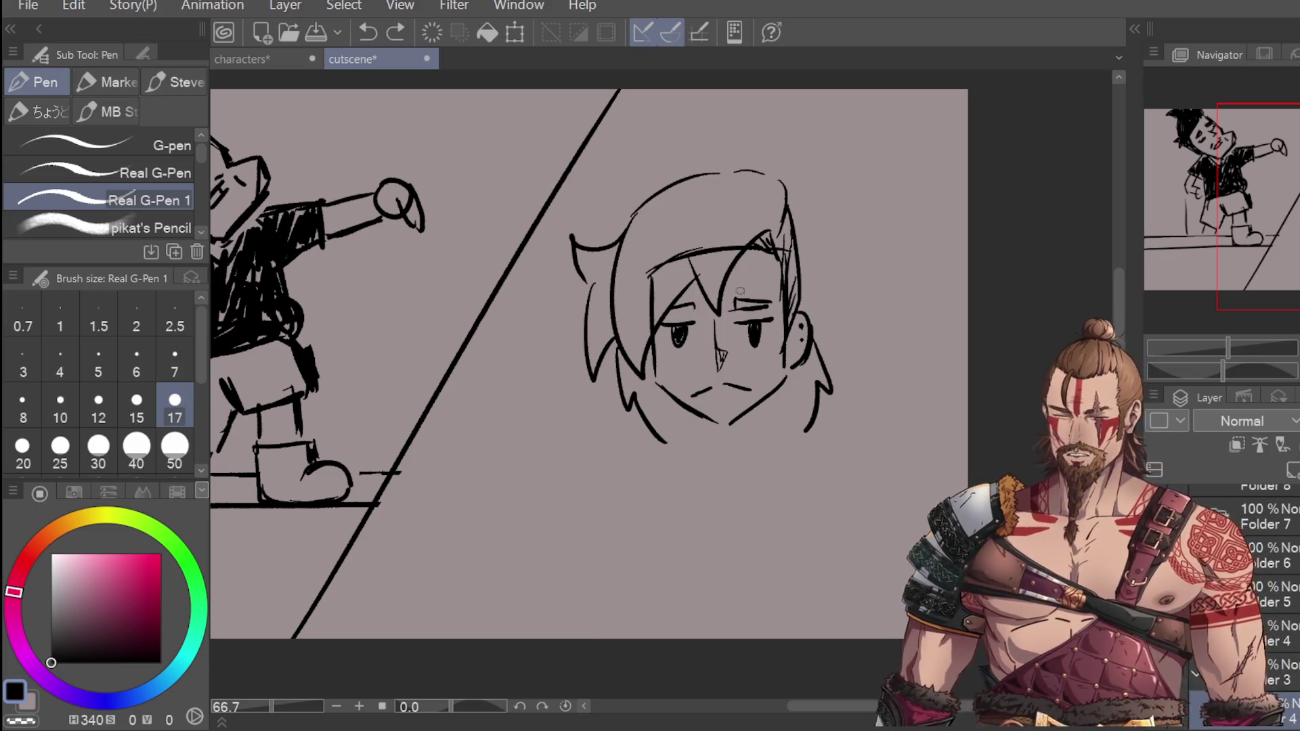
drag(687, 304, 667, 313)
drag(711, 384, 704, 387)
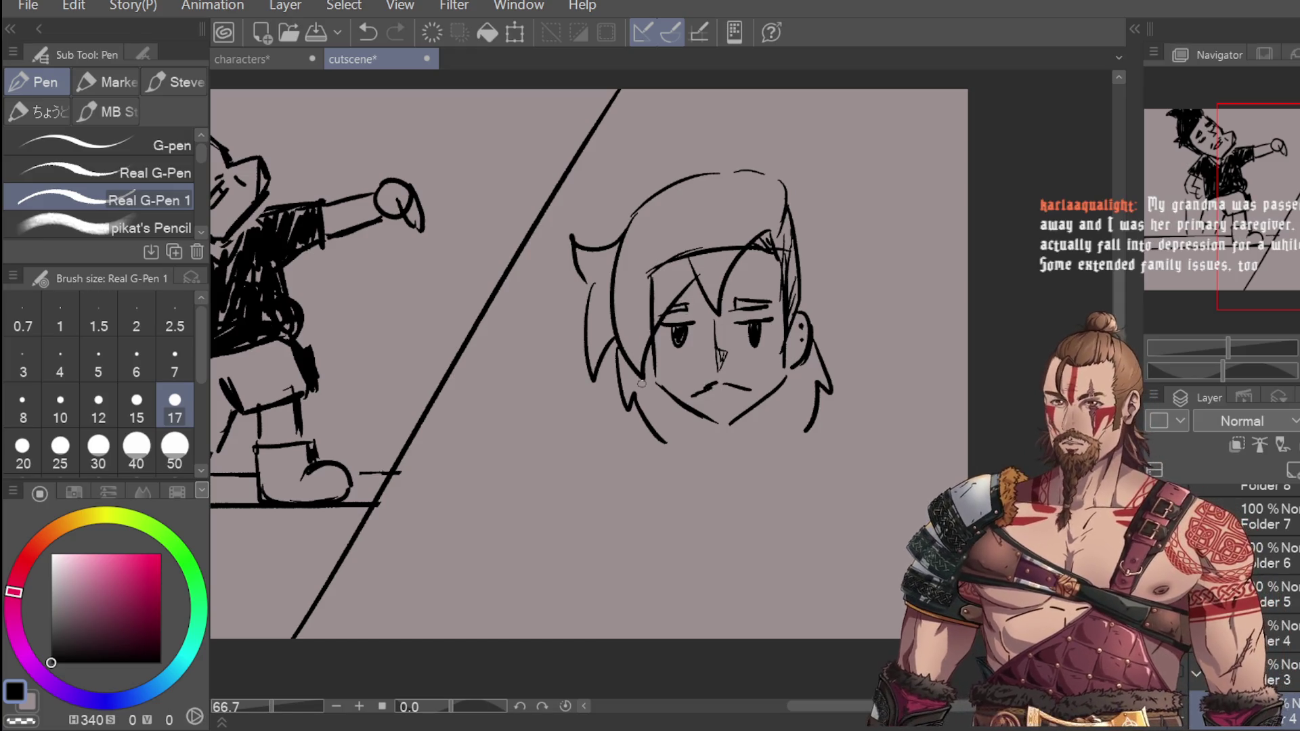
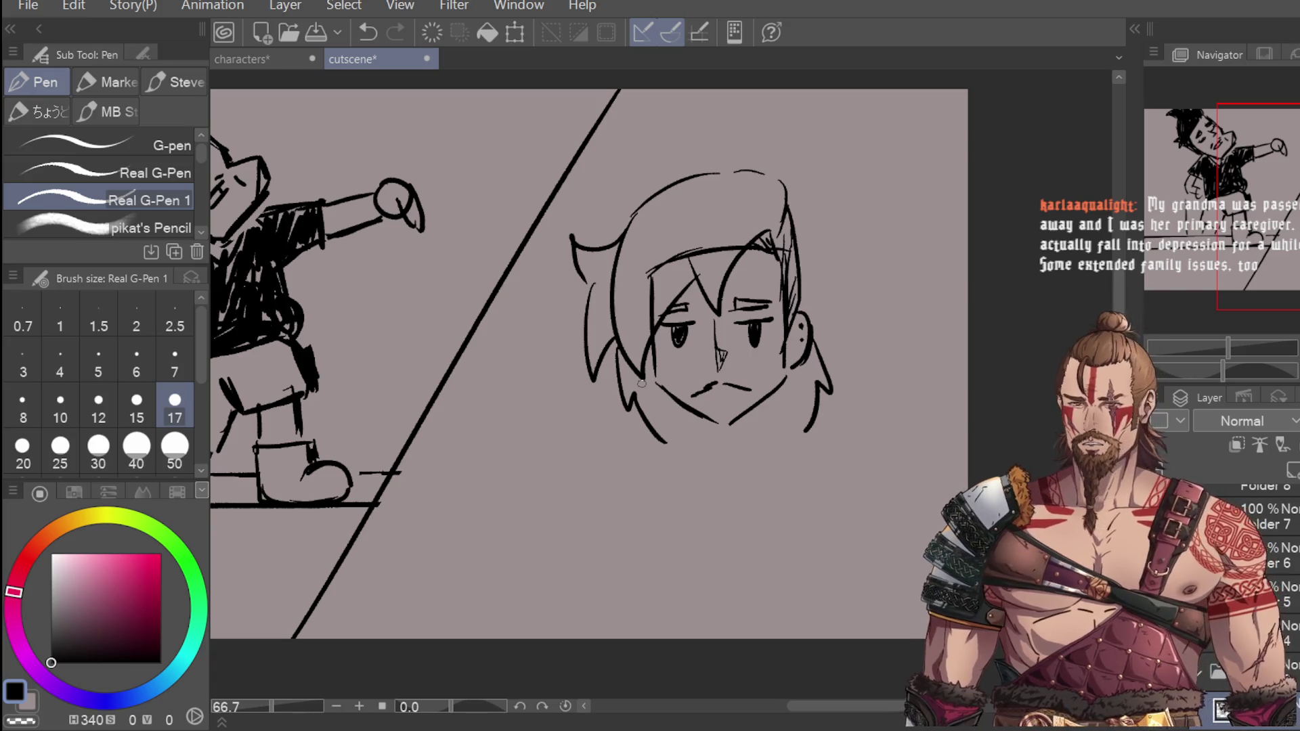
Step: Redraw the right-hand character's chin and right jaw line up to the cheek
mouse_move(656, 383)
mouse_down()
mouse_move(726, 426)
mouse_move(754, 383)
mouse_move(785, 374)
mouse_up()
key(ctrl+z)
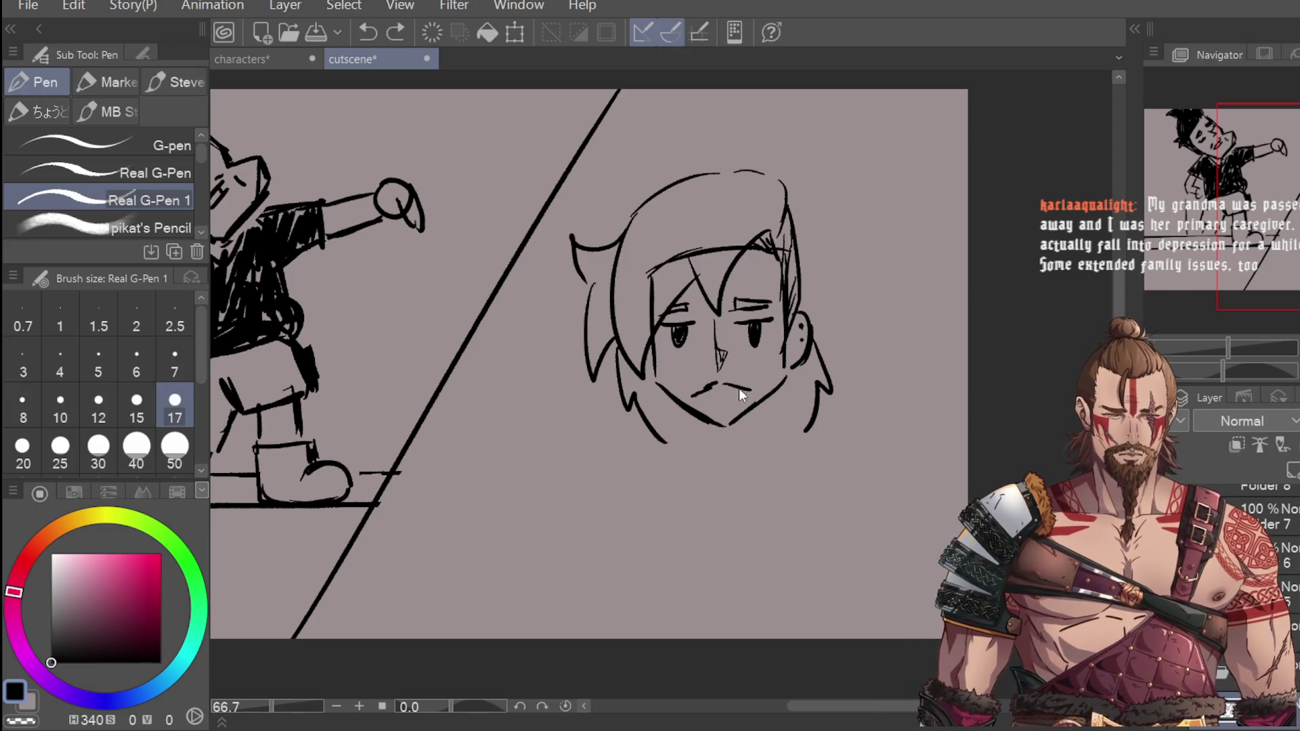
drag(726, 425, 784, 375)
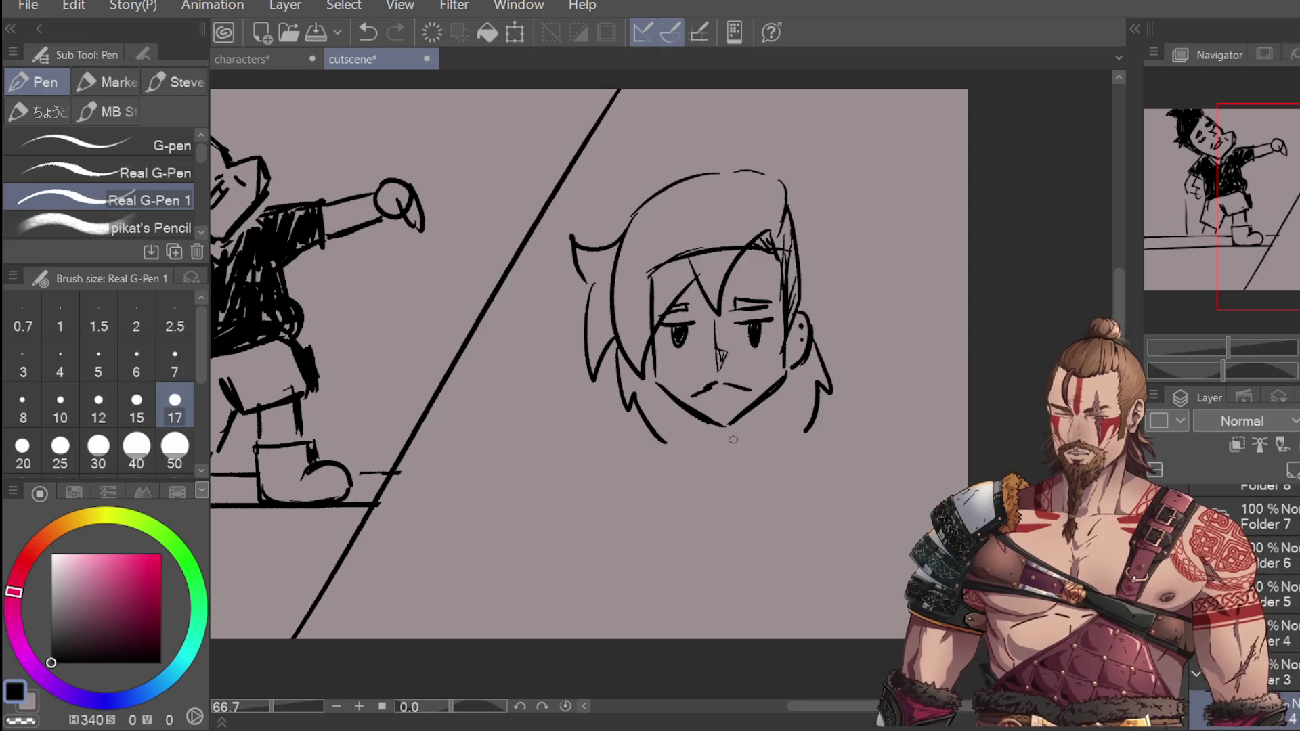
scroll(733, 439, down, 2)
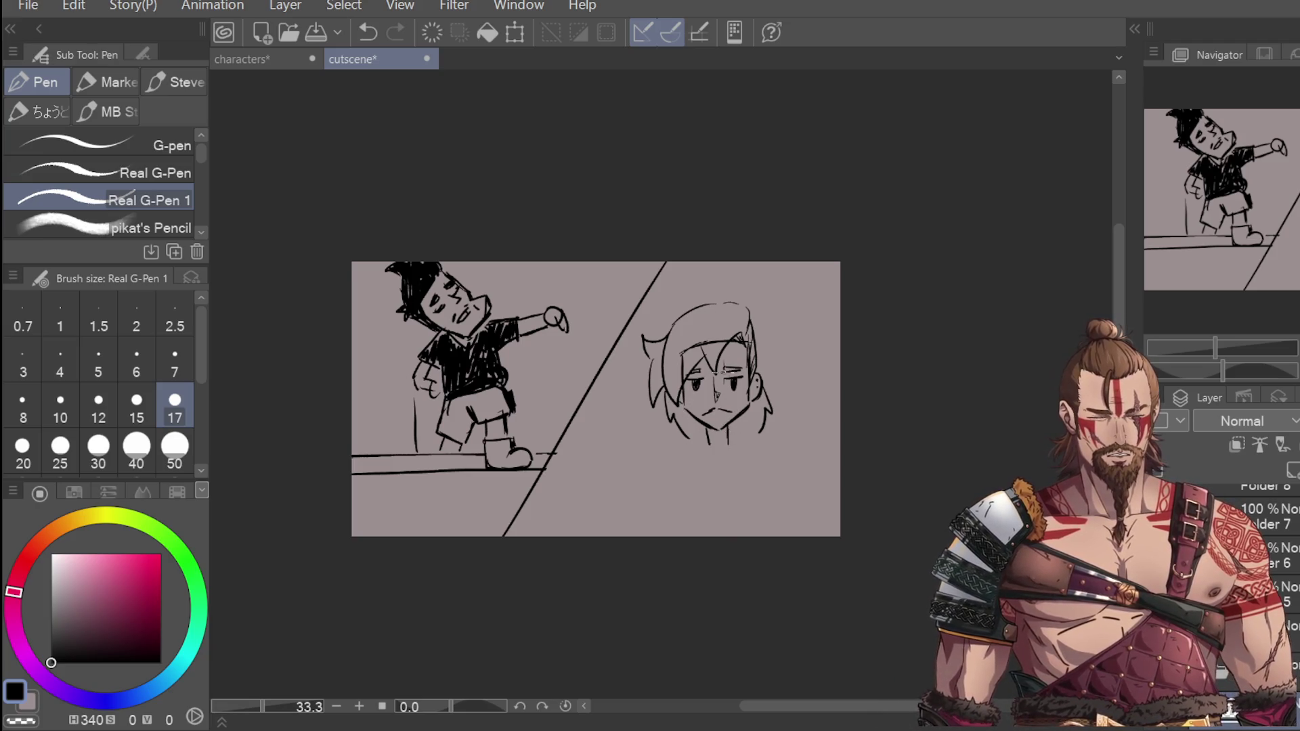
scroll(736, 431, up, 1)
Step: Sketch the neck, a short collar and a tie running down the chest
mouse_move(691, 440)
mouse_down()
mouse_move(671, 471)
mouse_move(713, 467)
mouse_up()
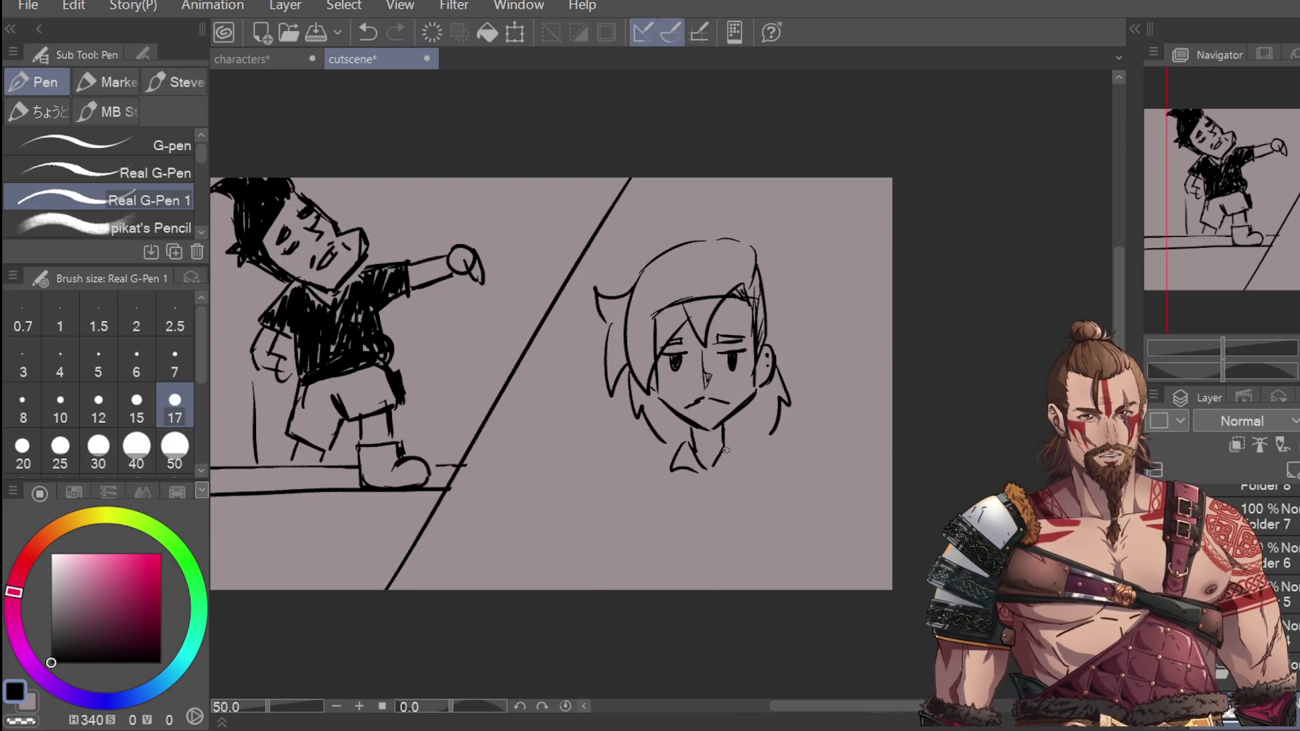
key(ctrl+z)
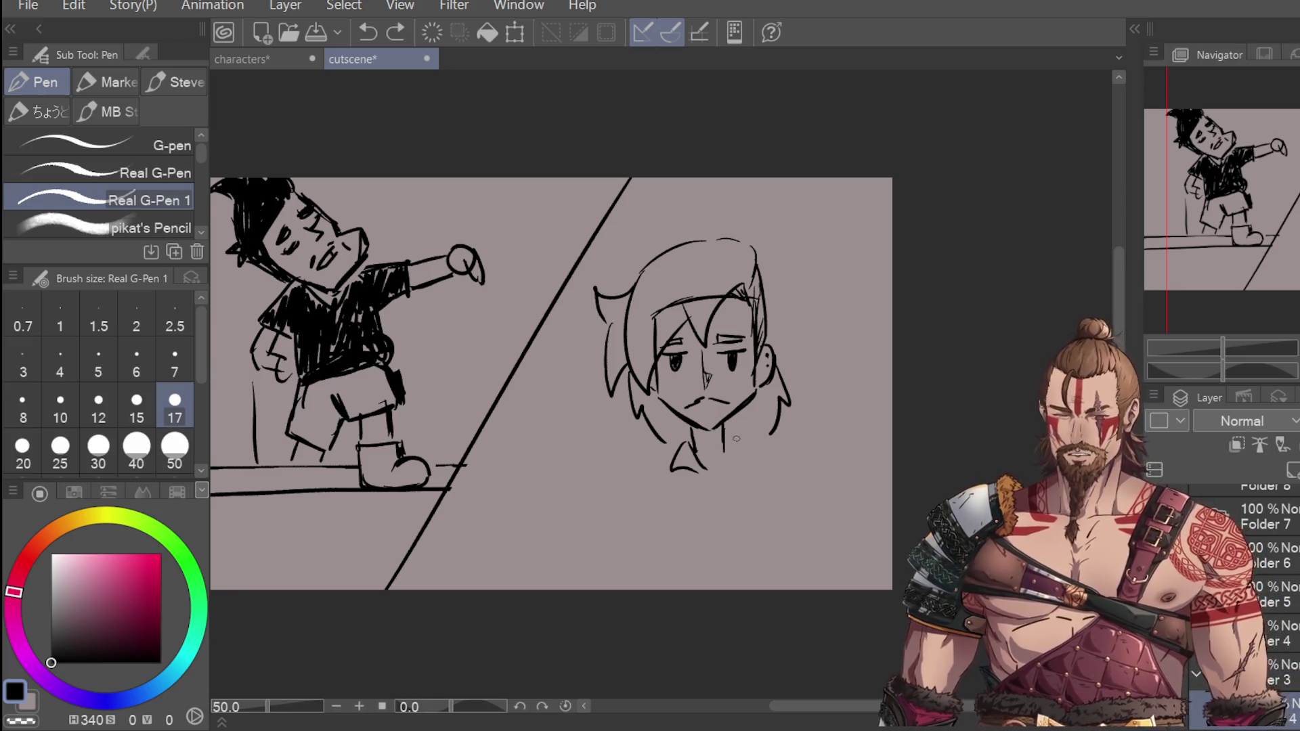
key(ctrl+z)
mouse_move(692, 436)
mouse_down()
mouse_move(683, 446)
mouse_move(724, 474)
mouse_up()
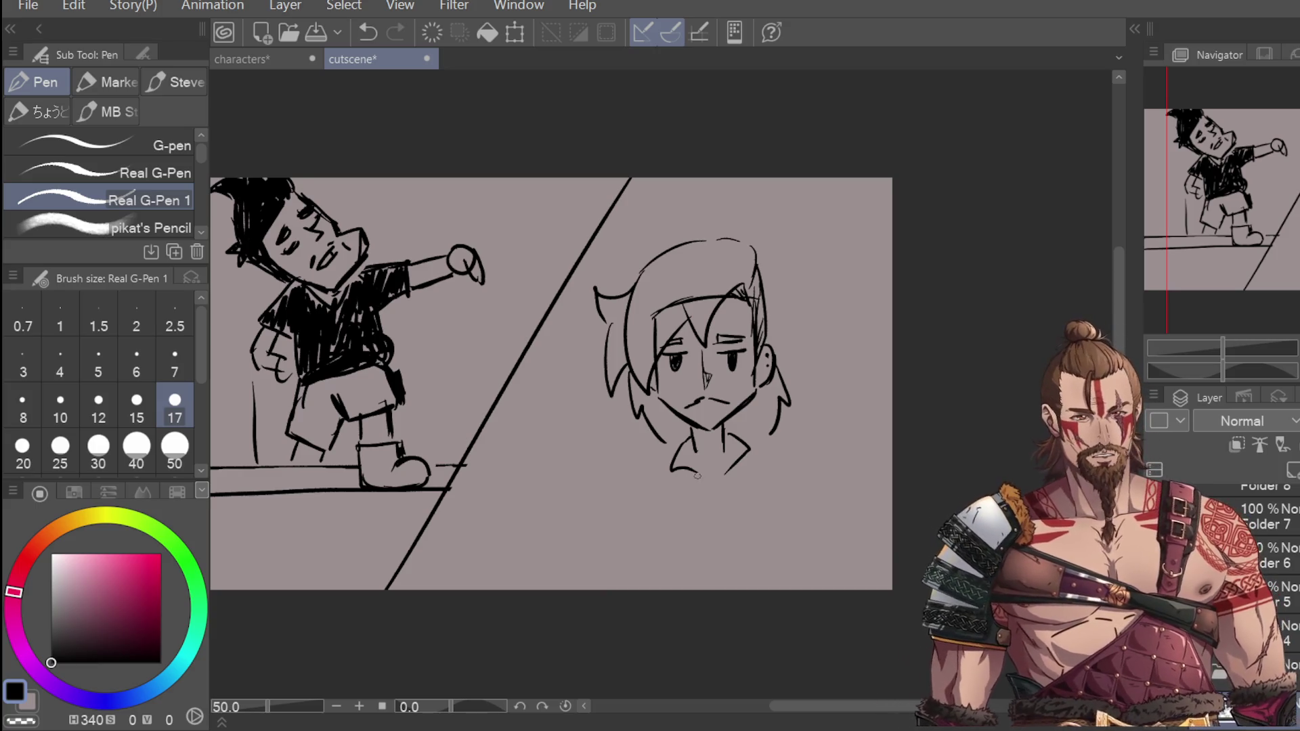
mouse_move(720, 477)
mouse_down()
mouse_move(708, 493)
mouse_move(699, 480)
mouse_move(693, 505)
mouse_move(711, 581)
mouse_up()
key(ctrl+z)
drag(696, 509, 712, 584)
drag(724, 493, 733, 582)
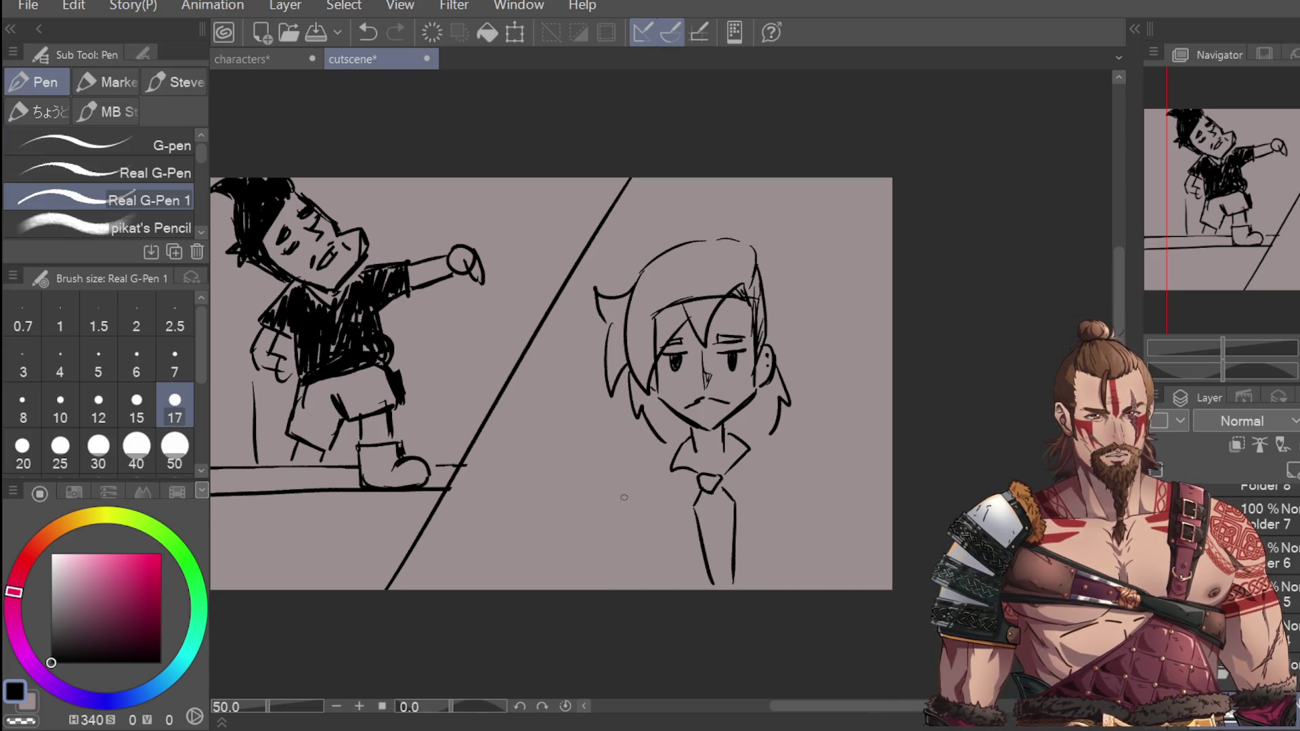
Step: Draw the shirt front on the left torso and the jacket's right edge
mouse_move(665, 478)
mouse_down()
mouse_move(649, 503)
mouse_move(674, 588)
mouse_up()
drag(757, 466, 779, 579)
key(ctrl+z)
key(ctrl+z)
mouse_move(767, 512)
mouse_down()
mouse_move(787, 559)
mouse_move(775, 584)
mouse_up()
drag(759, 452, 772, 527)
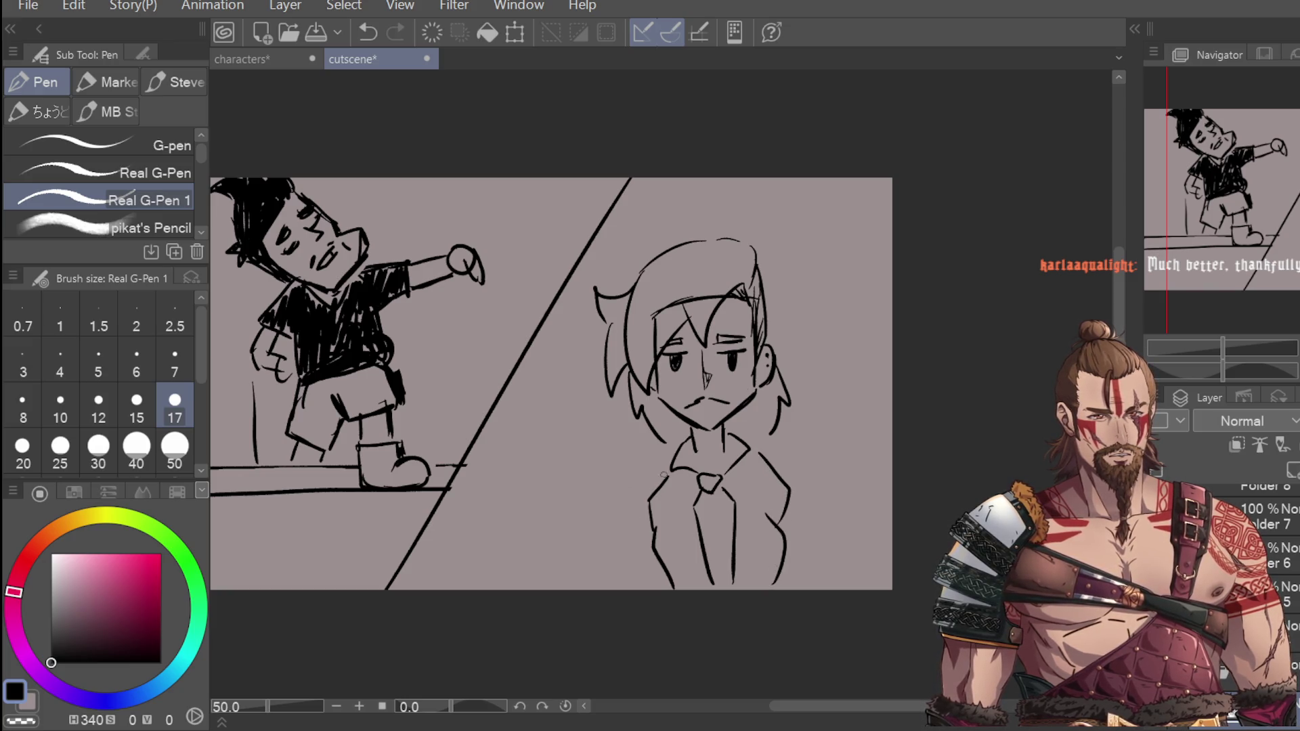
Step: Add the shoulders, left lapel and the jacket's outer sides down the body
drag(664, 476, 638, 492)
key(ctrl+z)
mouse_move(669, 453)
mouse_down()
mouse_move(642, 481)
mouse_move(649, 525)
mouse_move(635, 478)
mouse_up()
drag(759, 447, 787, 493)
drag(626, 479, 620, 589)
mouse_move(791, 475)
mouse_down()
mouse_move(823, 505)
mouse_move(836, 588)
mouse_up()
drag(818, 516, 837, 583)
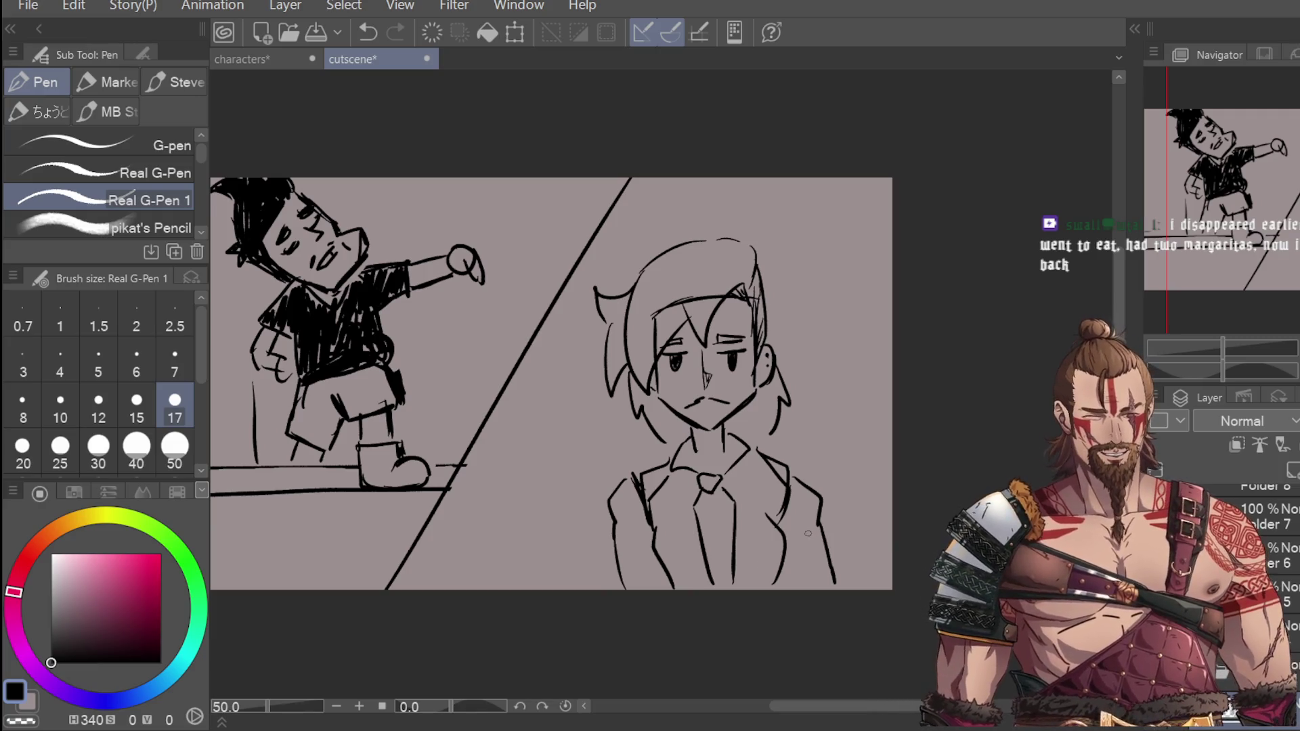
Step: Erase the rough collar and right shoulder, then redraw both shoulders and lapels
key(e)
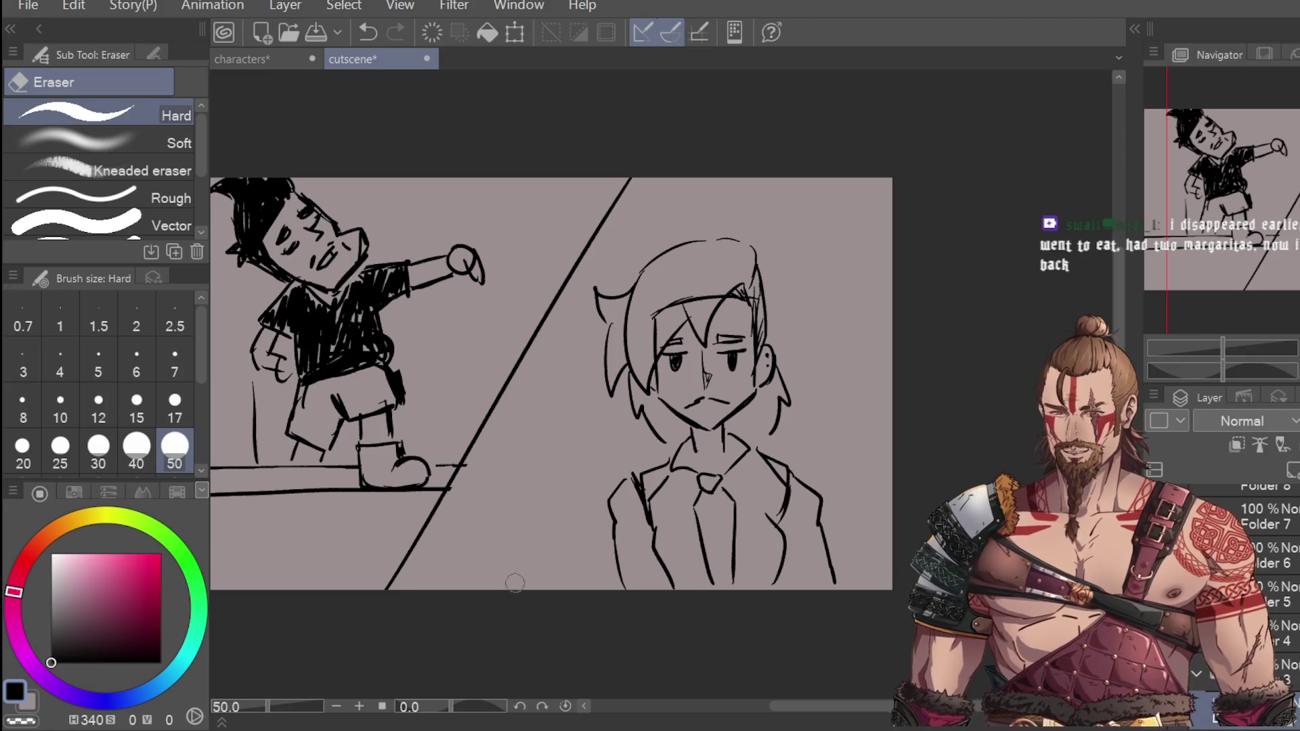
mouse_move(640, 502)
mouse_down()
mouse_move(643, 484)
mouse_move(643, 515)
mouse_up()
drag(800, 518, 783, 457)
key(p)
mouse_move(669, 477)
mouse_down()
mouse_move(631, 482)
mouse_move(662, 464)
mouse_up()
mouse_move(751, 449)
mouse_down()
mouse_move(818, 482)
mouse_move(832, 559)
mouse_up()
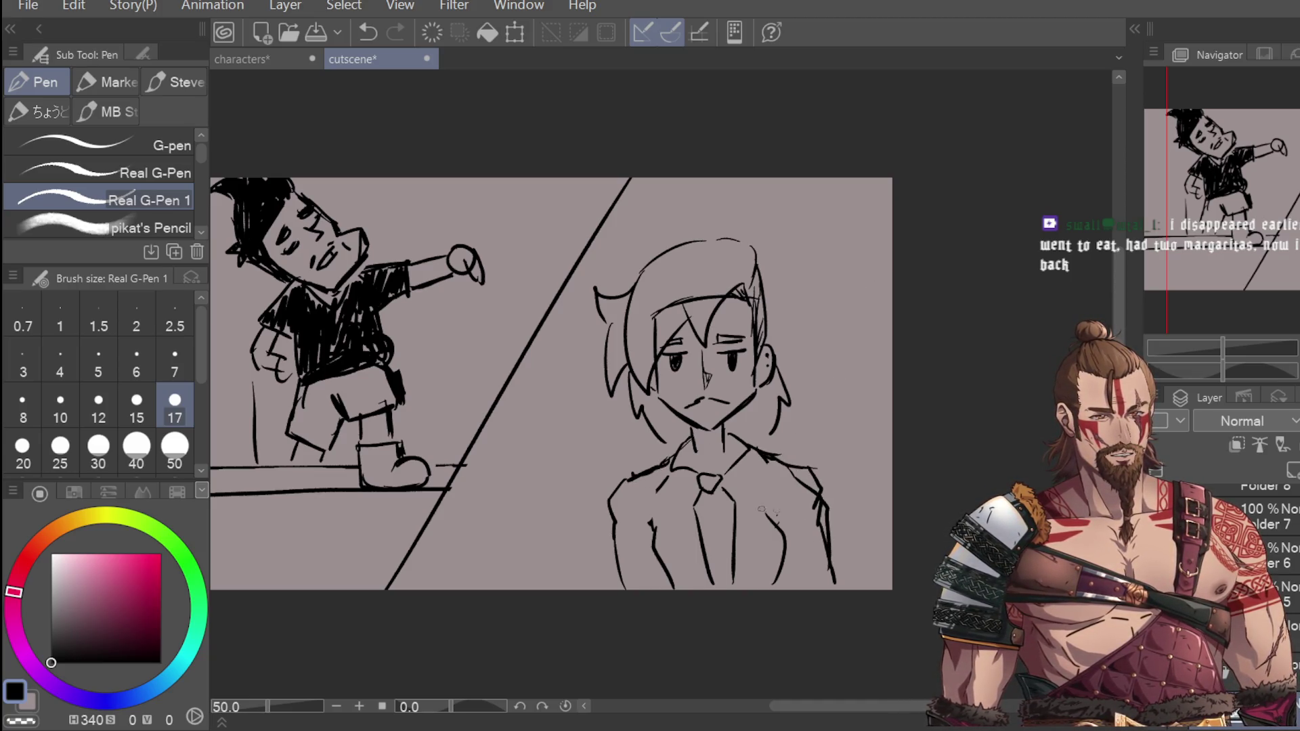
drag(662, 478, 647, 516)
drag(789, 468, 773, 507)
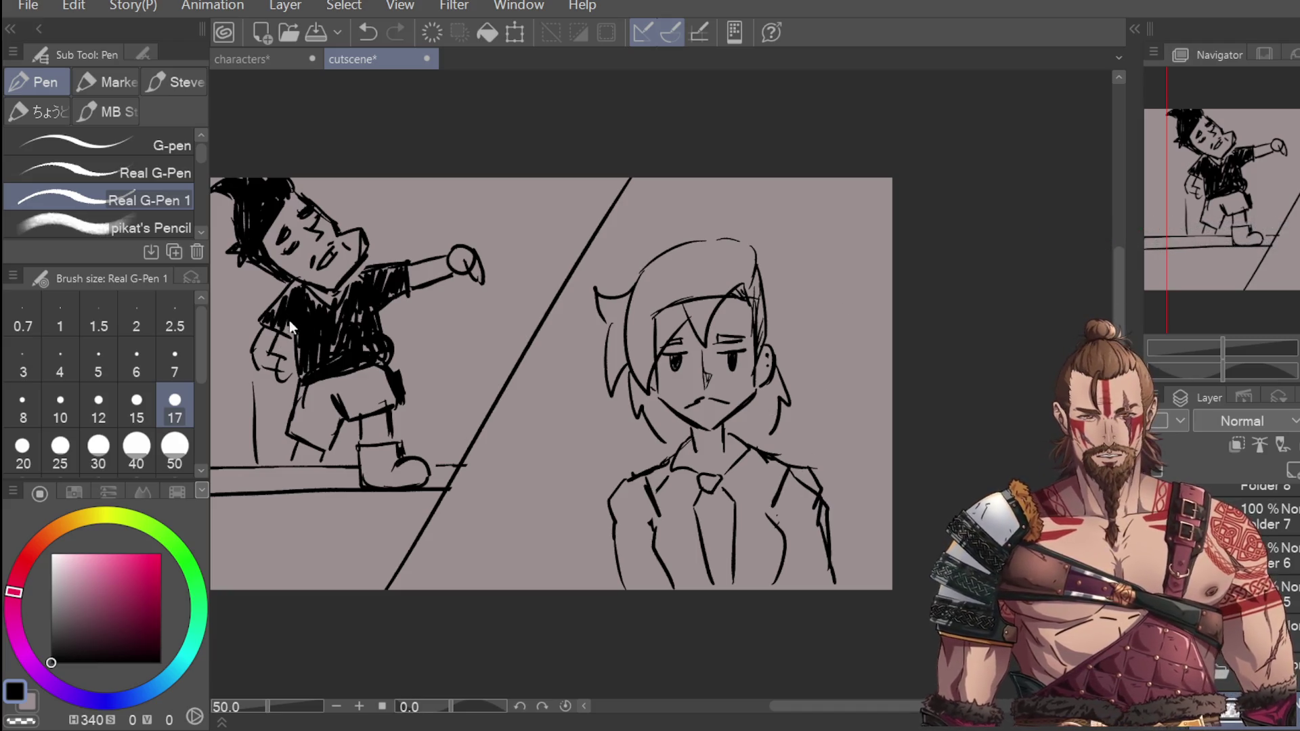
Step: Redraw the jacket's outer edges and erase stray lines from the hair and forehead
key(e)
drag(821, 560, 806, 450)
mouse_move(608, 501)
mouse_down()
mouse_move(616, 569)
mouse_move(626, 522)
mouse_up()
mouse_move(796, 517)
mouse_down()
mouse_move(779, 575)
mouse_move(770, 533)
mouse_move(784, 557)
mouse_move(796, 545)
mouse_move(787, 589)
mouse_up()
key(p)
drag(647, 514, 674, 589)
mouse_move(630, 474)
mouse_down()
mouse_move(613, 514)
mouse_move(623, 581)
mouse_up()
drag(778, 464, 827, 584)
key(e)
mouse_move(677, 298)
mouse_down()
mouse_move(650, 351)
mouse_move(698, 309)
mouse_up()
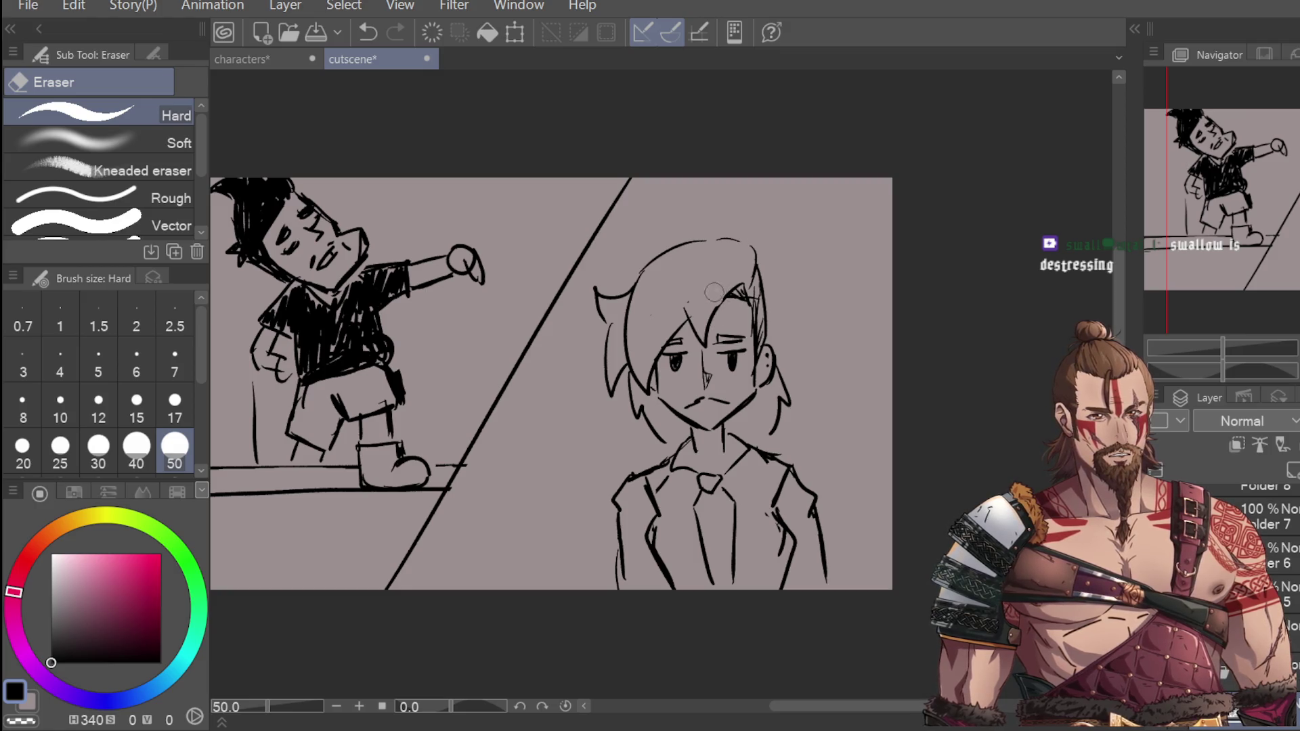
Step: Zoom the view and save the cutscene document with Ctrl+S
scroll(824, 161, down, 2)
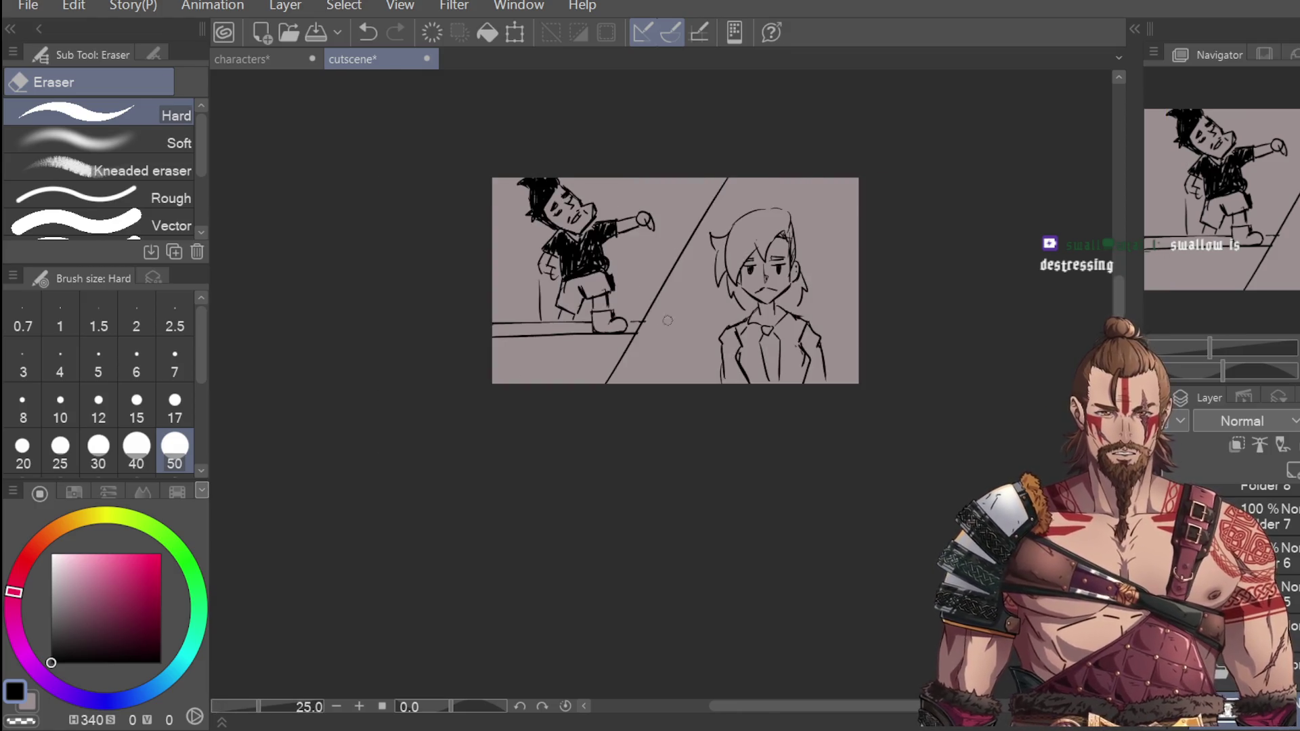
scroll(667, 314, up, 1)
scroll(270, 312, up, 3)
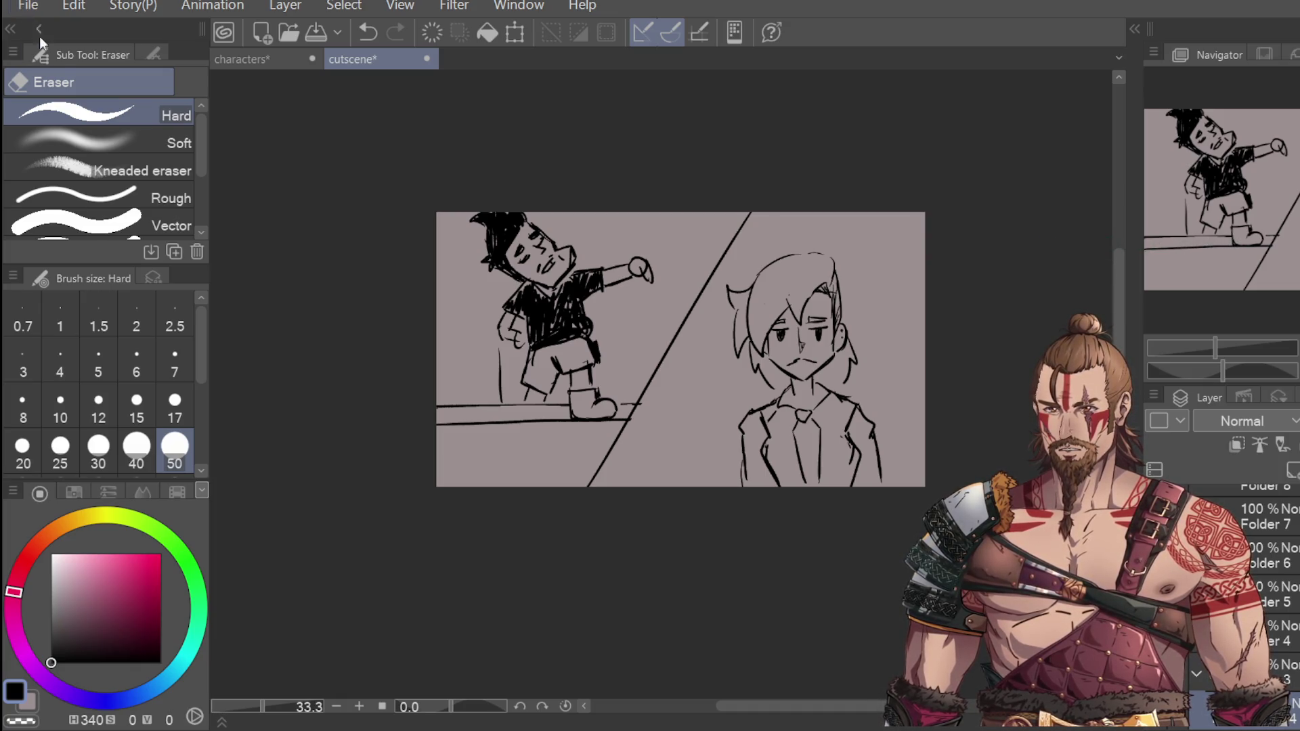
key(ctrl+s)
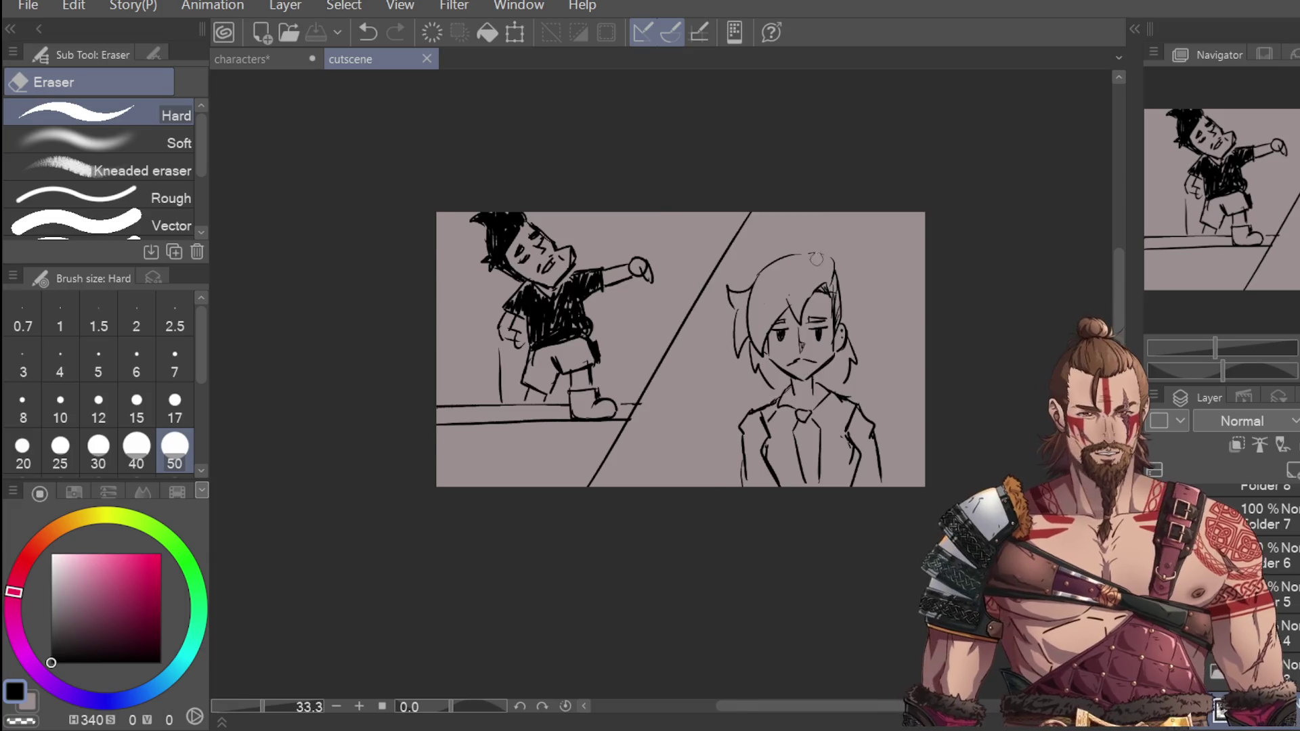
Step: Trim the hair edge and try an ear on the head's right, undoing it
scroll(816, 259, up, 1)
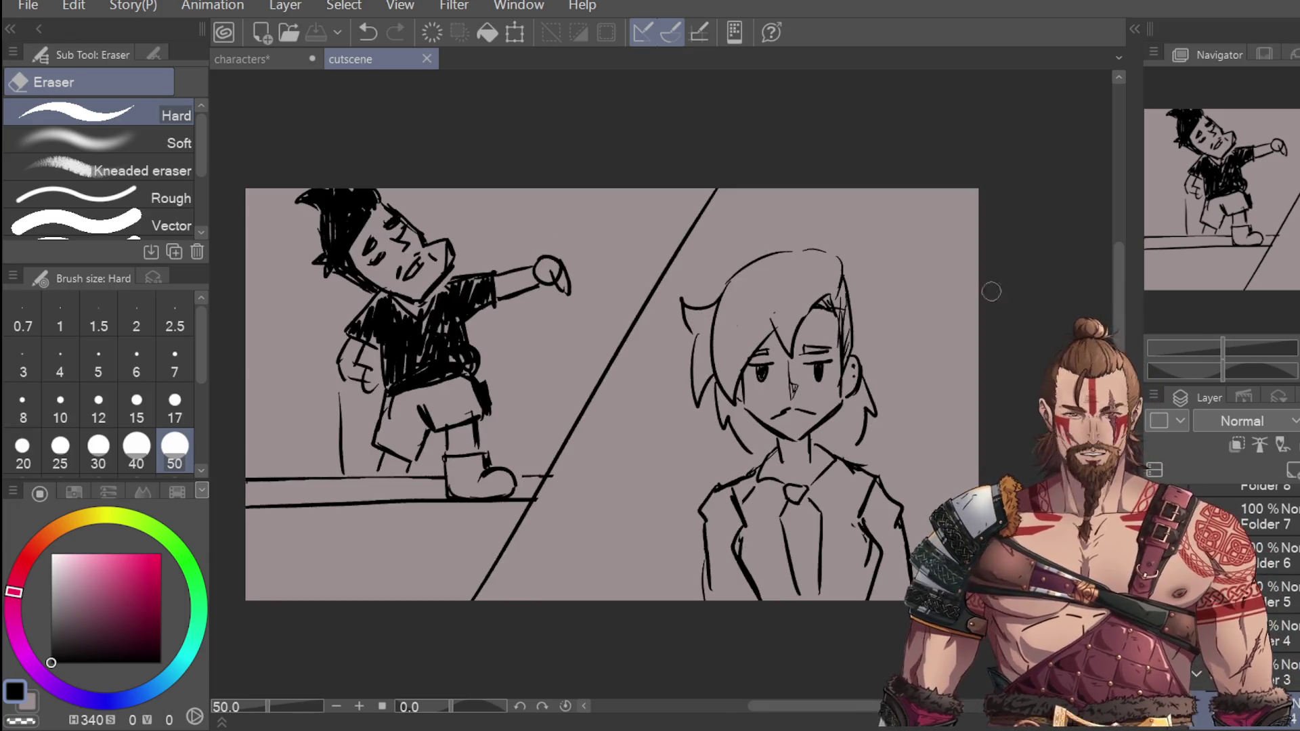
drag(857, 362, 855, 381)
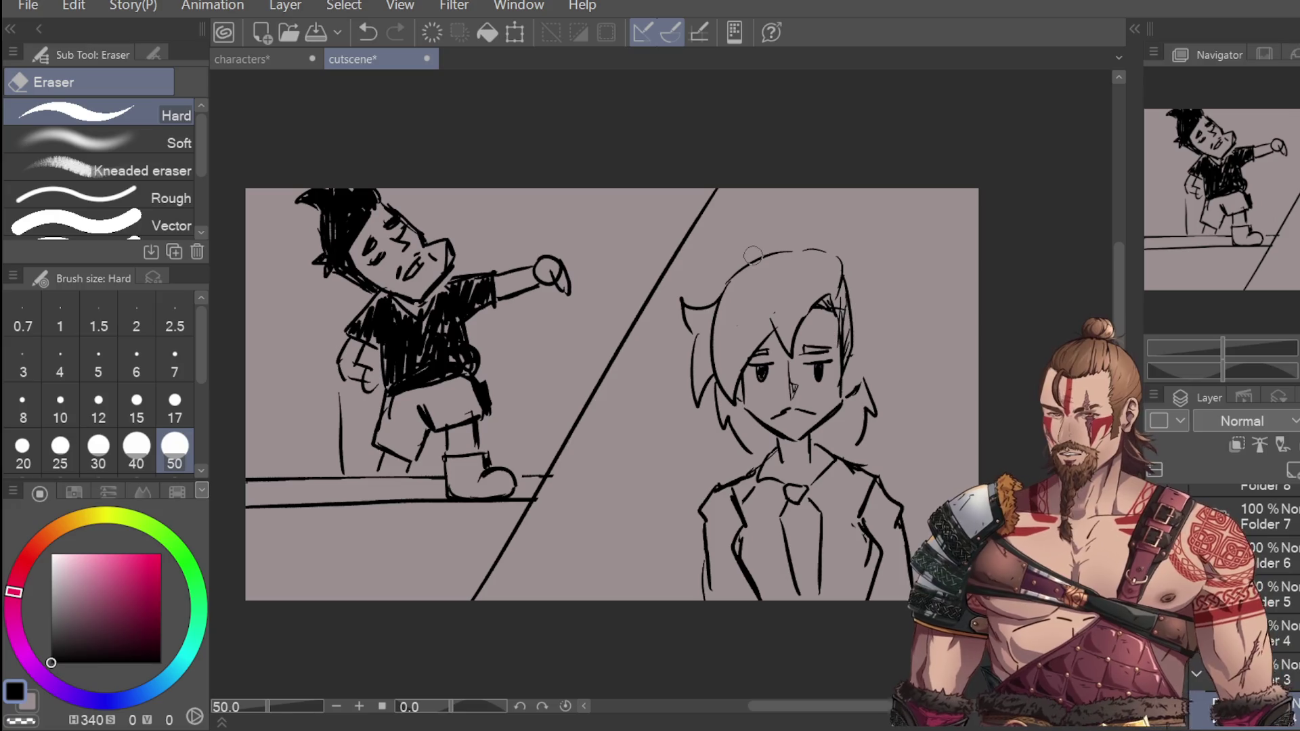
key(p)
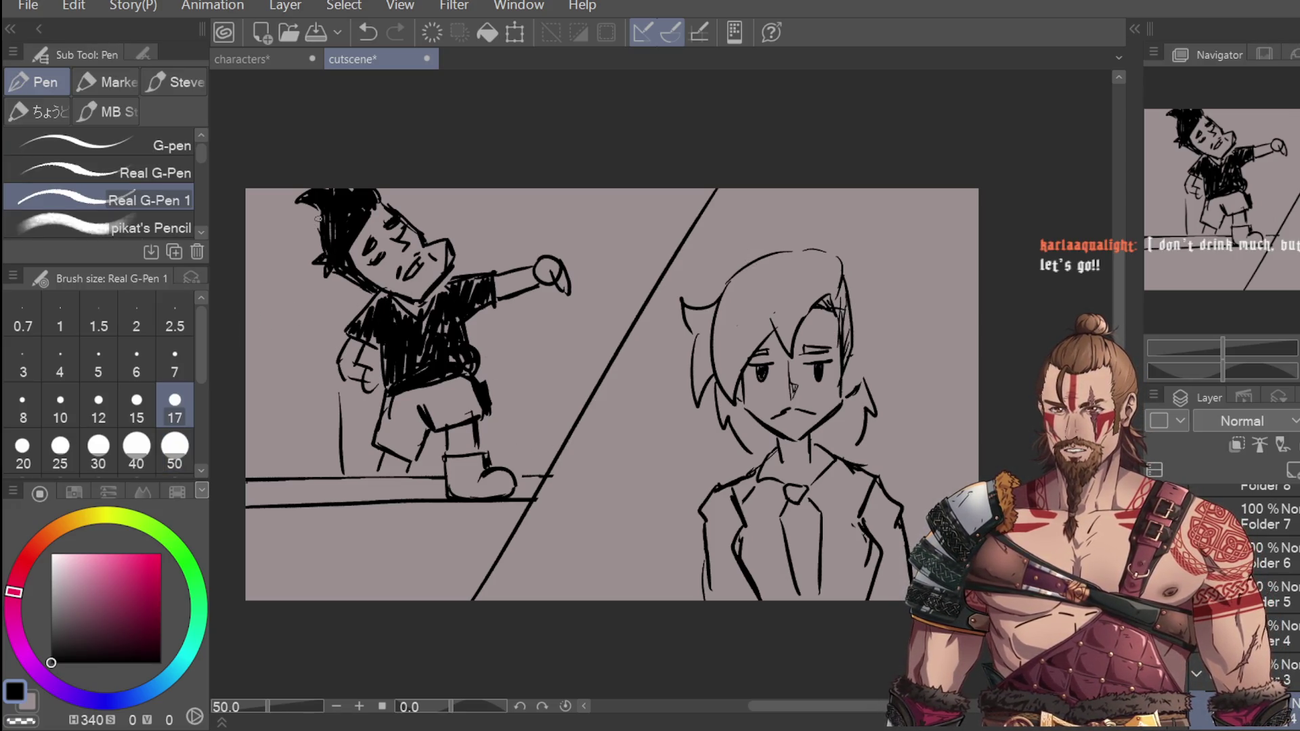
drag(846, 346, 855, 383)
key(ctrl+z)
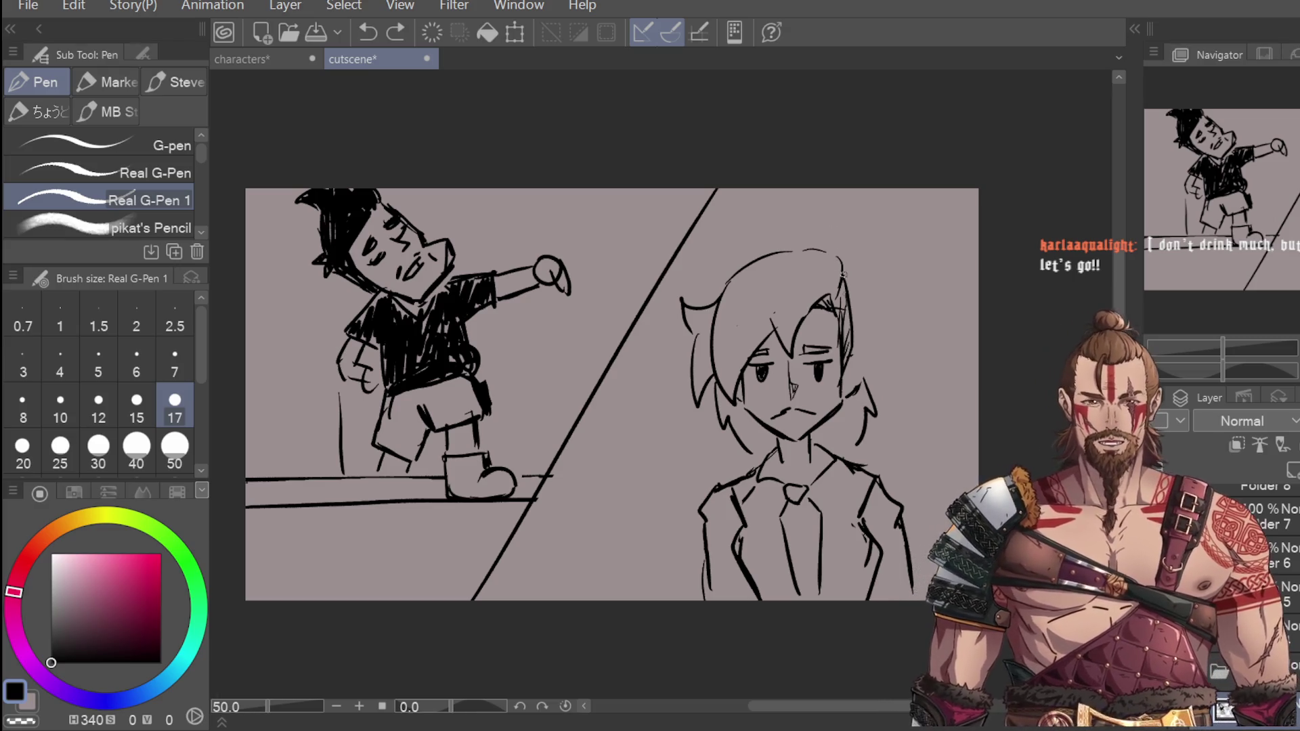
mouse_move(845, 348)
mouse_down()
mouse_move(855, 344)
mouse_move(851, 392)
mouse_move(861, 348)
mouse_move(851, 357)
mouse_up()
key(ctrl+z)
key(e)
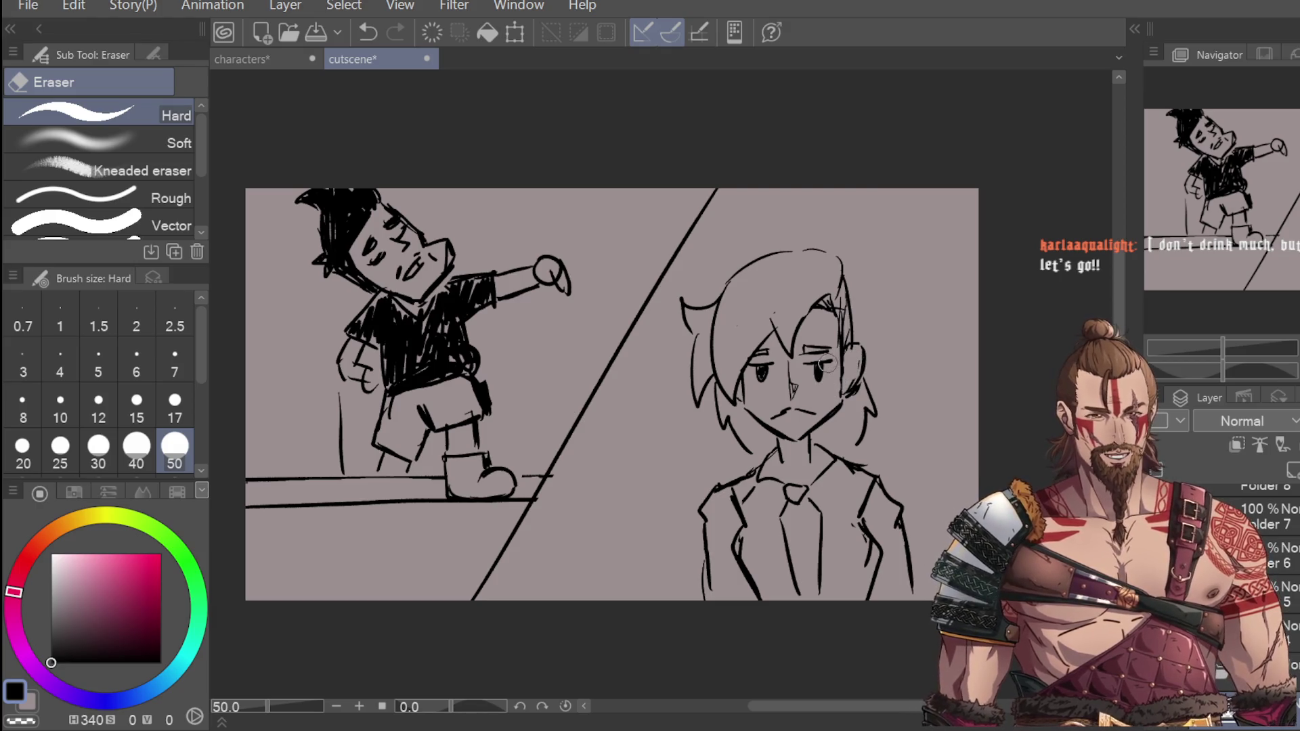
key(p)
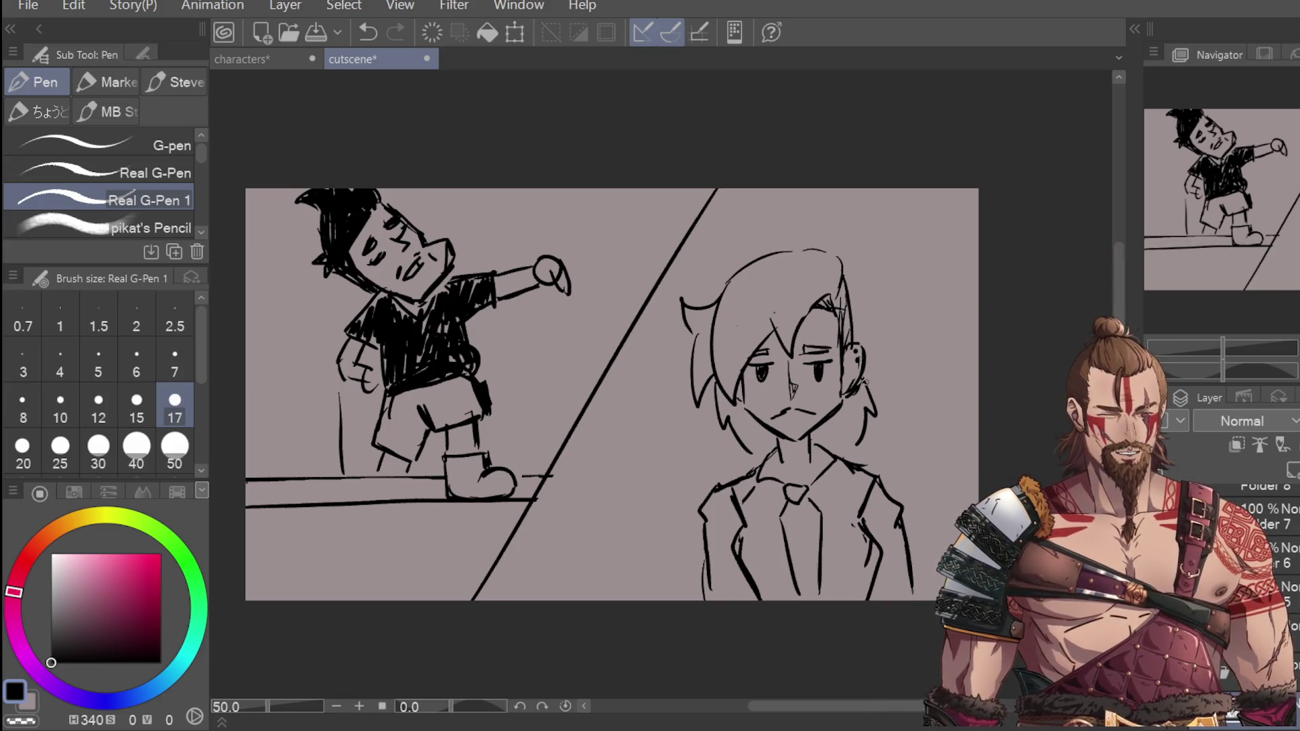
Step: Trace the right hair line and a jaw stroke, then erase stray strokes there
mouse_move(865, 383)
mouse_down()
mouse_move(873, 423)
mouse_move(844, 455)
mouse_up()
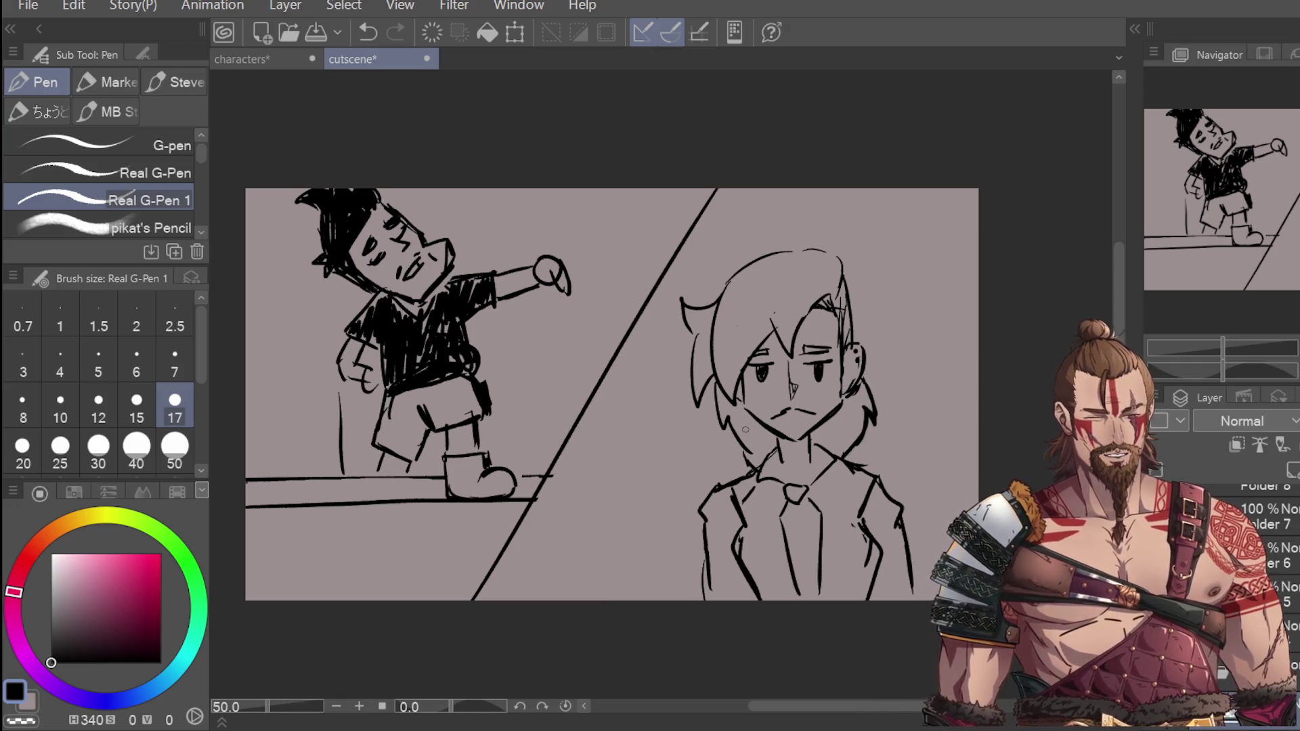
key(ctrl+z)
drag(749, 451, 757, 469)
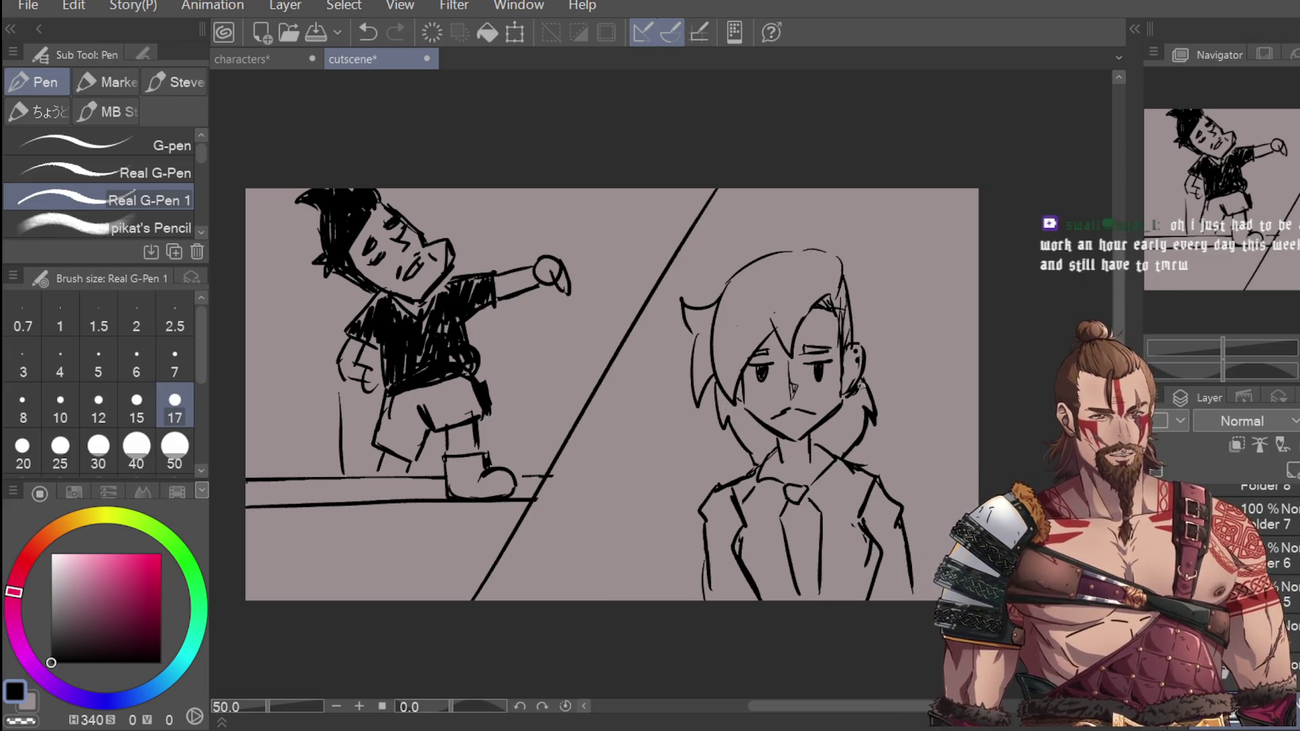
key(e)
drag(872, 405, 850, 450)
drag(723, 405, 755, 457)
Step: Draw hair strands down the left cheek and right neck, then erase the left strands
key(p)
drag(727, 404, 757, 461)
mouse_move(853, 393)
mouse_down()
mouse_move(868, 424)
mouse_move(850, 454)
mouse_up()
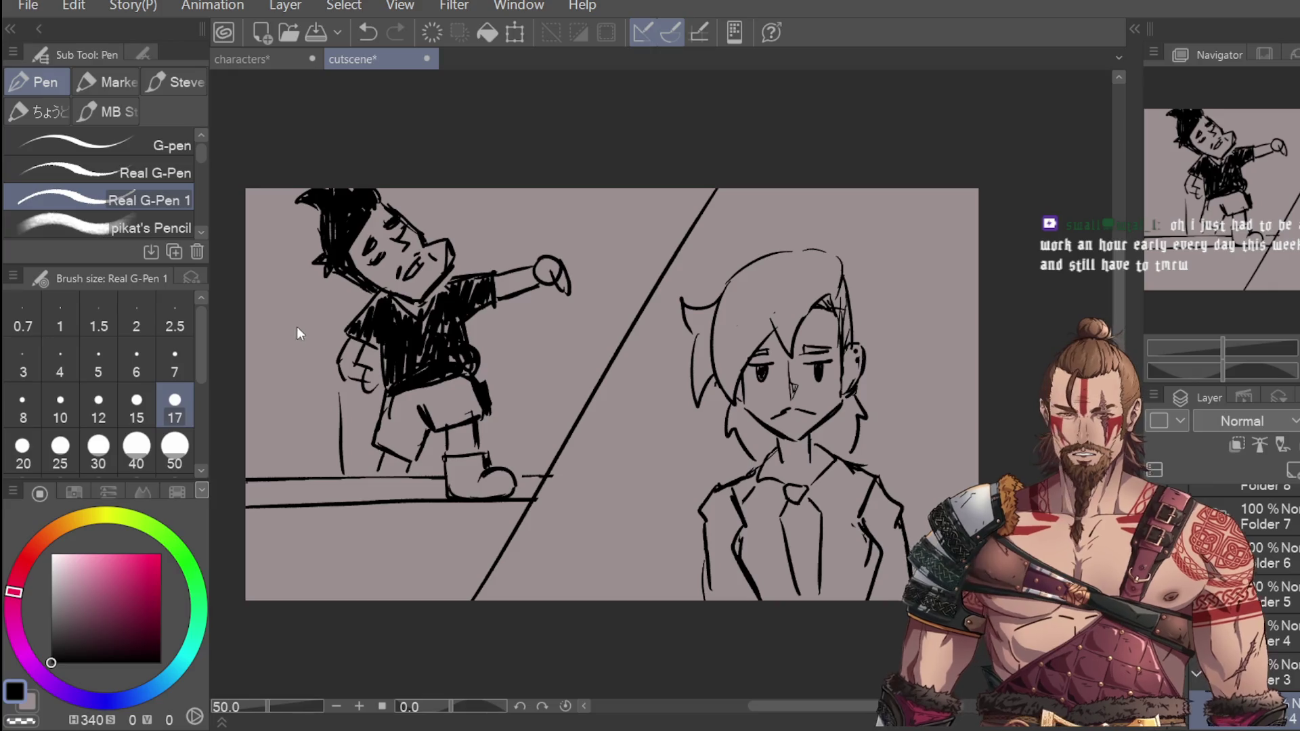
key(e)
mouse_move(718, 308)
mouse_down()
mouse_move(745, 379)
mouse_move(778, 325)
mouse_move(802, 311)
mouse_move(806, 335)
mouse_up()
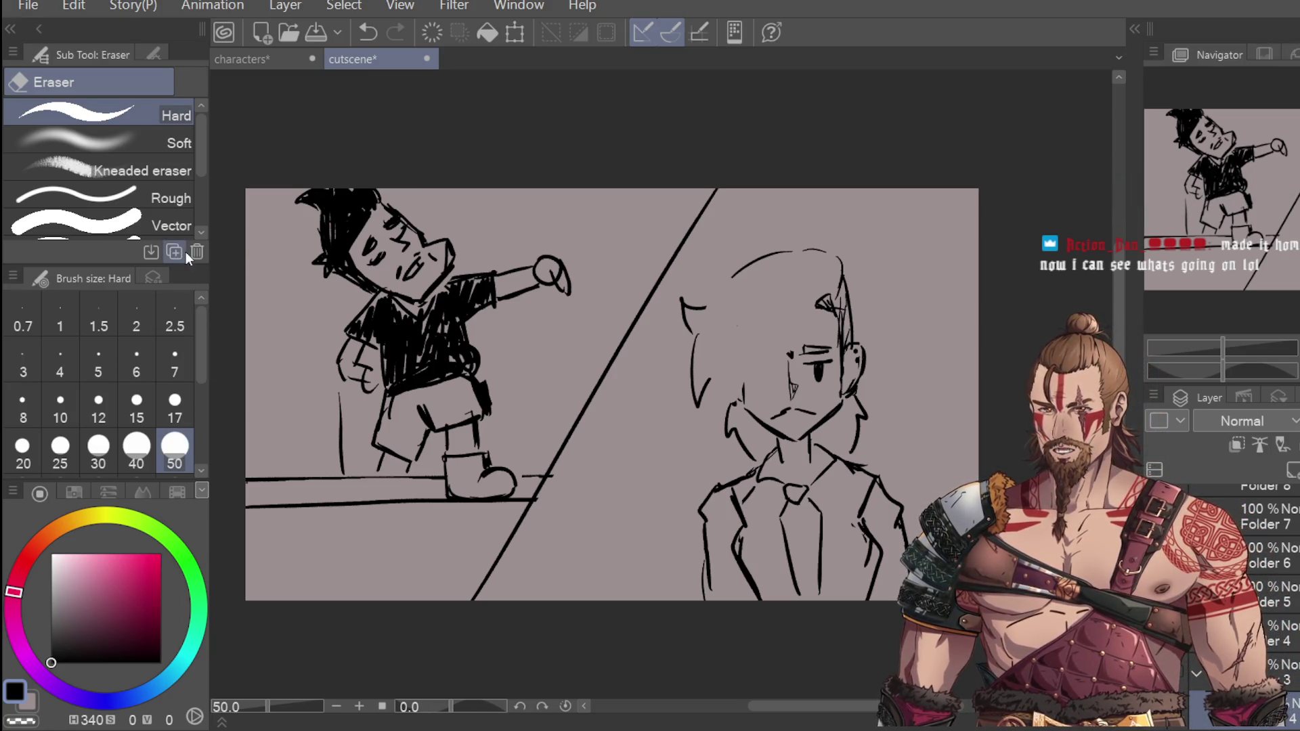
Step: Draw a long strand and face-framing hair, then erase and retry the left strands
key(p)
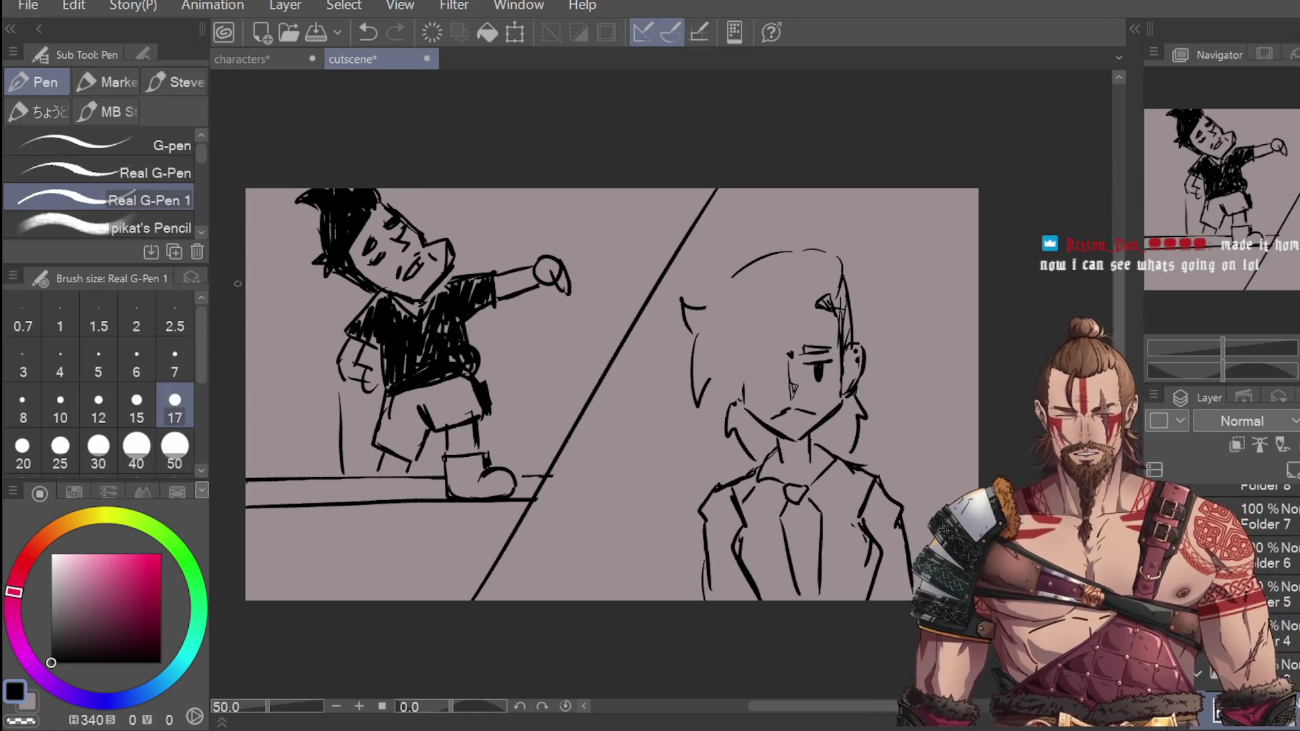
mouse_move(769, 328)
mouse_down()
mouse_move(791, 387)
mouse_move(812, 309)
mouse_up()
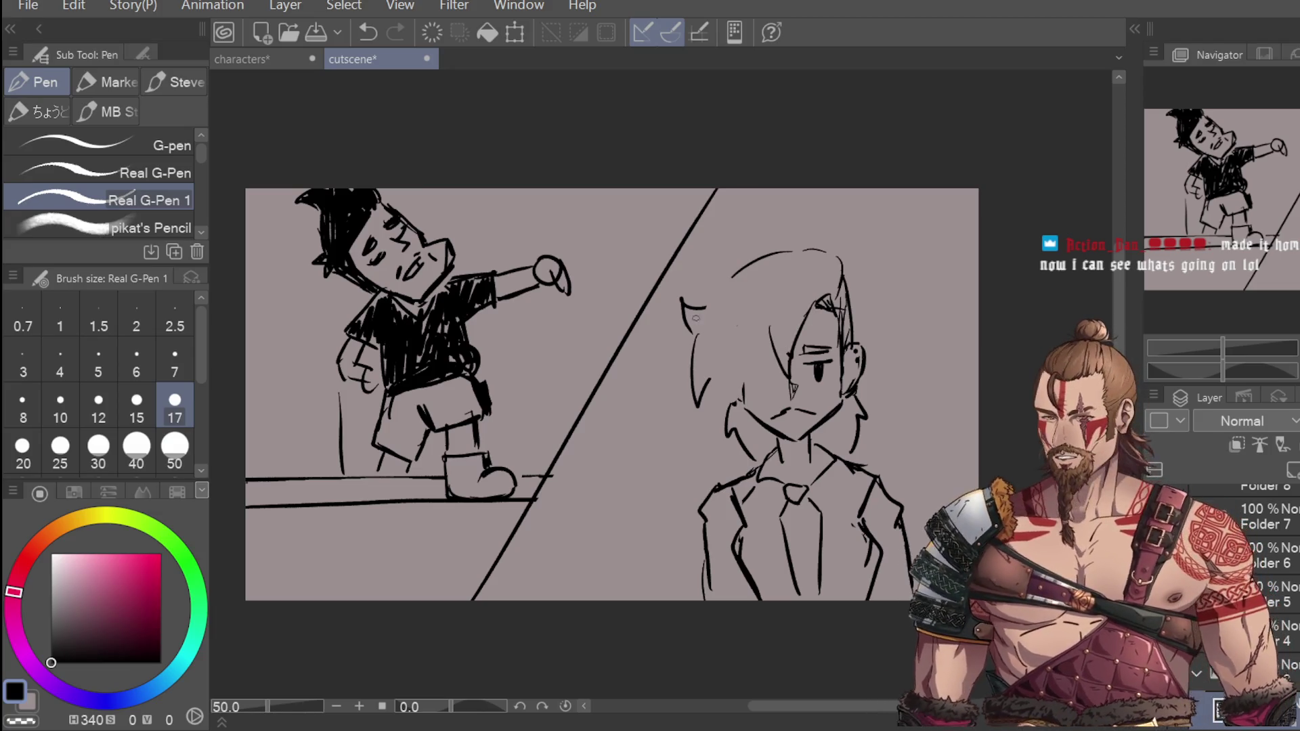
drag(726, 302, 761, 403)
mouse_move(776, 331)
mouse_down()
mouse_move(760, 403)
mouse_move(733, 392)
mouse_move(704, 416)
mouse_up()
key(e)
mouse_move(697, 371)
mouse_down()
mouse_move(708, 403)
mouse_move(688, 309)
mouse_up()
key(p)
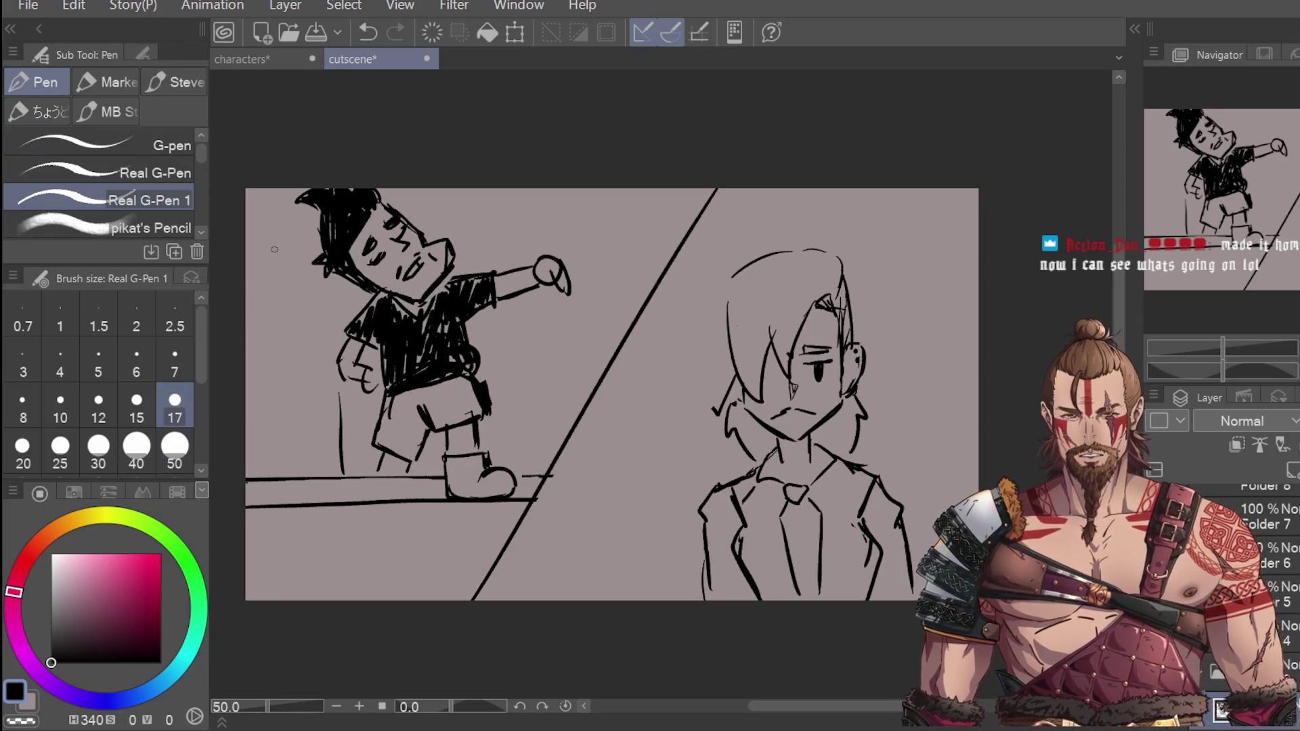
drag(703, 384, 709, 417)
mouse_move(716, 412)
mouse_down()
mouse_move(764, 249)
mouse_move(675, 326)
mouse_move(707, 407)
mouse_up()
key(ctrl+z)
key(ctrl+z)
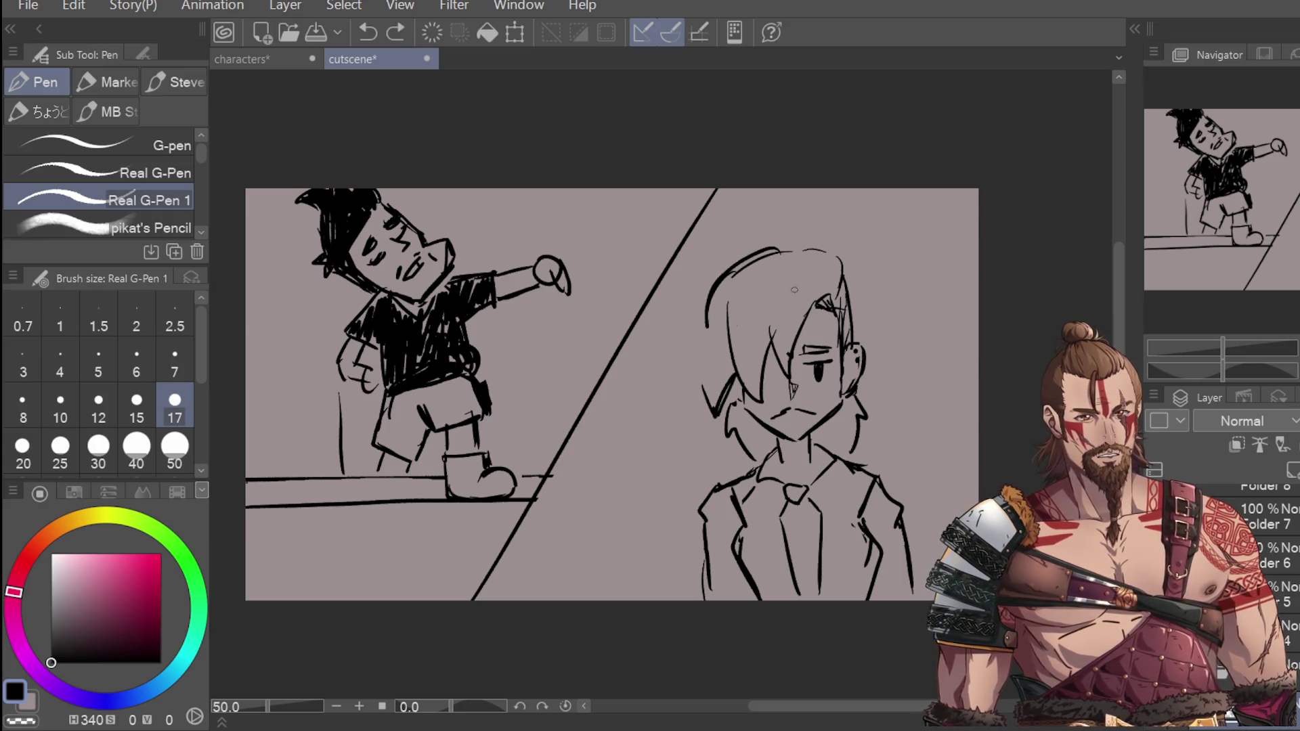
Step: Add a left-side strand with an outward flick, the top curve and the hair's right side
drag(704, 342, 717, 423)
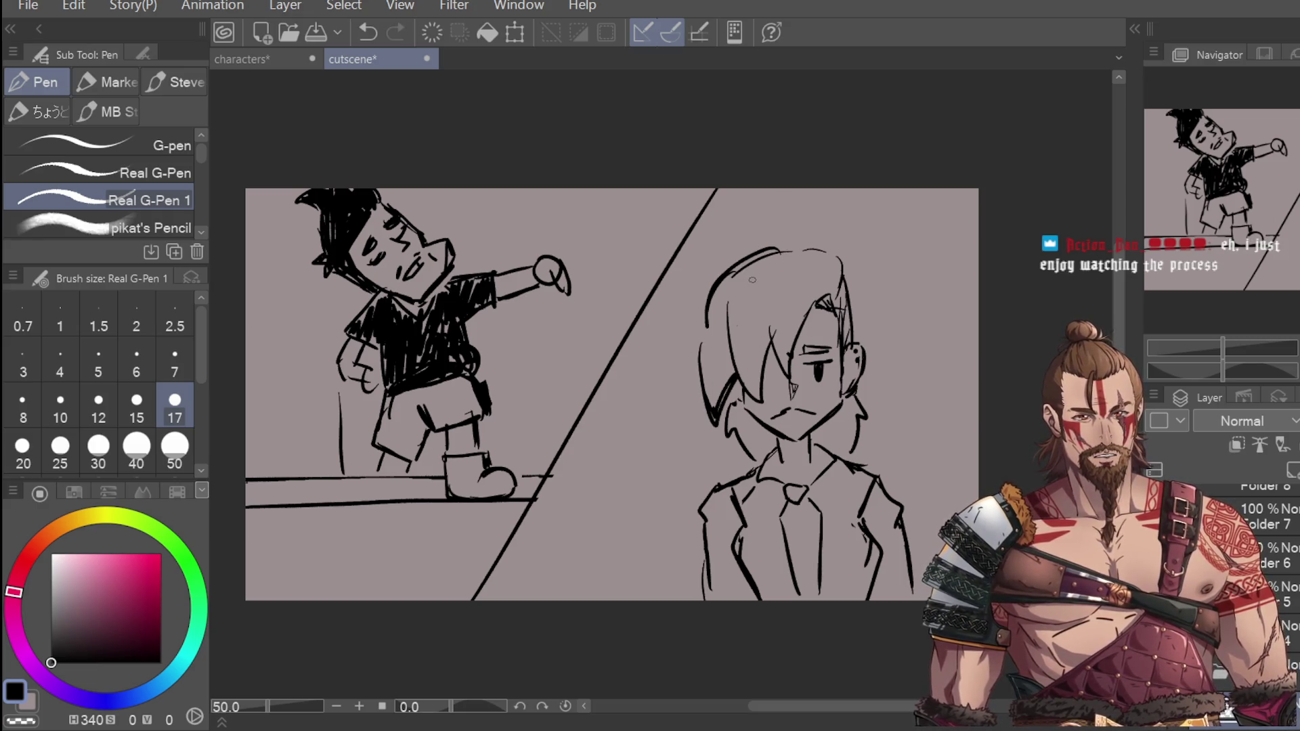
mouse_move(707, 312)
mouse_down()
mouse_move(666, 346)
mouse_move(697, 360)
mouse_up()
mouse_move(735, 272)
mouse_down()
mouse_move(843, 241)
mouse_move(833, 303)
mouse_up()
key(ctrl+z)
key(ctrl+z)
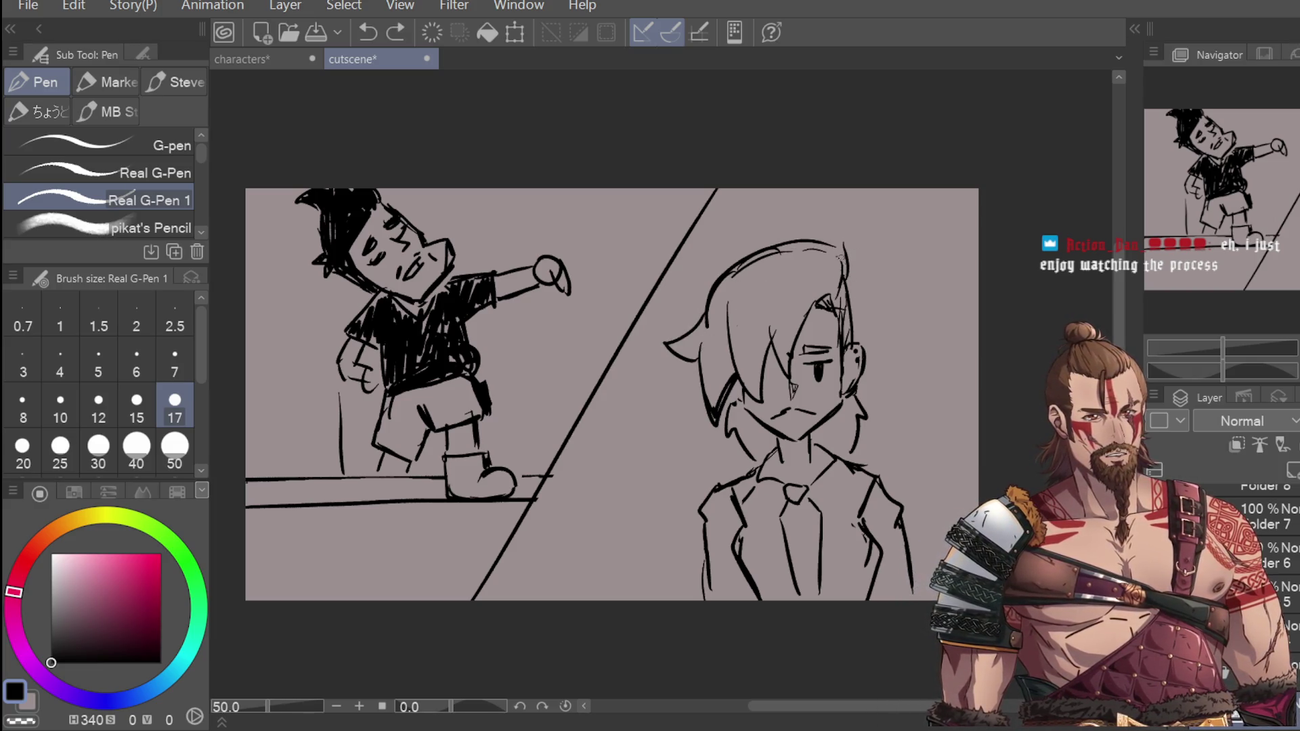
drag(838, 250, 858, 335)
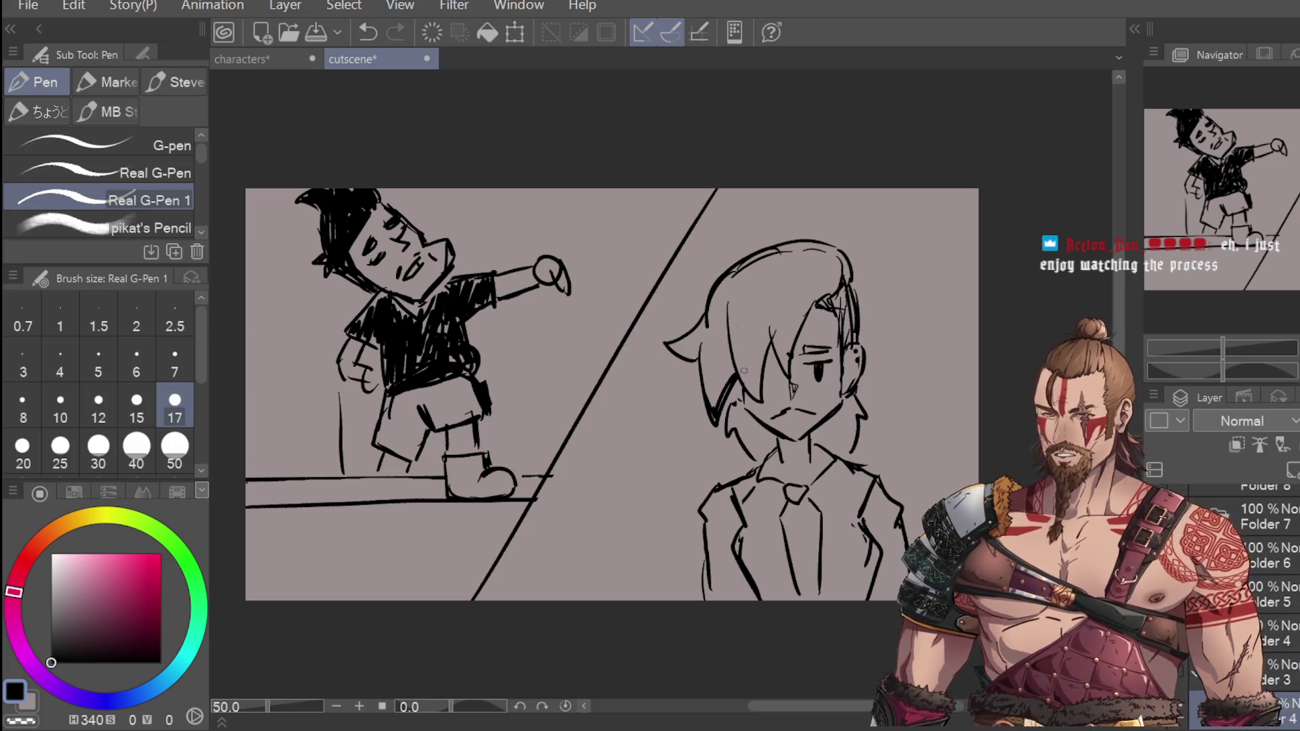
Step: Add a mark at the collar and erase stray strokes at the jacket's bottom corners
drag(736, 383, 744, 400)
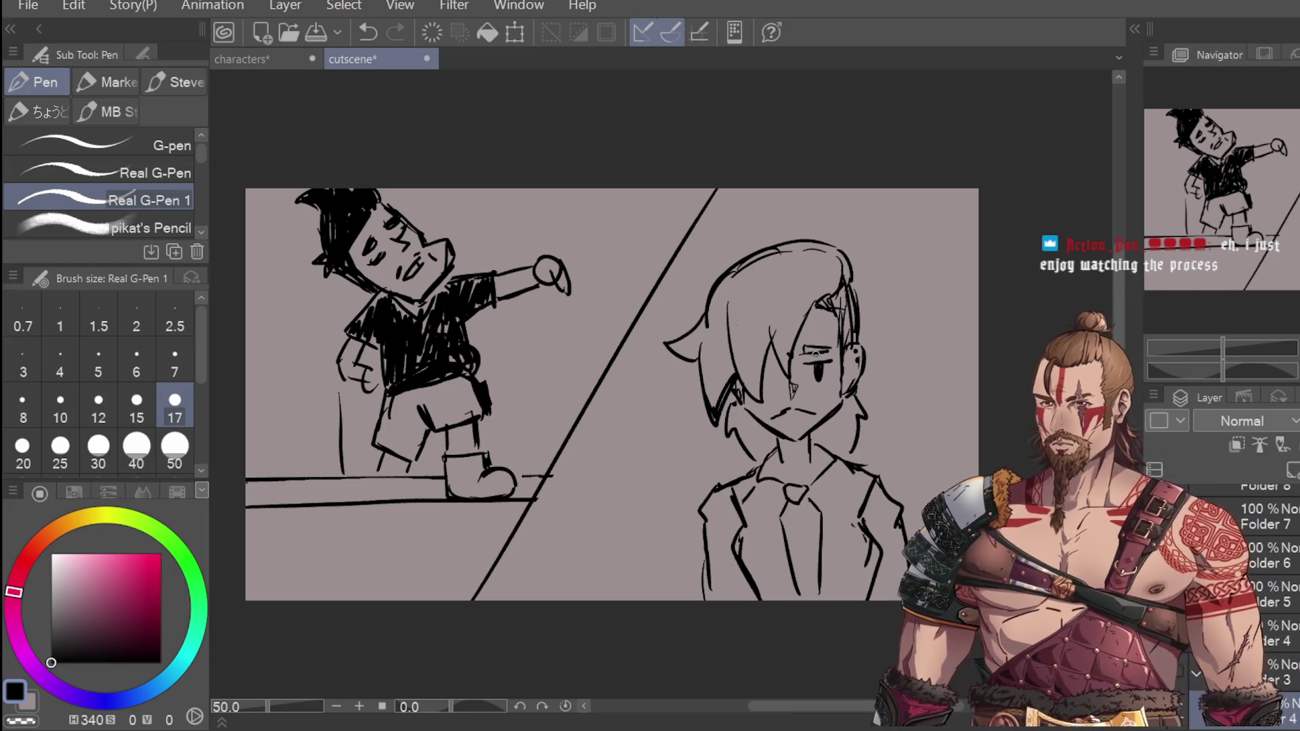
drag(728, 395, 731, 407)
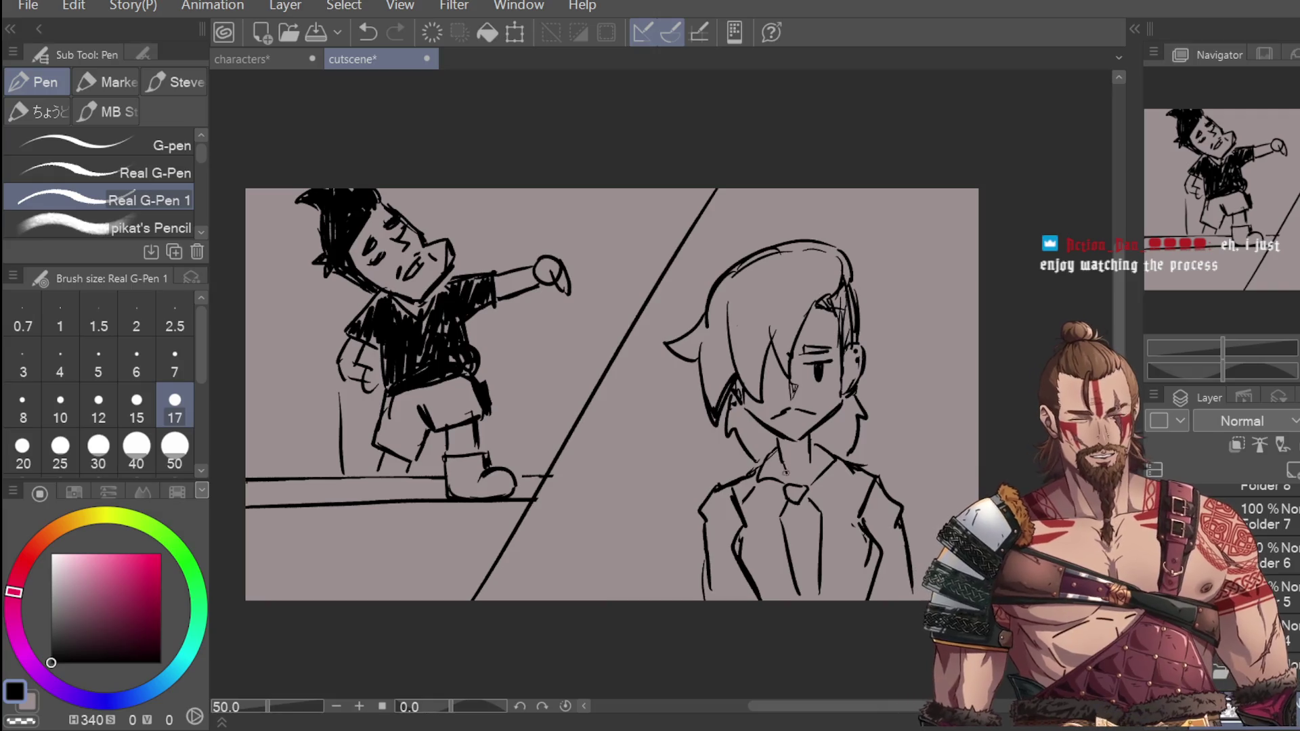
key(ctrl+z)
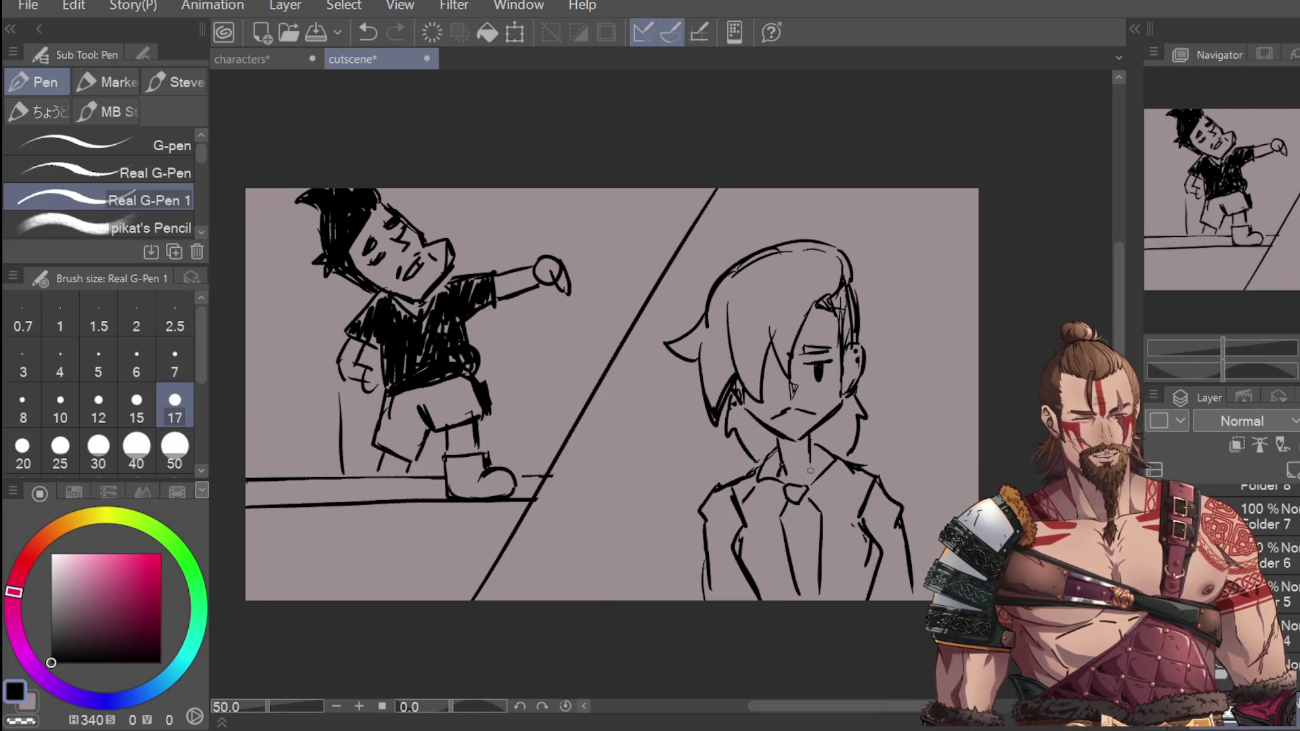
key(ctrl+z)
click(813, 466)
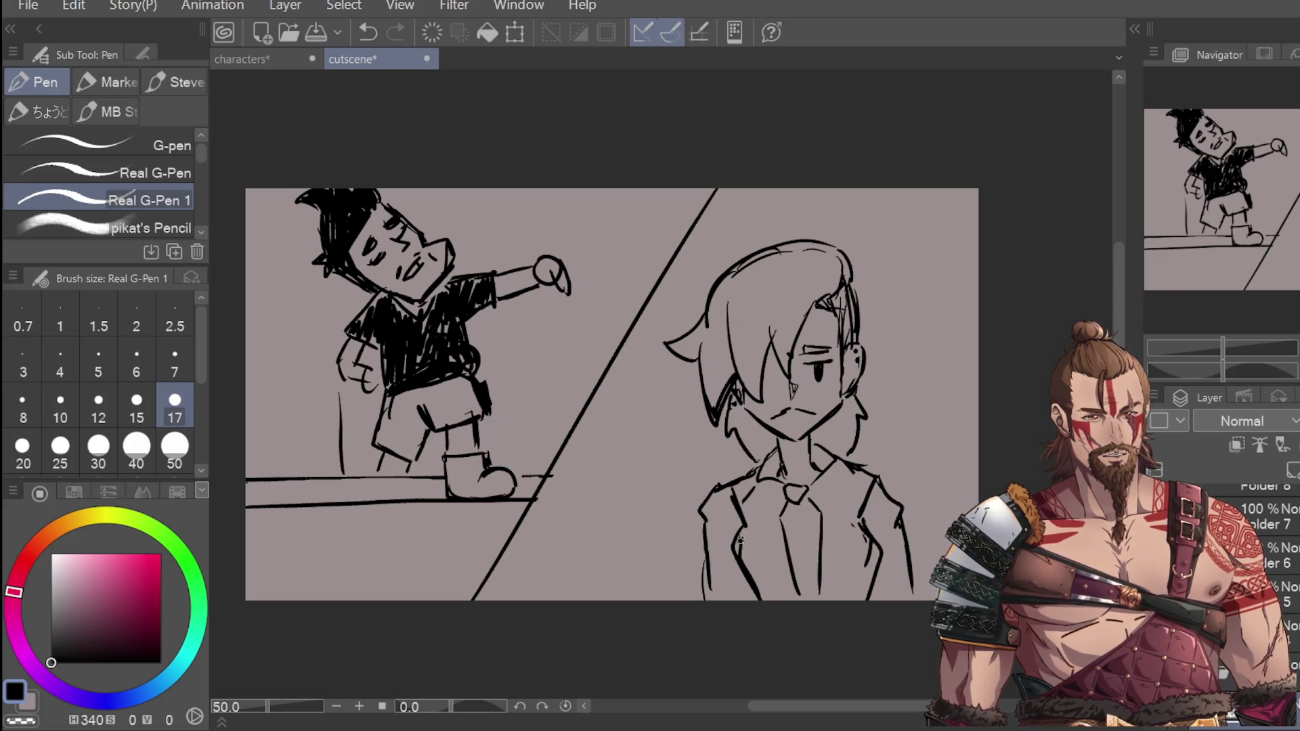
key(e)
drag(745, 542, 765, 589)
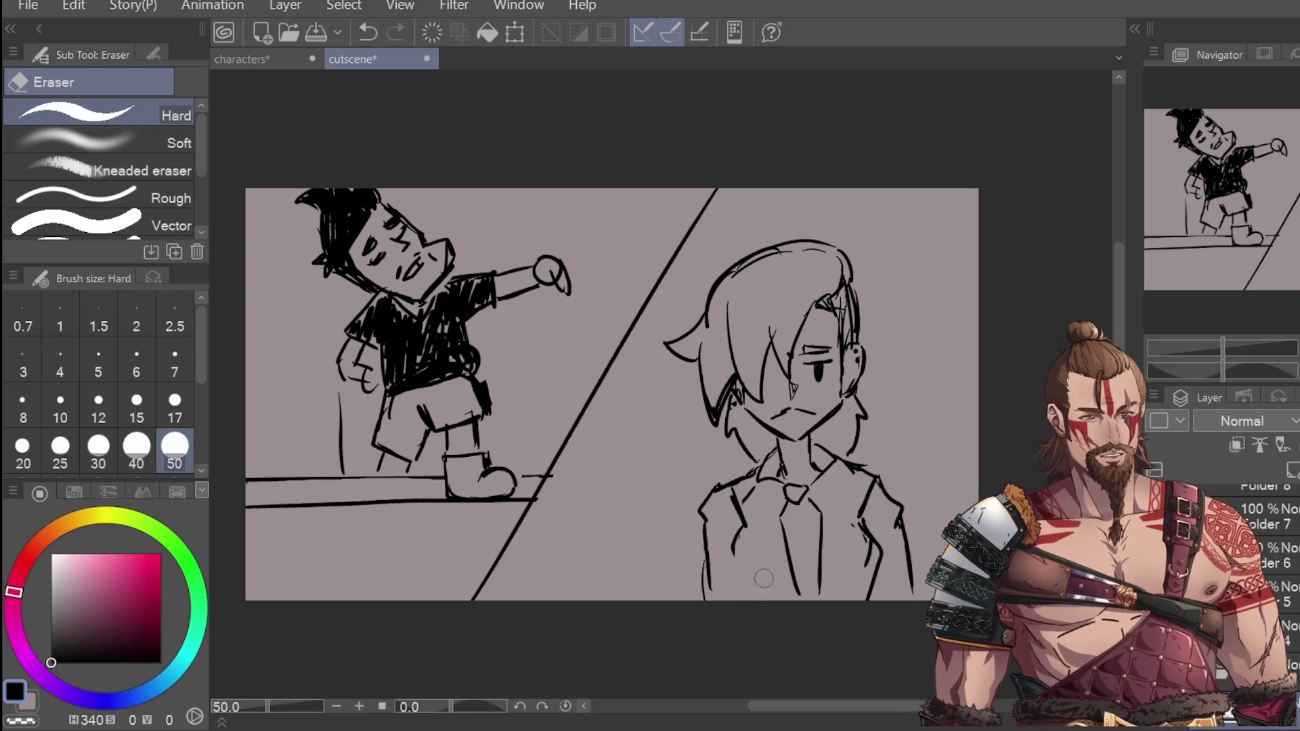
drag(862, 589, 863, 596)
Step: Redraw the jacket's left and right sides and erase the suited character's visible eye
key(p)
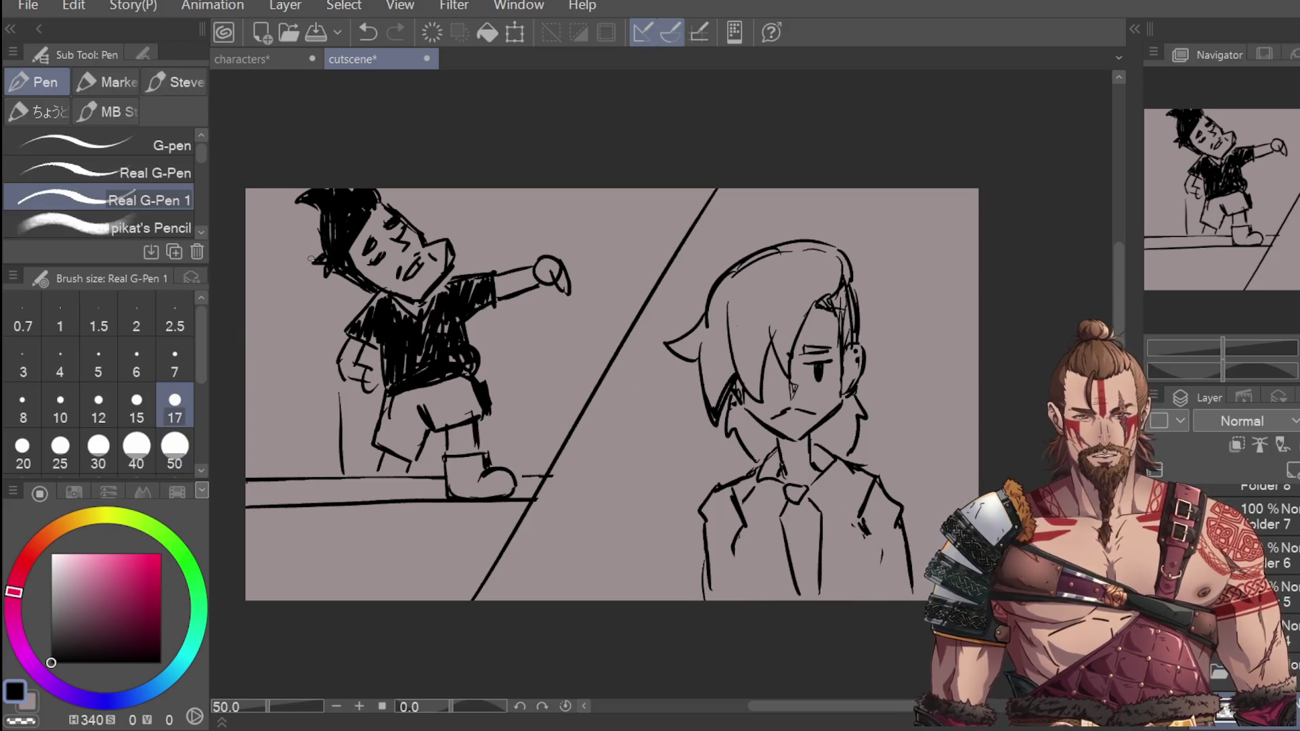
drag(742, 530, 751, 598)
drag(860, 530, 872, 601)
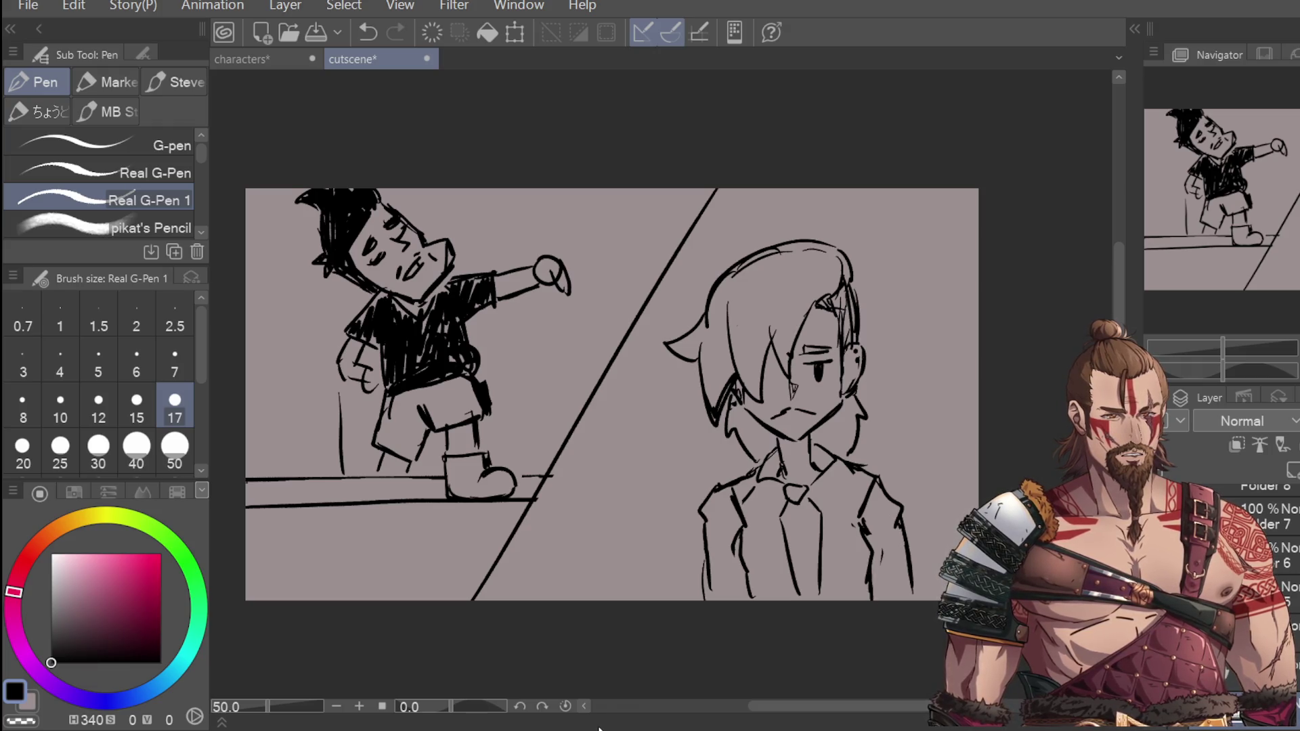
key(e)
mouse_move(846, 377)
mouse_down()
mouse_move(813, 369)
mouse_move(813, 348)
mouse_up()
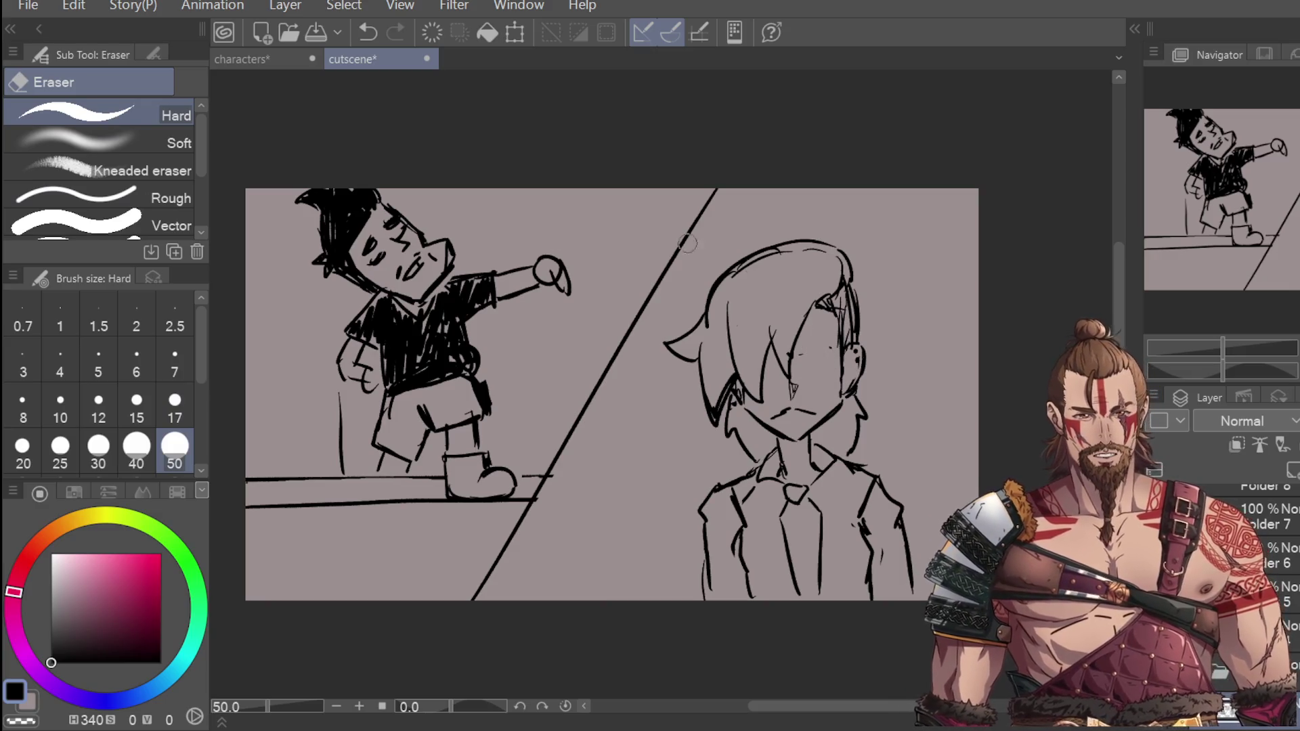
Step: Draw a half-lidded open eye with a U-shaped pupil and a curved under-eye line
key(p)
scroll(819, 352, up, 4)
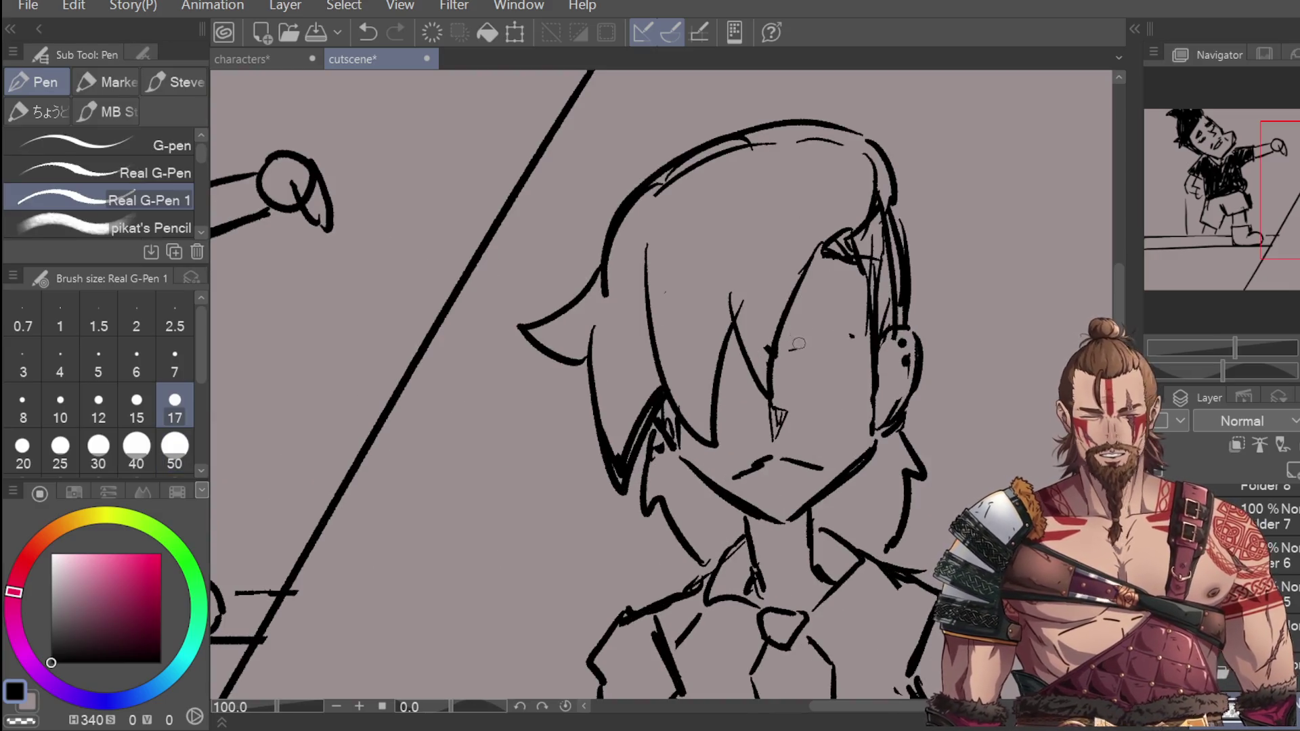
drag(786, 347, 870, 338)
key(ctrl+z)
drag(785, 346, 864, 339)
mouse_move(785, 356)
mouse_down()
mouse_move(849, 373)
mouse_move(796, 385)
mouse_move(863, 336)
mouse_move(838, 409)
mouse_up()
key(ctrl+z)
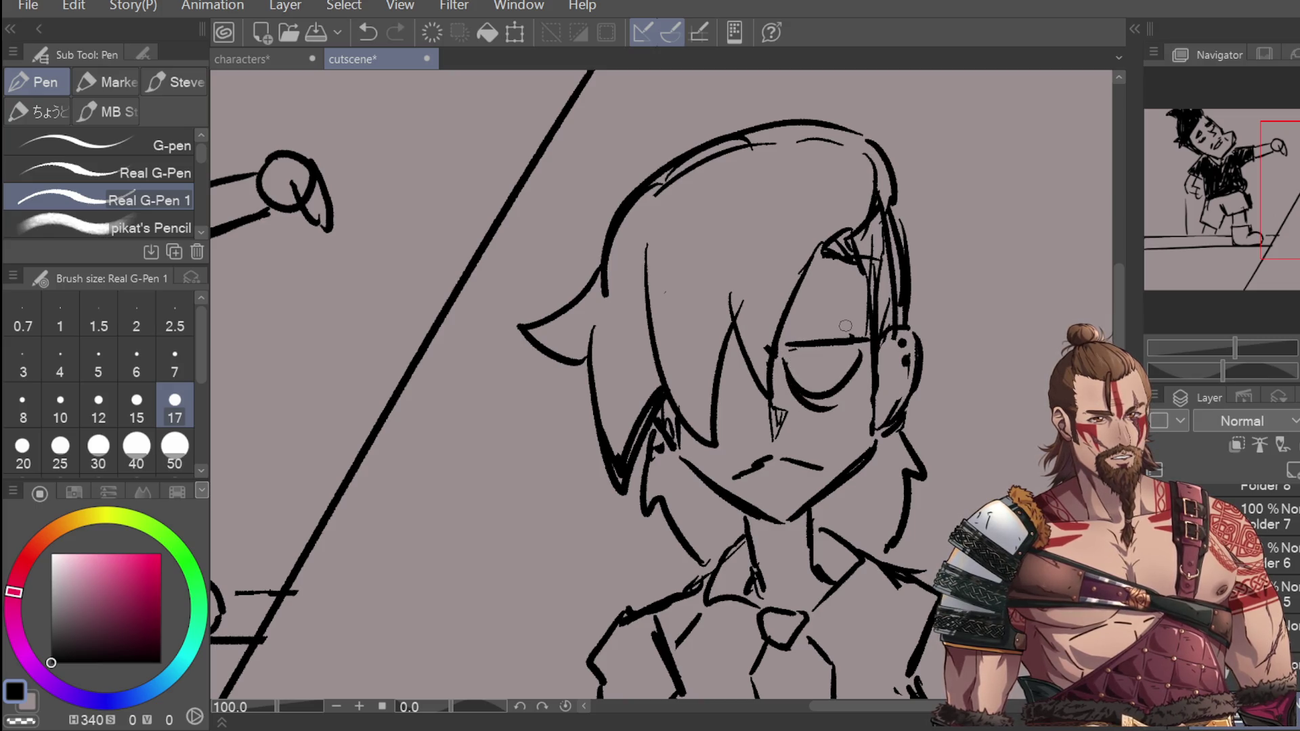
key(ctrl+z)
key(ctrl+z)
drag(789, 355, 862, 352)
key(ctrl+z)
drag(810, 349, 872, 325)
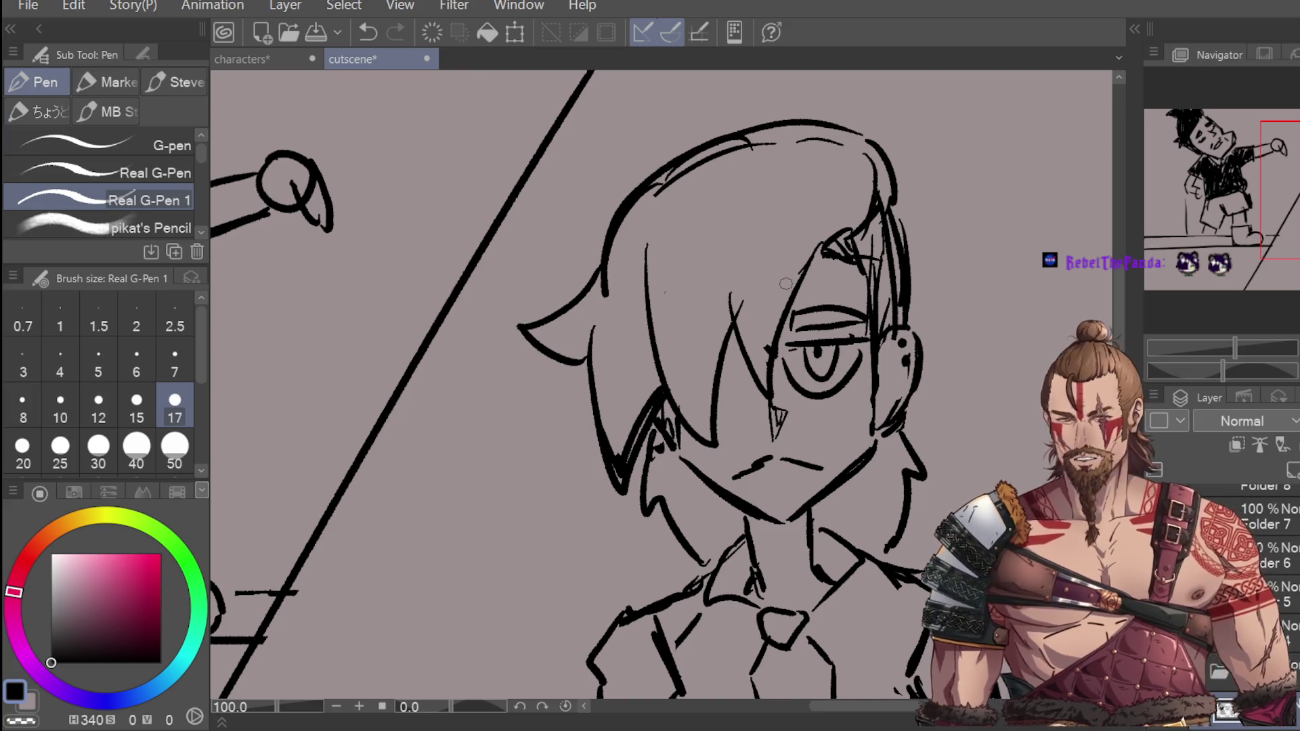
drag(787, 372, 827, 408)
scroll(898, 348, down, 4)
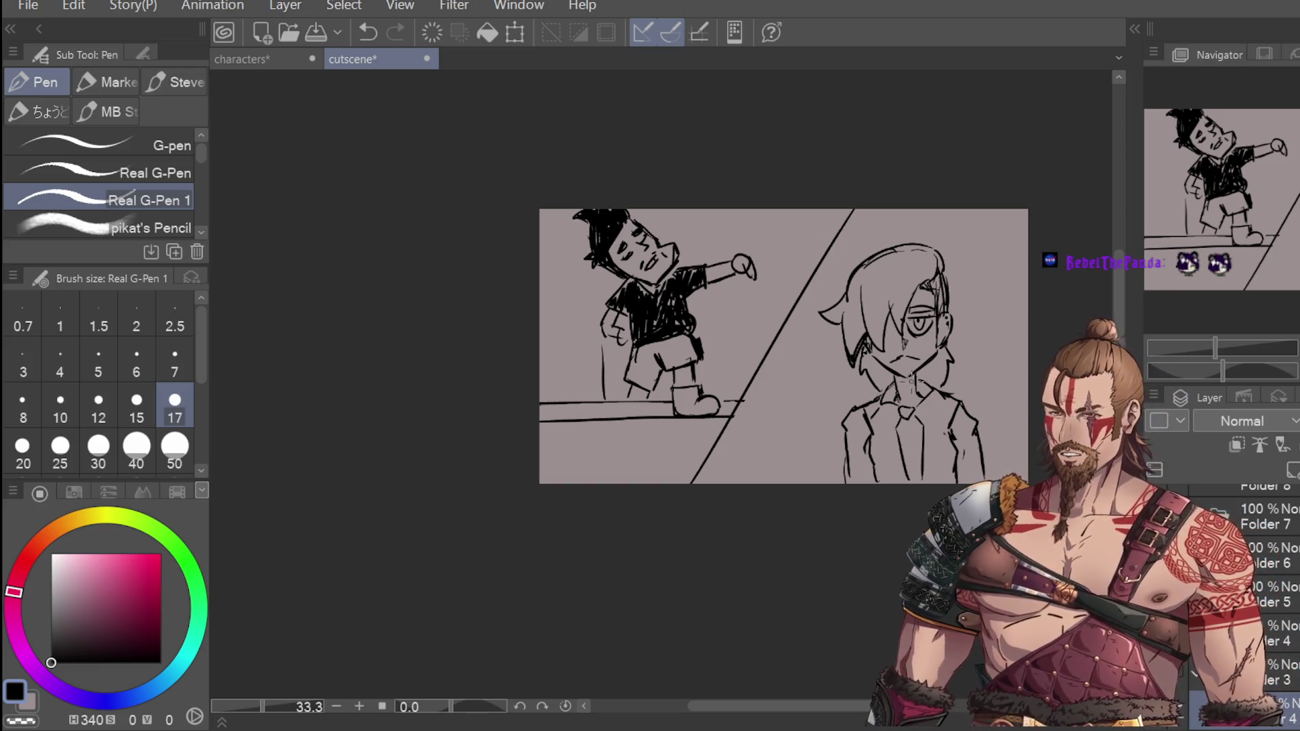
Step: Erase the hair outline on the left and top of the head and stray strands
key(e)
mouse_move(877, 351)
mouse_down()
mouse_move(822, 313)
mouse_move(891, 253)
mouse_move(944, 248)
mouse_up()
drag(842, 365, 852, 347)
key(p)
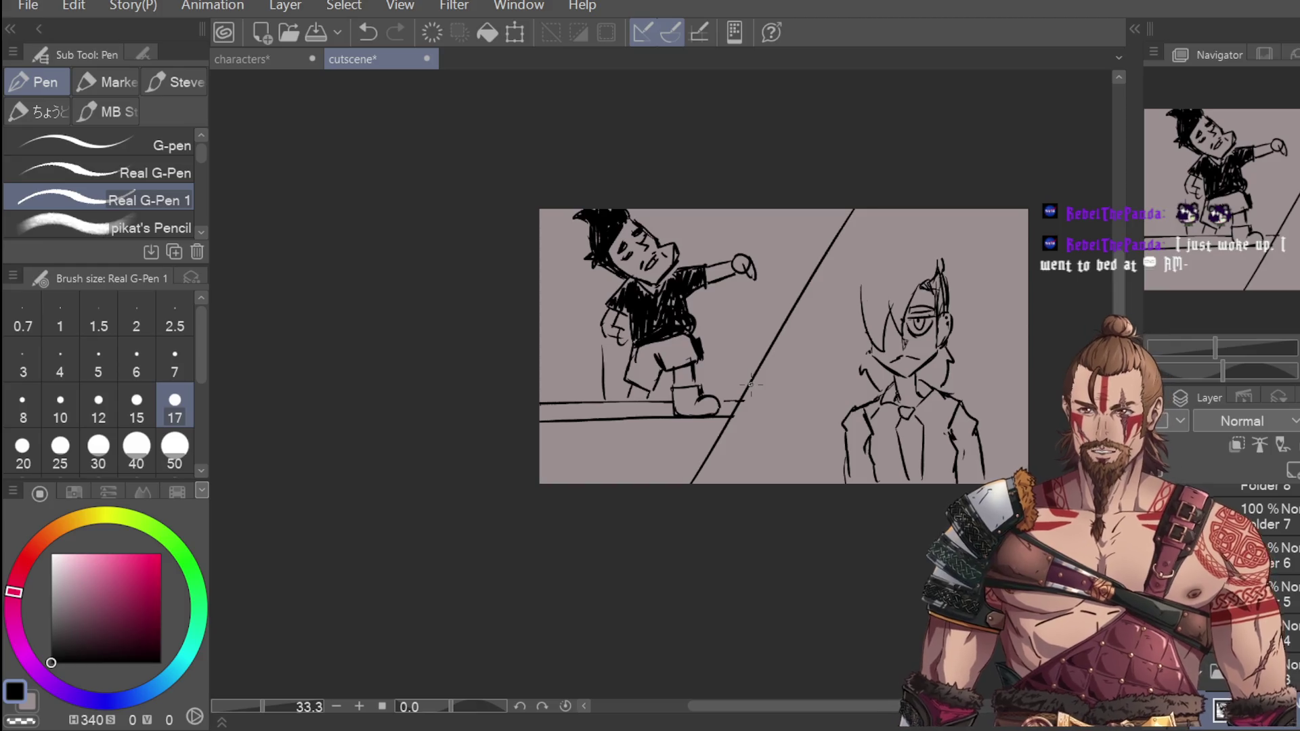
scroll(947, 270, up, 1)
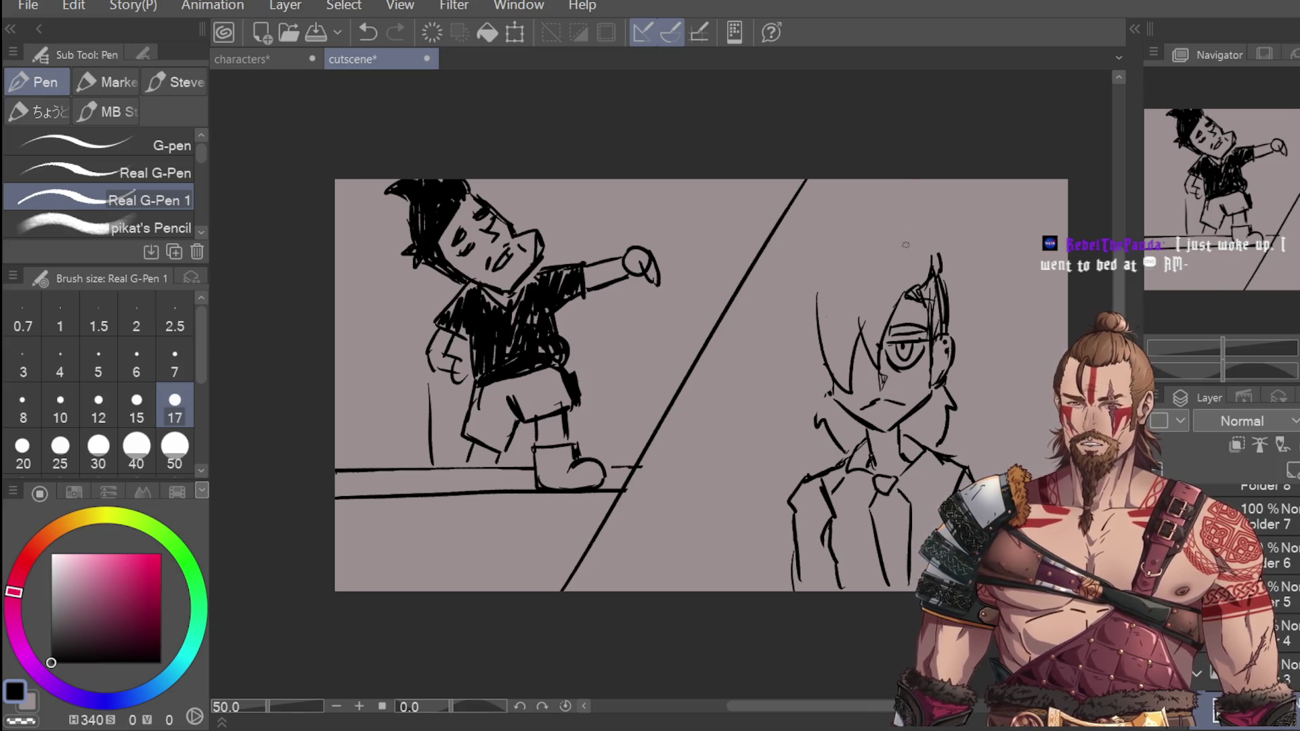
key(e)
mouse_move(934, 258)
mouse_down()
mouse_move(926, 302)
mouse_move(936, 268)
mouse_up()
key(p)
key(ctrl+z)
key(ctrl+z)
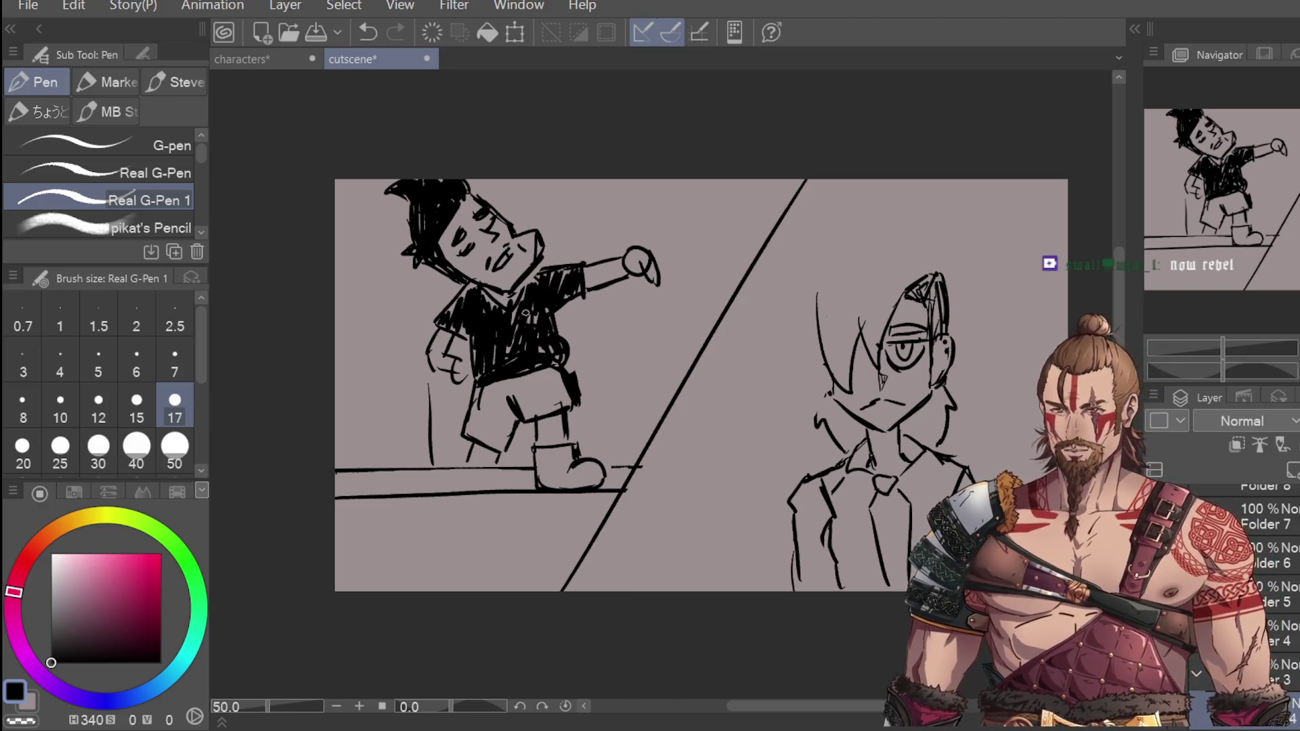
key(e)
mouse_move(938, 281)
mouse_down()
mouse_move(910, 295)
mouse_move(927, 271)
mouse_move(914, 298)
mouse_move(926, 302)
mouse_move(911, 301)
mouse_move(922, 302)
mouse_move(873, 246)
mouse_move(904, 243)
mouse_move(938, 268)
mouse_up()
key(p)
key(ctrl+z)
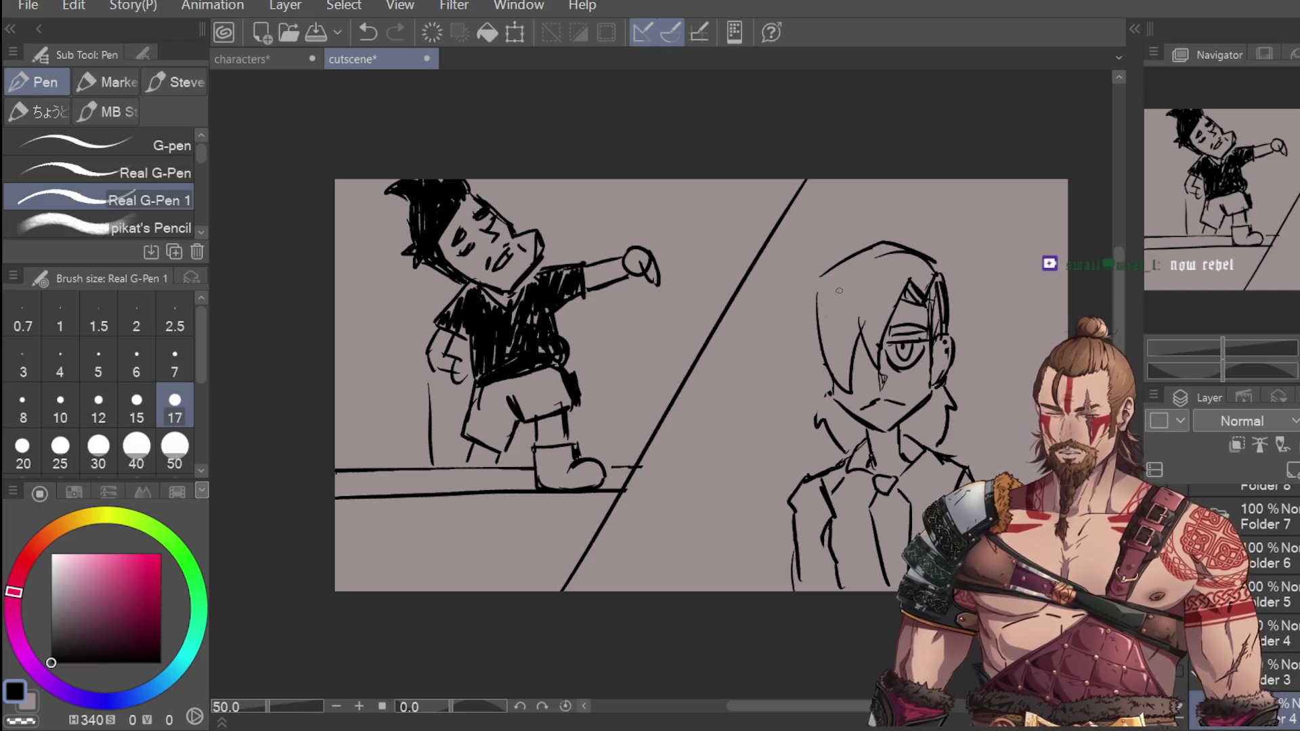
Step: Draw curved hair strands falling down the left of the head, then save with Ctrl+S
mouse_move(822, 267)
mouse_down()
mouse_move(791, 258)
mouse_move(783, 331)
mouse_move(812, 344)
mouse_move(803, 380)
mouse_up()
key(ctrl+z)
key(ctrl+z)
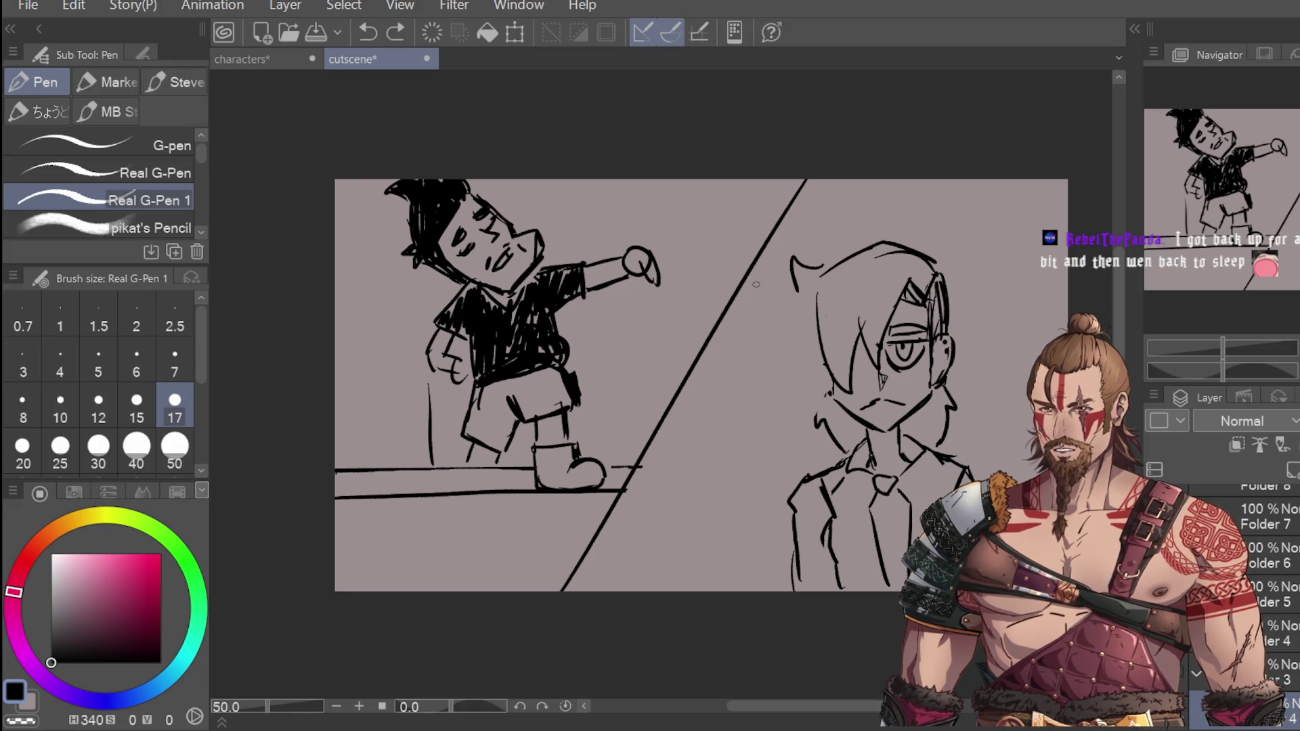
mouse_move(793, 296)
mouse_down()
mouse_move(775, 371)
mouse_move(815, 339)
mouse_move(782, 322)
mouse_move(816, 338)
mouse_up()
key(ctrl+z)
key(ctrl+z)
key(ctrl+z)
mouse_move(843, 258)
mouse_down()
mouse_move(799, 310)
mouse_move(764, 310)
mouse_move(797, 338)
mouse_up()
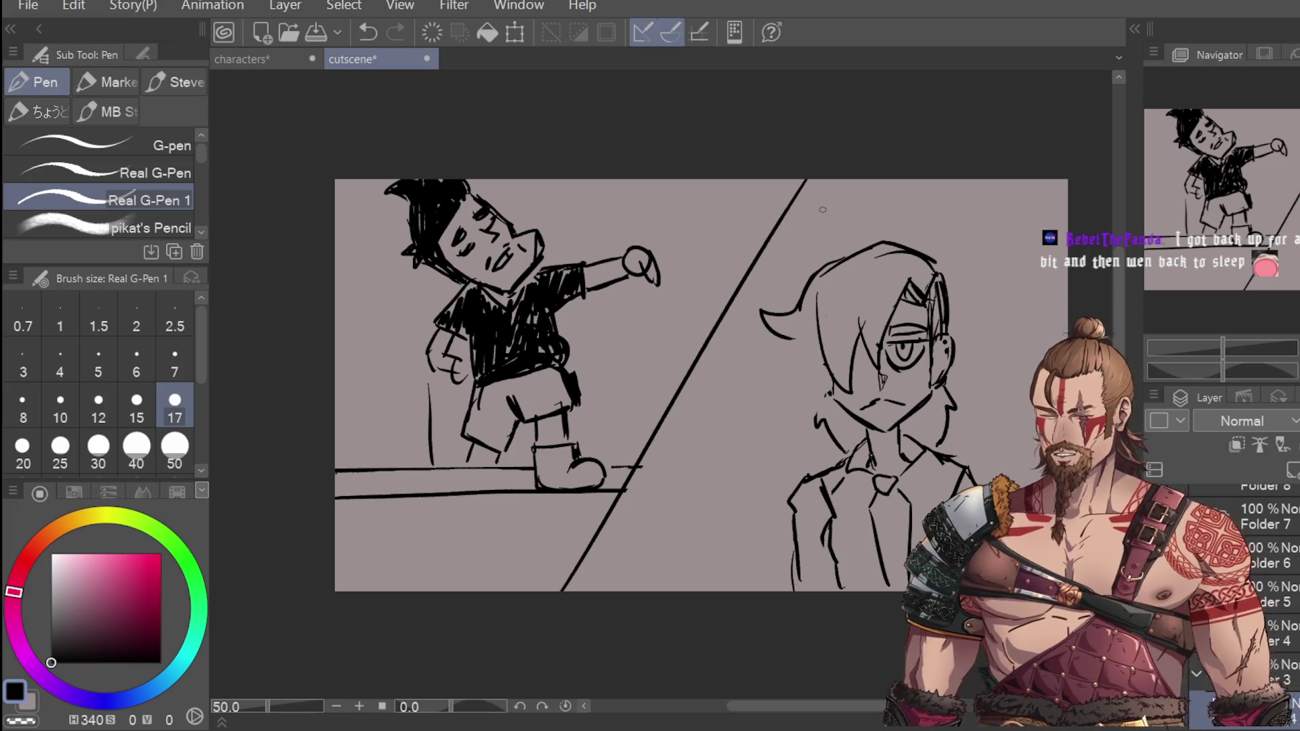
mouse_move(792, 345)
mouse_down()
mouse_move(797, 410)
mouse_move(828, 379)
mouse_up()
key(ctrl+z)
mouse_move(788, 340)
mouse_down()
mouse_move(793, 417)
mouse_move(831, 375)
mouse_up()
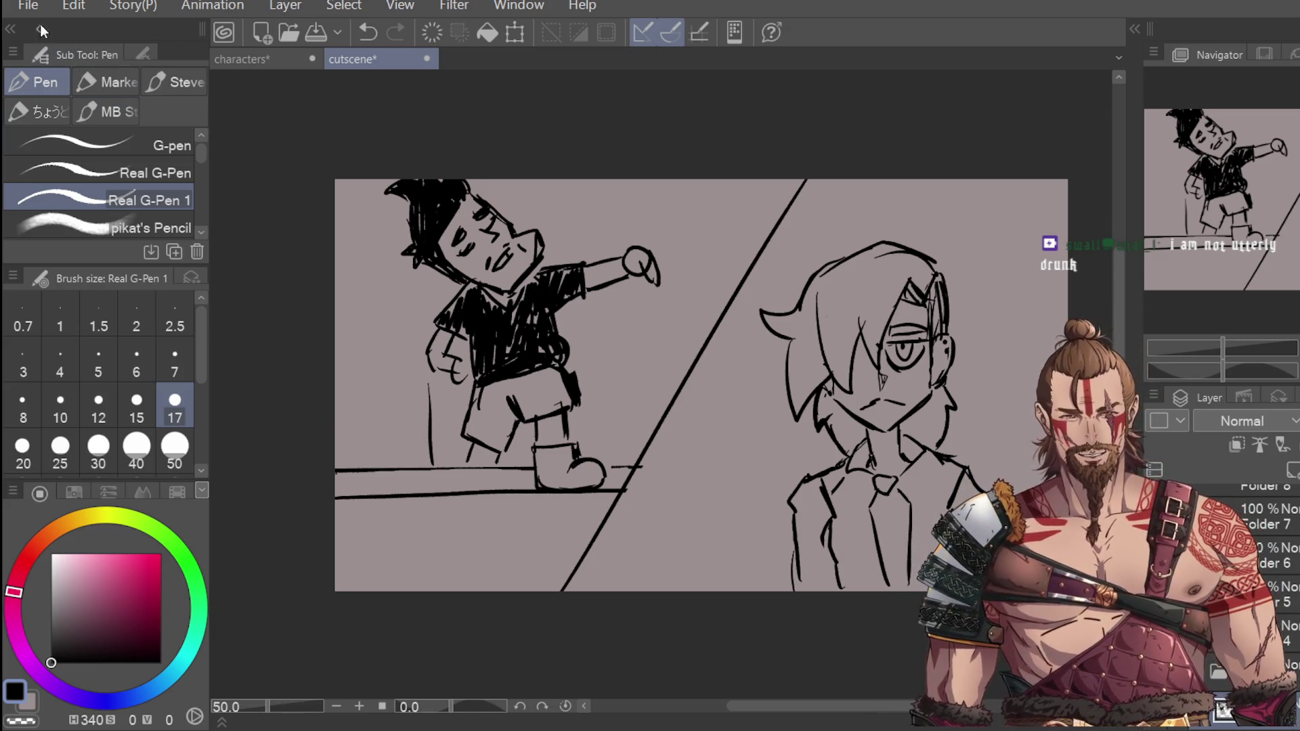
key(ctrl+s)
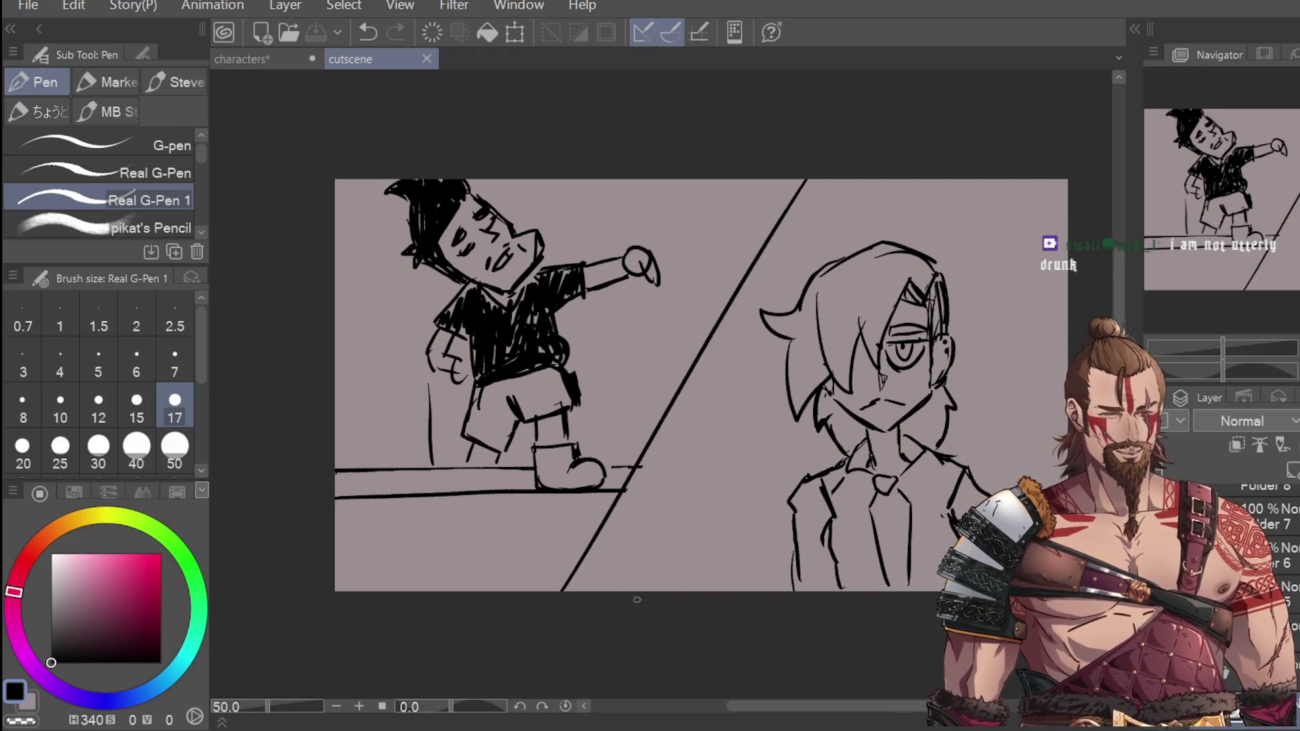
Step: Erase stray lines near the boot and touch up the boot tip with the pen
key(e)
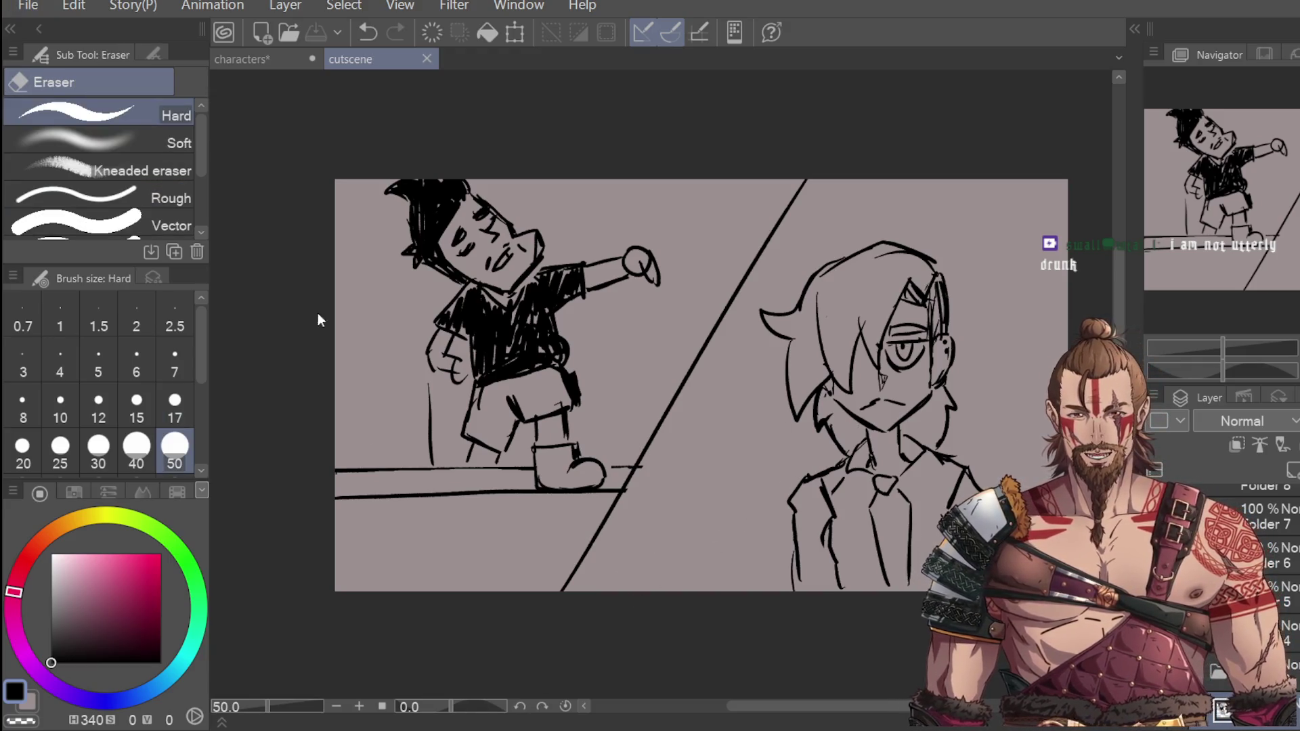
drag(648, 469, 636, 487)
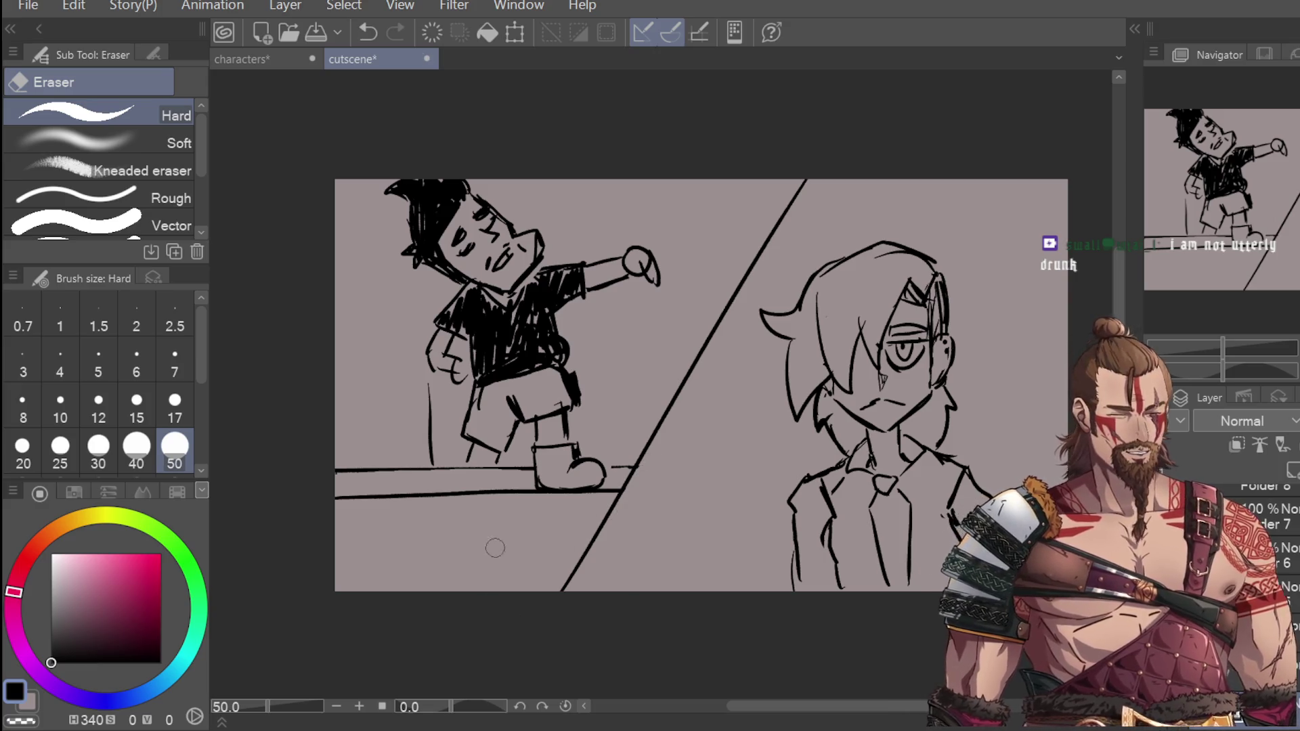
key(p)
drag(607, 466, 624, 466)
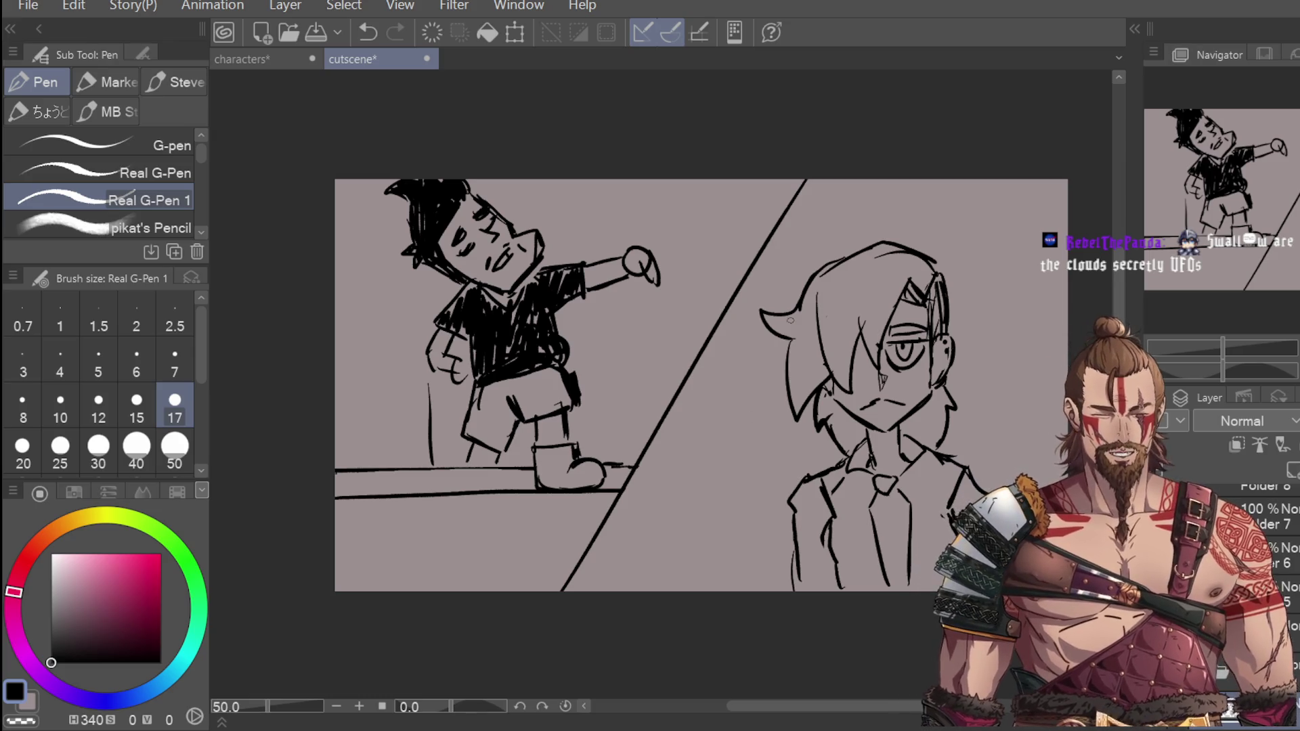
Step: Draw a second diagonal line beside the panel divider, extending it to the panel top
mouse_move(572, 618)
mouse_down()
mouse_move(593, 556)
mouse_move(811, 232)
mouse_up()
key(ctrl+z)
drag(572, 617, 838, 180)
key(ctrl+z)
drag(573, 617, 827, 179)
key(ctrl+z)
drag(560, 618, 805, 205)
drag(840, 142, 746, 280)
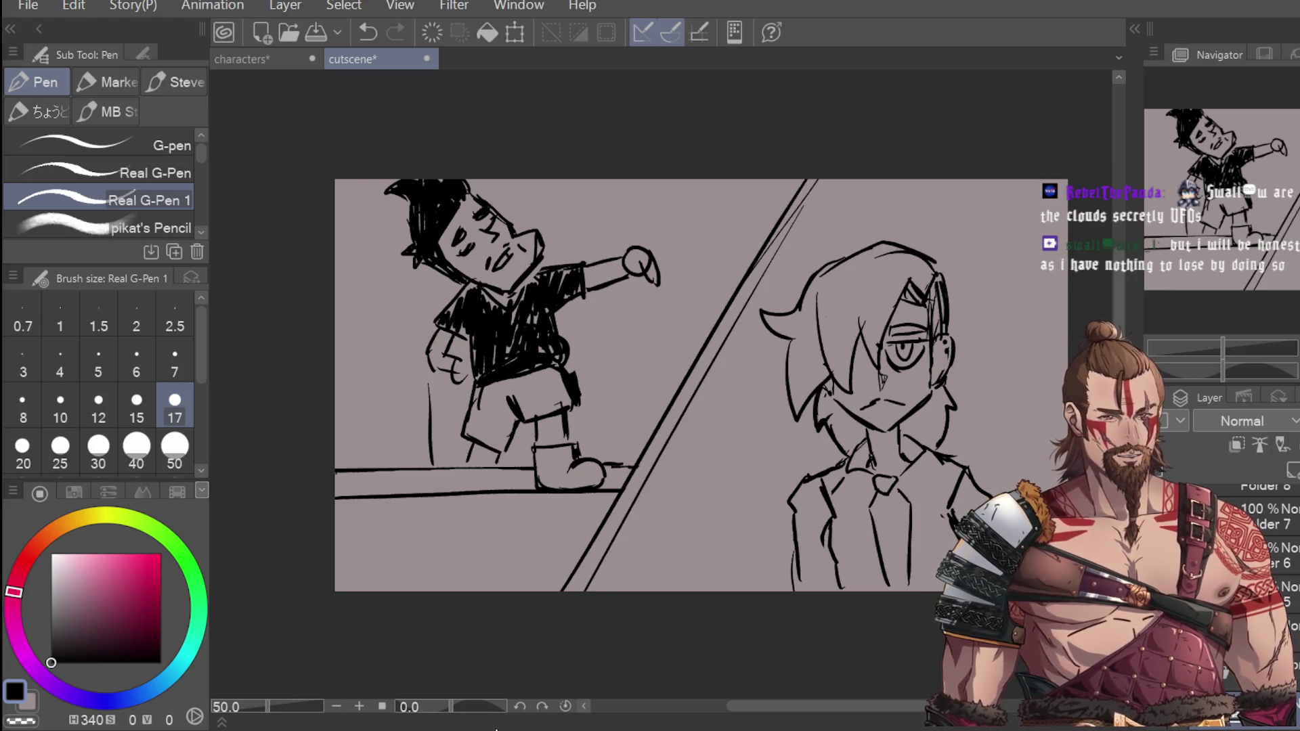
Step: Add ellipsis dots beside the suited character and hatch shading on cheek, hair, collar and tie
click(973, 352)
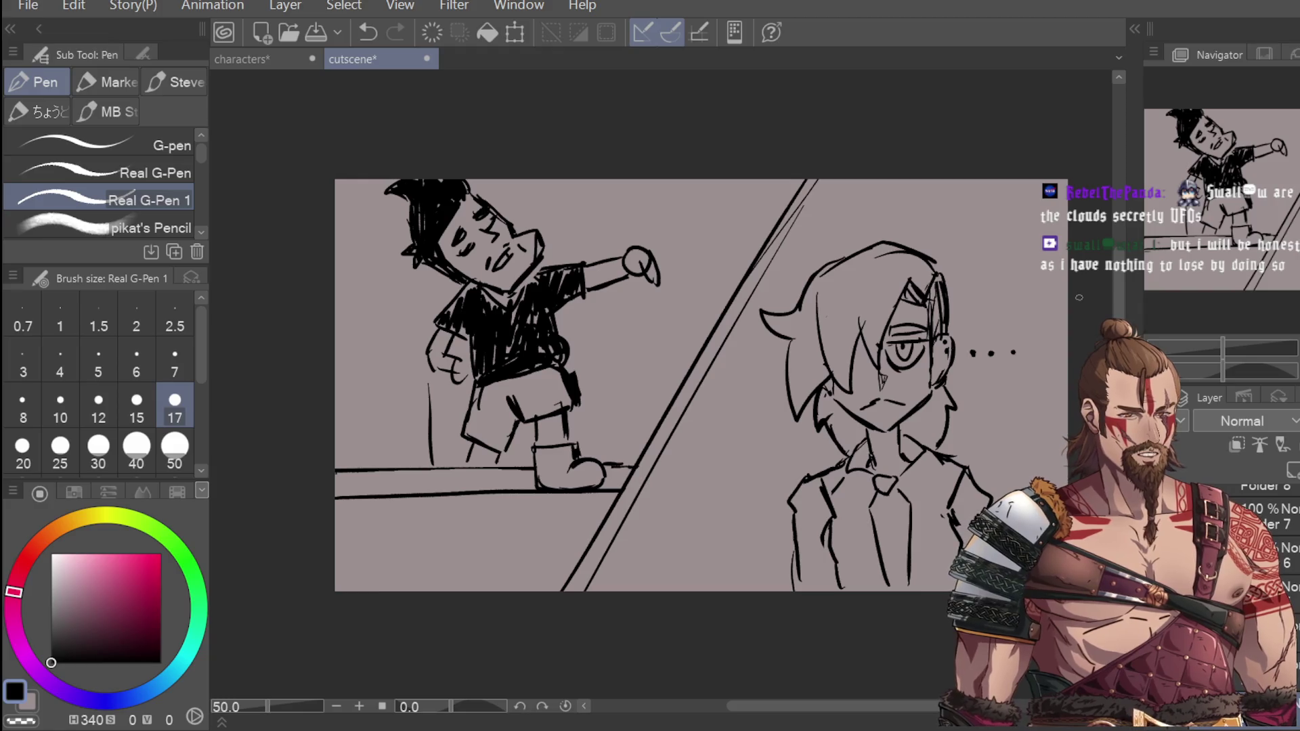
drag(870, 334, 853, 383)
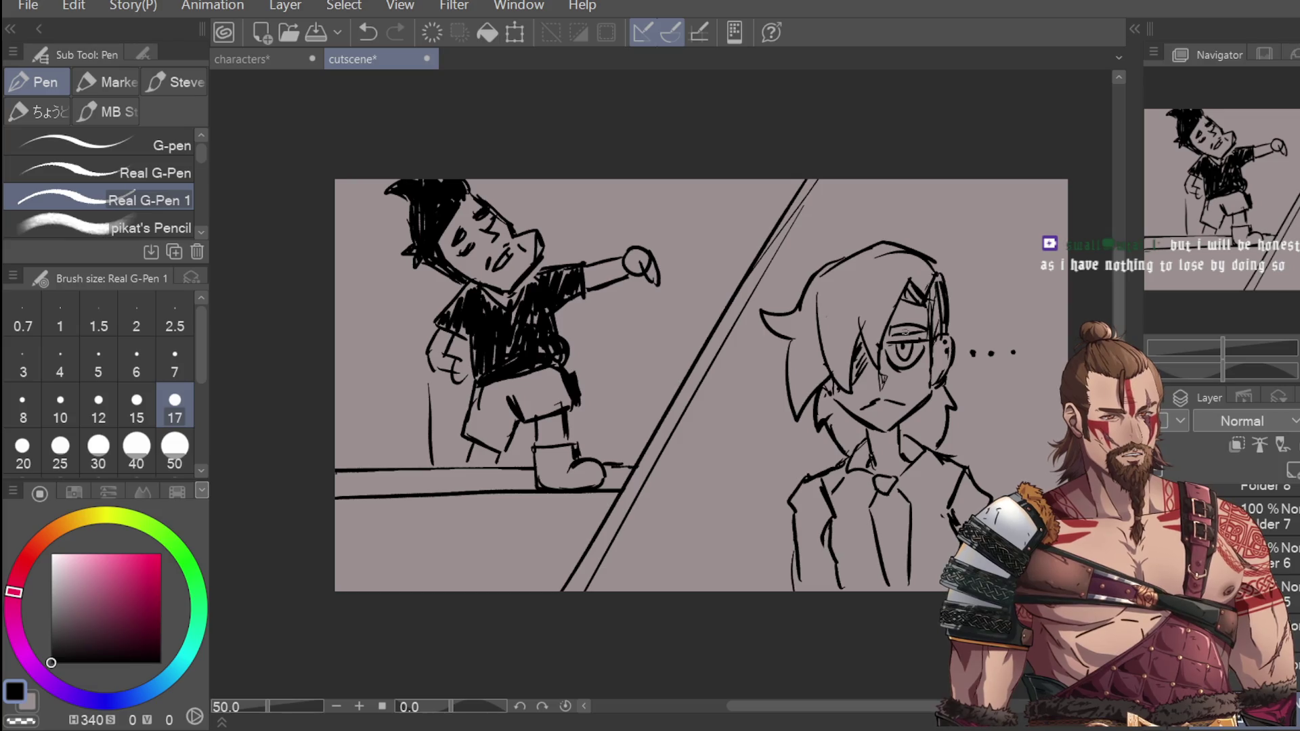
drag(896, 305, 919, 321)
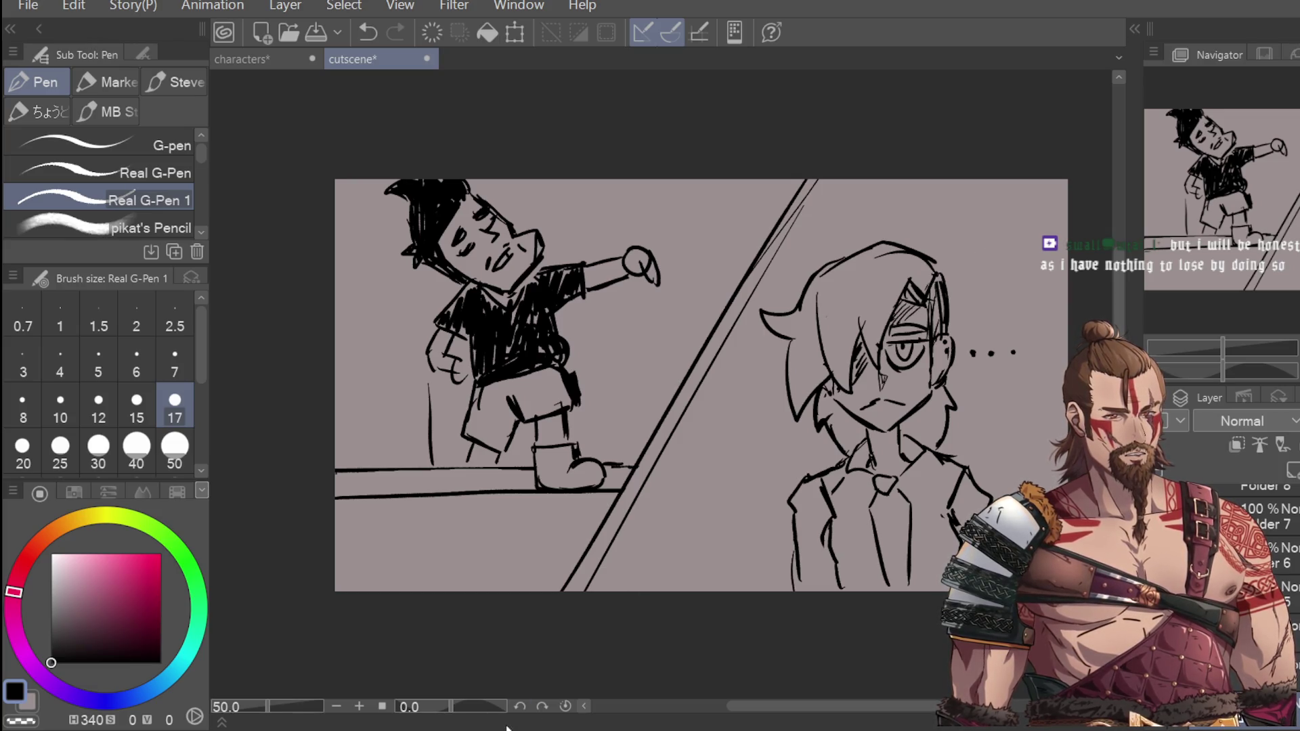
drag(858, 473, 876, 487)
drag(908, 470, 897, 486)
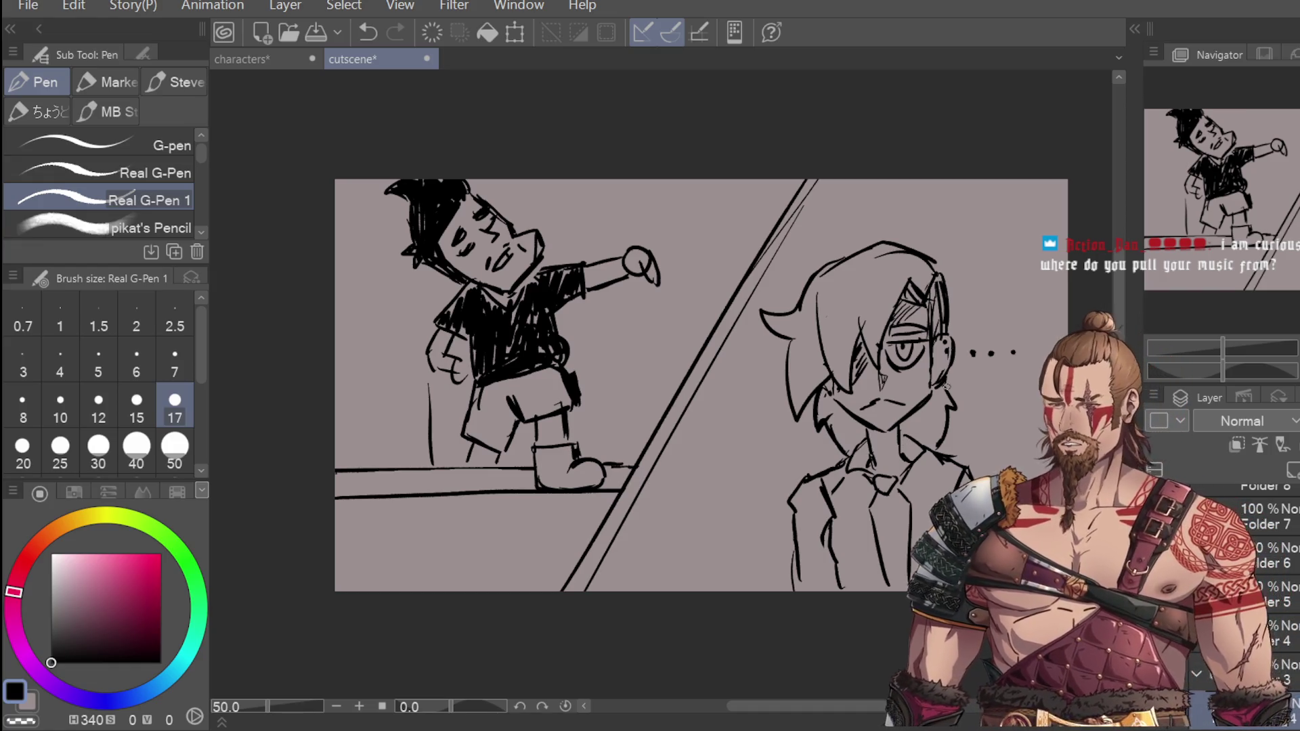
Step: Hide the sketched panel so the canvas shows a blank gray frame
key(Right)
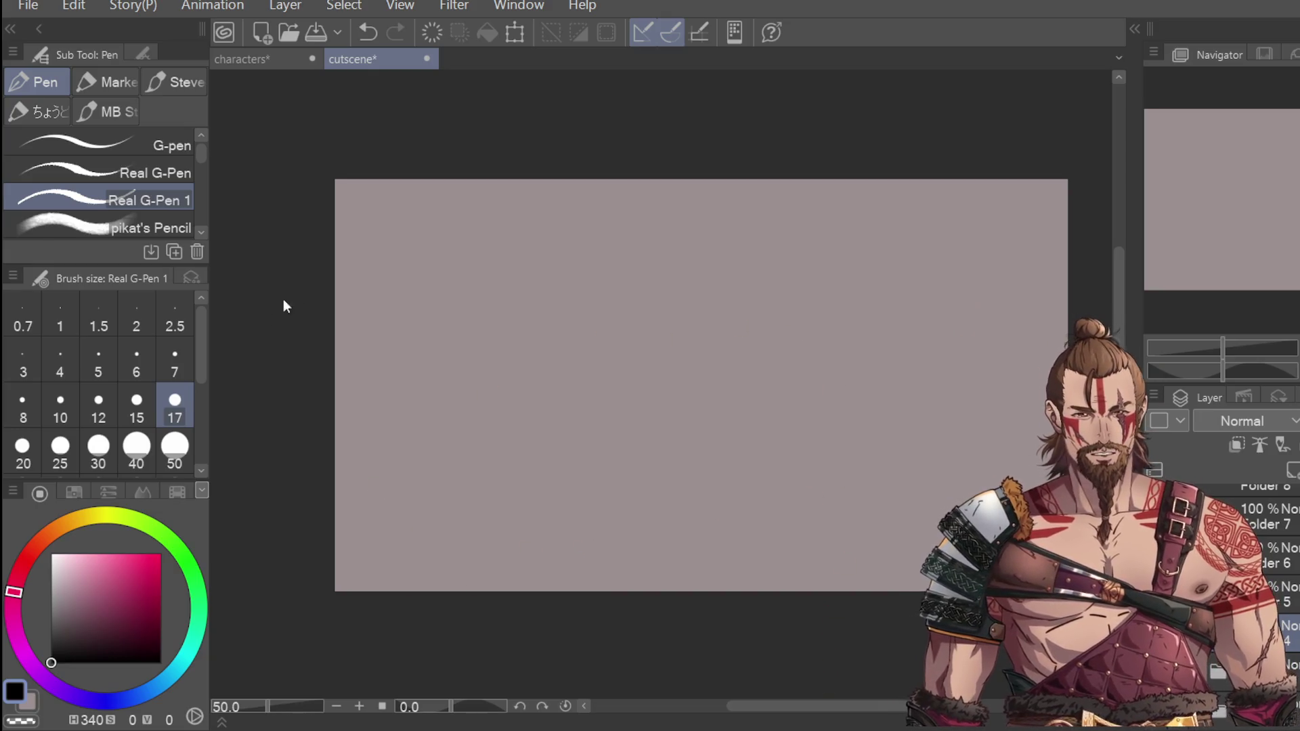
Step: Select the layer for the new panel and try out, then discard, a few trial strokes
click(1295, 628)
key(ctrl+z)
key(ctrl+y)
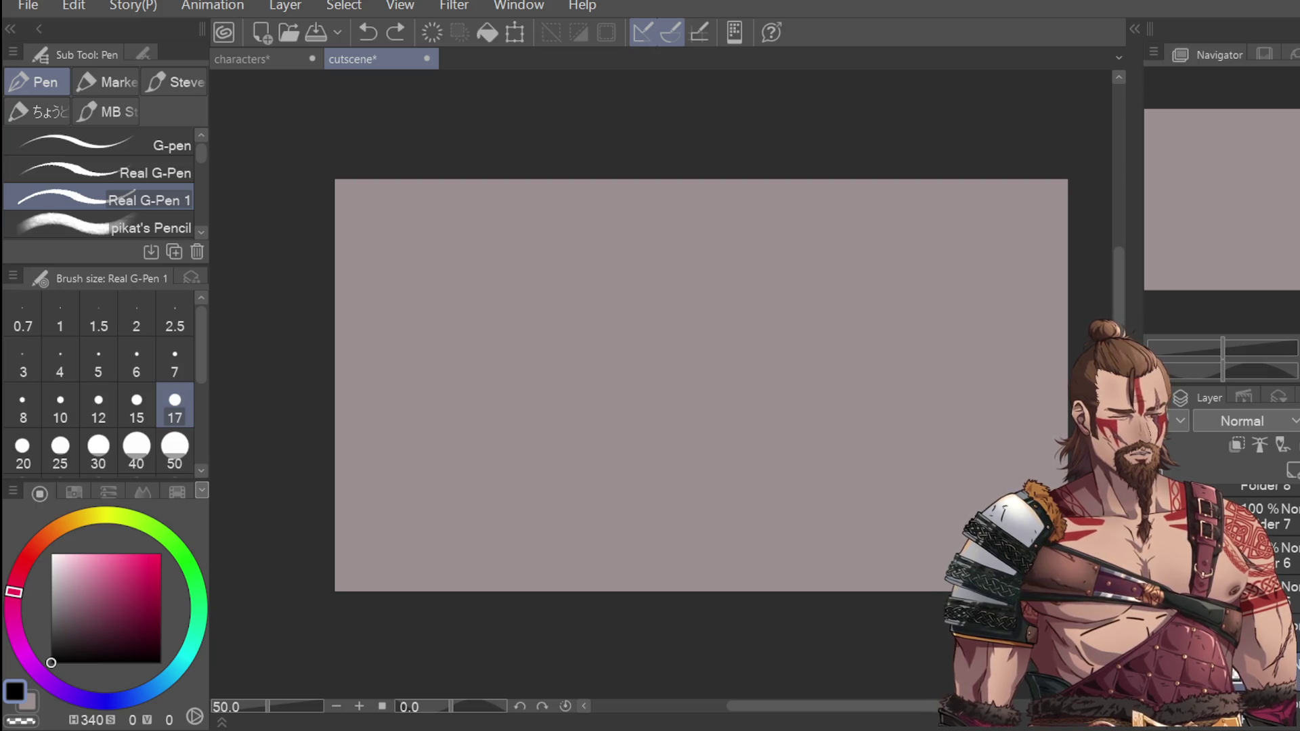
scroll(552, 261, up, 3)
scroll(644, 227, down, 3)
mouse_move(623, 387)
mouse_down()
mouse_move(619, 447)
mouse_move(601, 403)
mouse_move(667, 388)
mouse_move(624, 392)
mouse_move(695, 398)
mouse_move(686, 437)
mouse_up()
key(ctrl+z)
key(ctrl+z)
scroll(601, 404, up, 1)
key(ctrl+z)
key(ctrl+y)
Step: Sketch the small figure's torso with left and right sides and a bottom edge
key(ctrl+z)
drag(596, 409, 611, 481)
mouse_move(685, 437)
mouse_down()
mouse_move(714, 484)
mouse_move(691, 515)
mouse_move(704, 458)
mouse_move(686, 512)
mouse_up()
Step: Draw the shorts below the torso, including the second leg opening
key(ctrl+z)
drag(612, 486, 692, 519)
drag(687, 431, 697, 450)
drag(627, 518, 711, 523)
drag(705, 461, 703, 523)
mouse_move(618, 523)
mouse_down()
mouse_move(611, 574)
mouse_move(655, 567)
mouse_up()
key(ctrl+z)
mouse_move(616, 520)
mouse_down()
mouse_move(612, 572)
mouse_move(660, 535)
mouse_move(690, 568)
mouse_move(715, 565)
mouse_up()
key(ctrl+z)
drag(677, 566, 716, 563)
Step: Zoom out and draw a table top with two edge lines and a leg left of the figure
scroll(581, 579, down, 2)
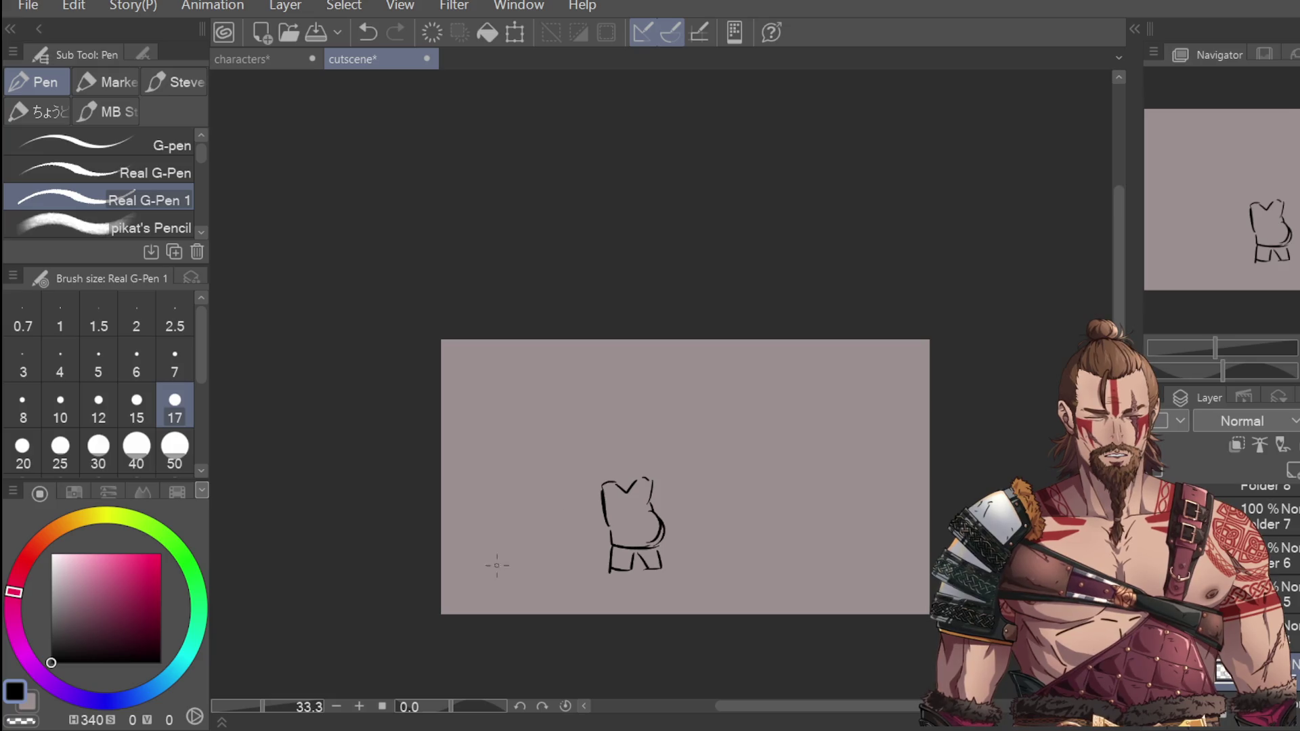
drag(442, 505, 587, 508)
key(ctrl+z)
mouse_move(440, 505)
mouse_down()
mouse_move(586, 507)
mouse_move(592, 589)
mouse_up()
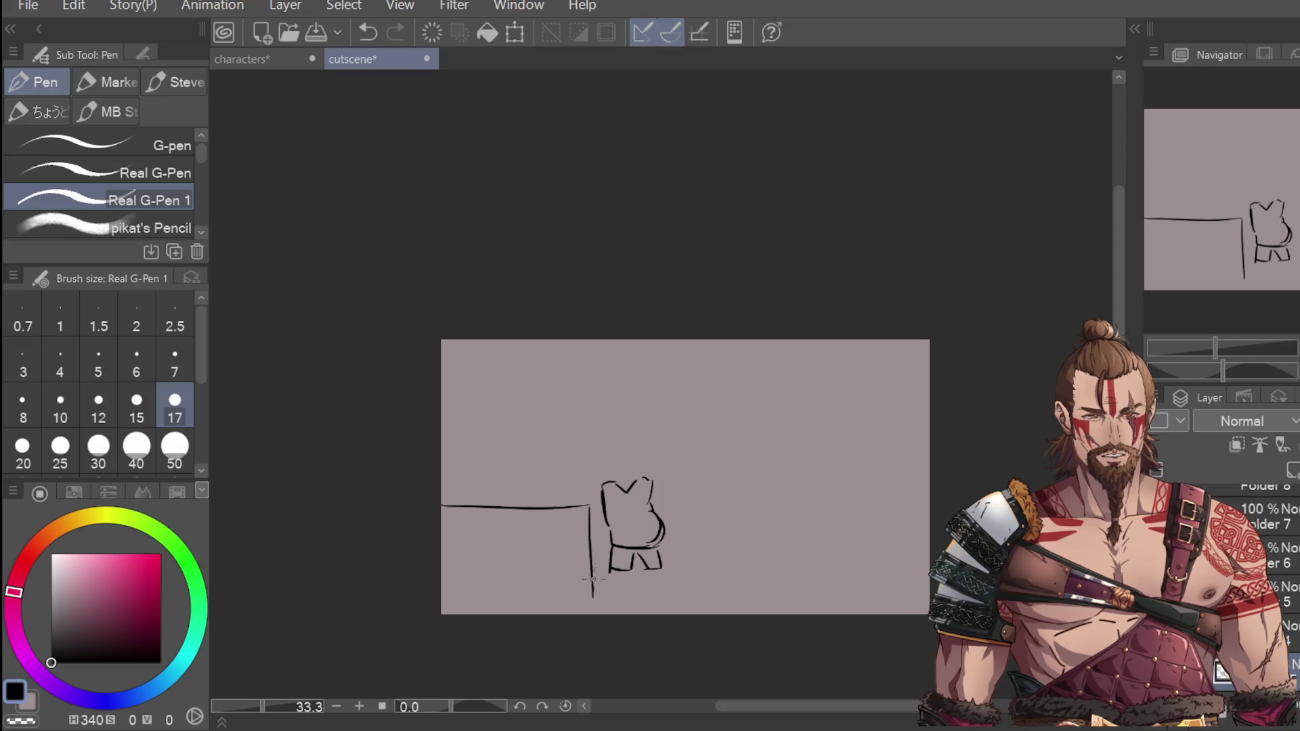
drag(447, 493, 602, 488)
key(ctrl+z)
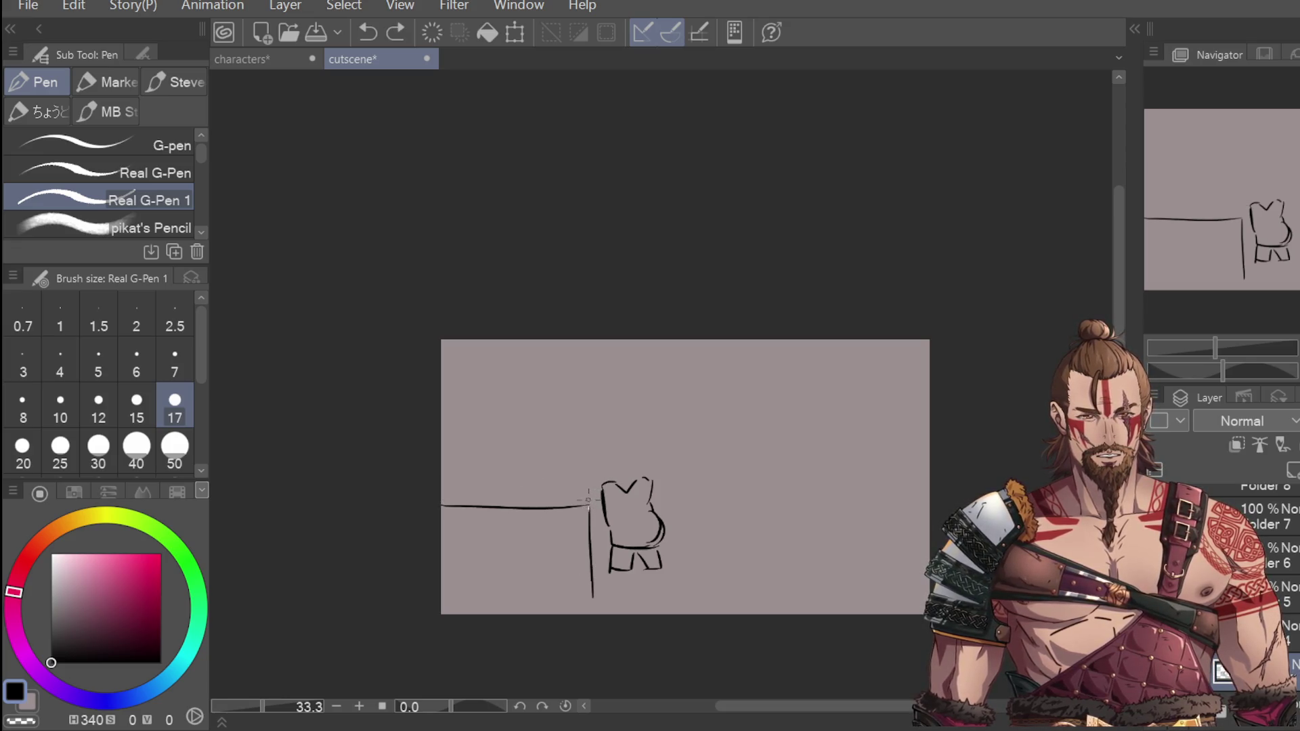
drag(447, 503, 595, 507)
drag(445, 496, 573, 491)
scroll(620, 509, up, 1)
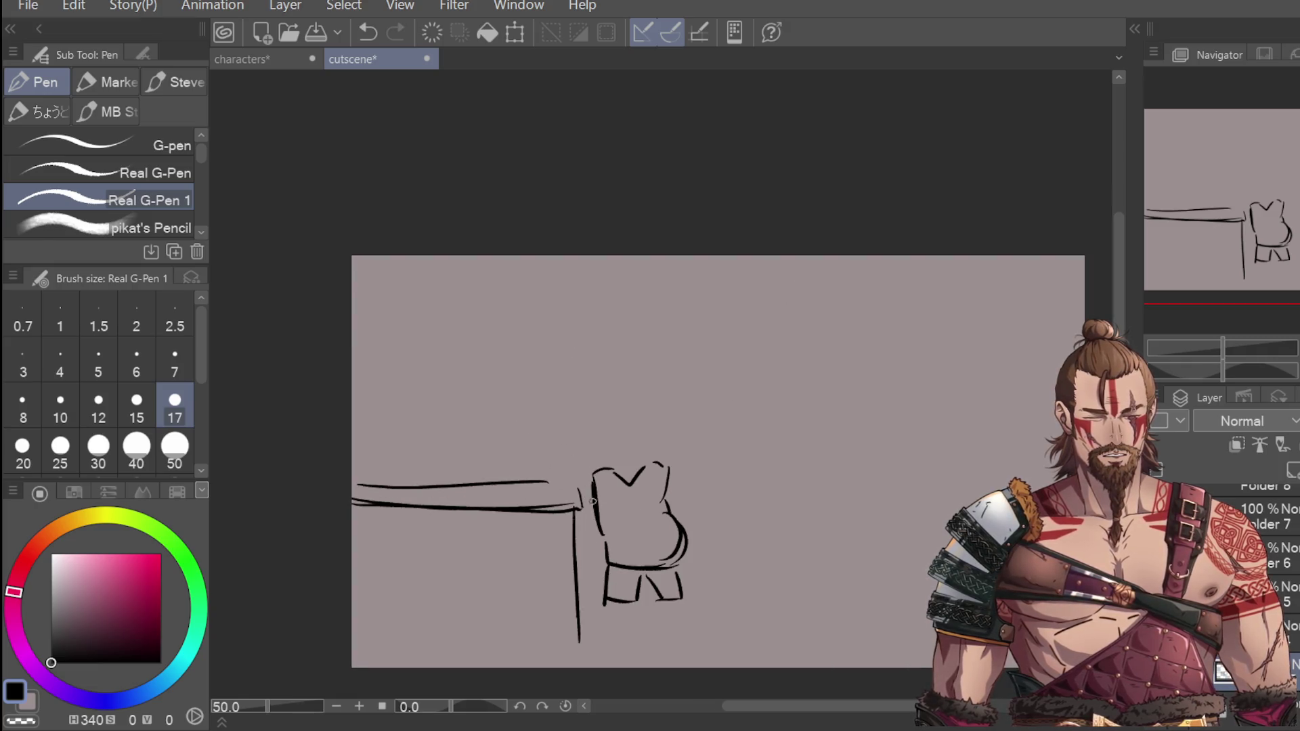
Step: Lasso the small figure, move it right and down beside the table, and deselect
key(m)
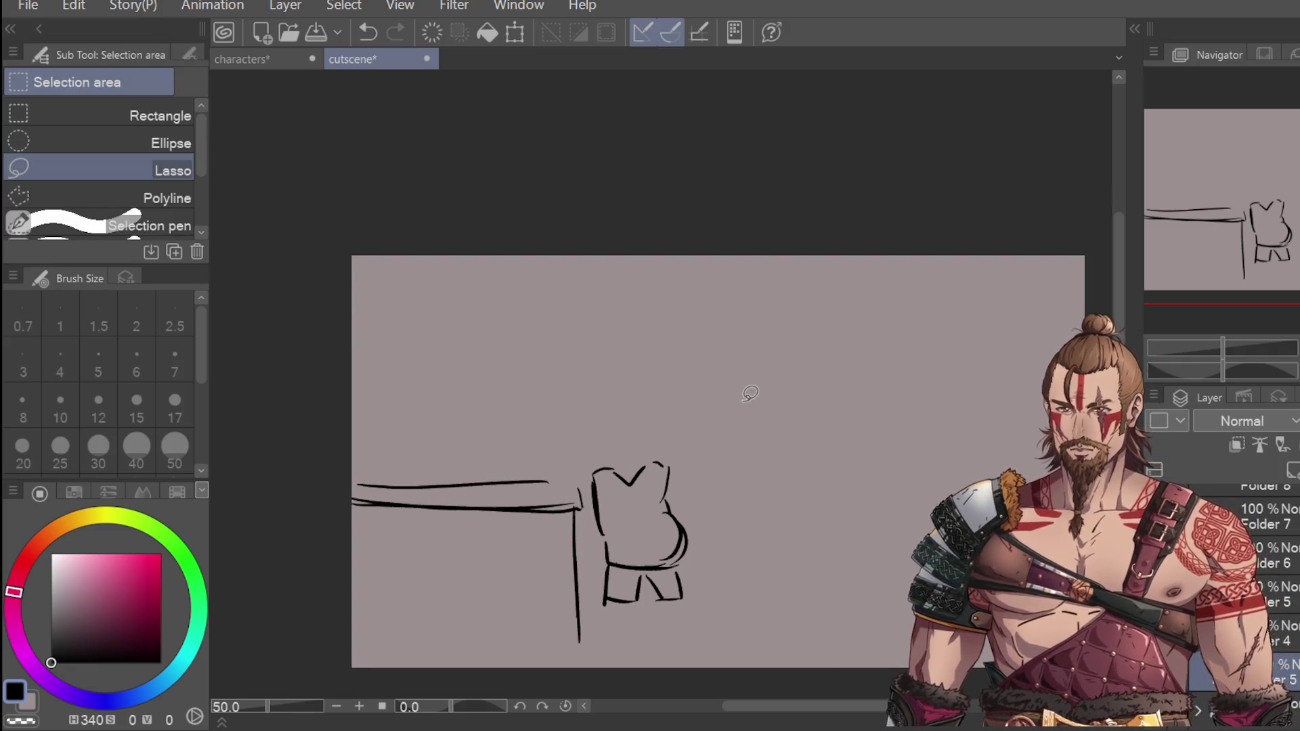
mouse_move(717, 466)
mouse_down()
mouse_move(636, 645)
mouse_move(717, 468)
mouse_up()
click(778, 695)
drag(746, 572, 786, 594)
click(684, 692)
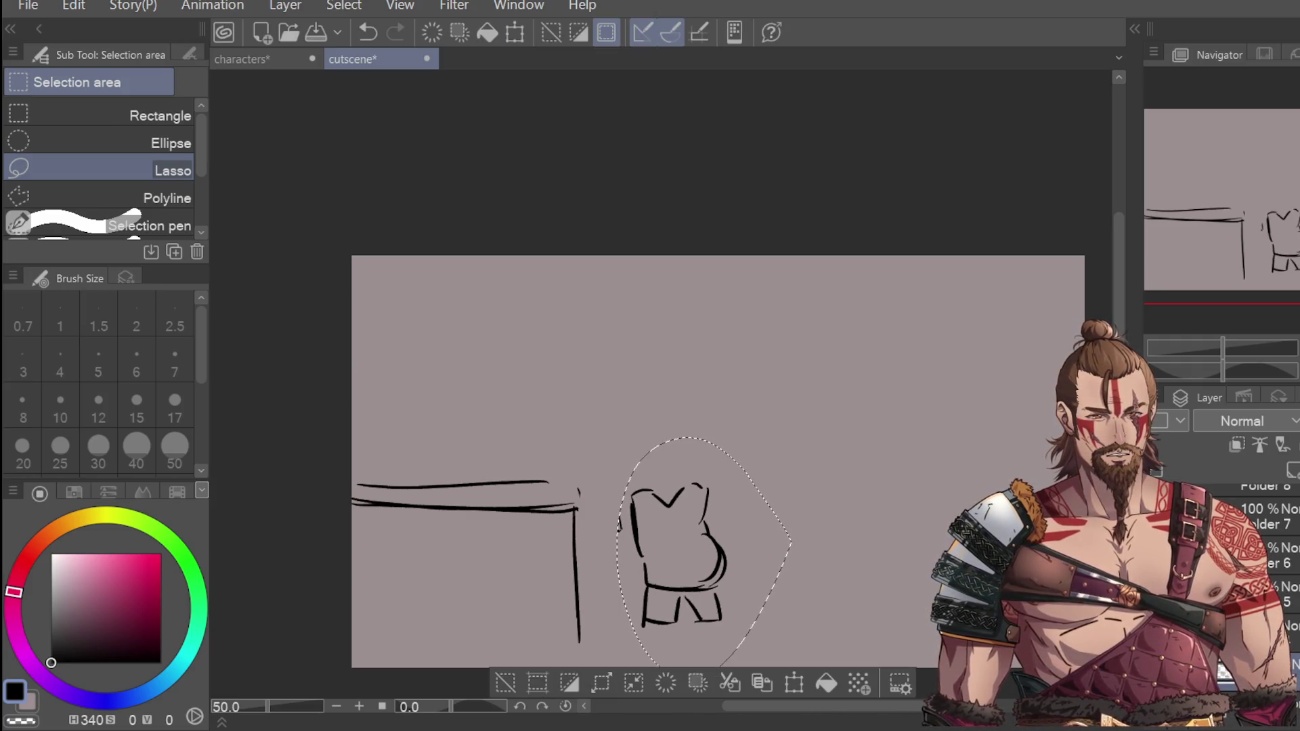
scroll(916, 438, down, 1)
key(ctrl+d)
Step: Sketch two legs under the shorts with the pen
key(p)
drag(645, 569, 647, 593)
mouse_move(663, 569)
mouse_down()
mouse_move(663, 596)
mouse_move(649, 602)
mouse_move(670, 600)
mouse_move(624, 607)
mouse_move(633, 594)
mouse_move(671, 610)
mouse_move(706, 588)
mouse_move(749, 612)
mouse_move(711, 612)
mouse_move(733, 591)
mouse_up()
key(ctrl+z)
key(ctrl+z)
key(ctrl+z)
key(ctrl+z)
key(ctrl+z)
key(ctrl+z)
key(ctrl+z)
key(ctrl+z)
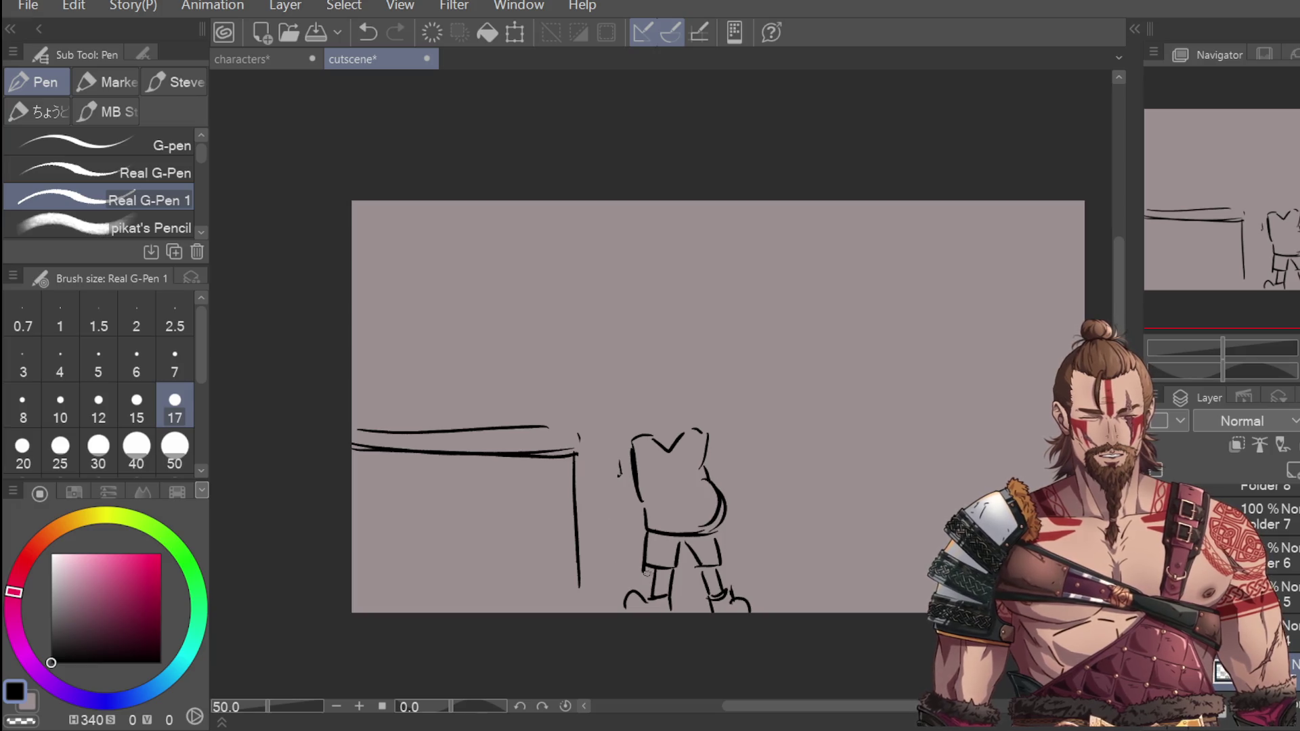
Step: Add shorts detail and draw an arm from the shoulder down to a hand at the hip
drag(681, 546, 715, 565)
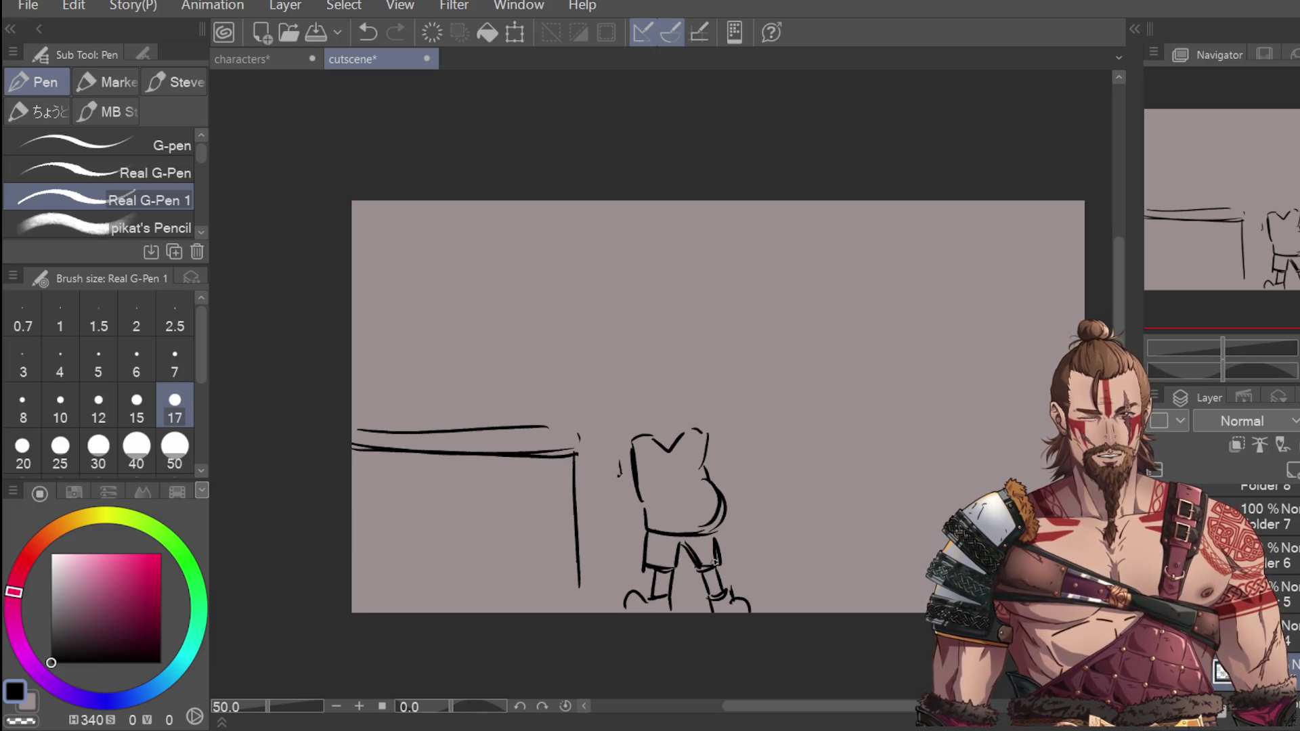
mouse_move(630, 440)
mouse_down()
mouse_move(640, 498)
mouse_move(616, 518)
mouse_up()
key(ctrl+z)
key(ctrl+z)
key(ctrl+z)
mouse_move(633, 437)
mouse_down()
mouse_move(613, 486)
mouse_move(643, 480)
mouse_up()
mouse_move(618, 475)
mouse_down()
mouse_move(612, 492)
mouse_move(649, 506)
mouse_move(643, 520)
mouse_move(669, 509)
mouse_up()
mouse_move(715, 437)
mouse_down()
mouse_move(738, 432)
mouse_move(743, 403)
mouse_up()
Step: Sketch the raised arm pointing up to the right, redrawing it once
key(ctrl+z)
mouse_move(711, 459)
mouse_down()
mouse_move(741, 431)
mouse_move(729, 411)
mouse_up()
key(ctrl+z)
key(ctrl+z)
key(ctrl+z)
mouse_move(718, 447)
mouse_down()
mouse_move(745, 420)
mouse_move(736, 433)
mouse_move(738, 400)
mouse_move(737, 437)
mouse_move(726, 411)
mouse_move(734, 435)
mouse_move(739, 403)
mouse_move(778, 399)
mouse_move(764, 409)
mouse_up()
key(ctrl+z)
key(ctrl+z)
key(ctrl+z)
key(ctrl+z)
key(ctrl+z)
key(ctrl+z)
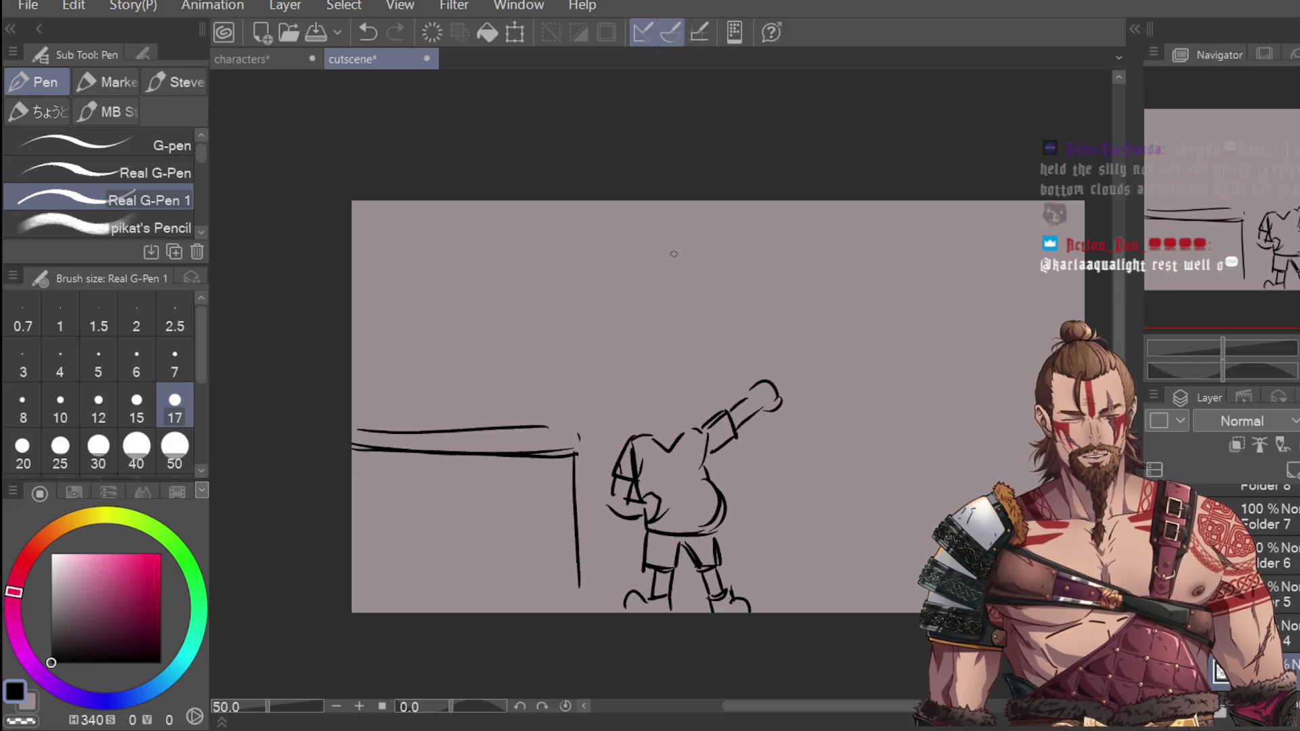
Step: Try and undo several strokes for the head's left side and top
drag(634, 389, 645, 433)
key(ctrl+z)
drag(620, 388, 634, 435)
key(ctrl+z)
mouse_move(618, 361)
mouse_down()
mouse_move(636, 420)
mouse_move(654, 335)
mouse_move(677, 394)
mouse_up()
key(ctrl+z)
drag(670, 339, 710, 420)
key(ctrl+z)
key(ctrl+z)
key(ctrl+z)
Step: Discard more short head strokes and draw the head's right side
drag(621, 398, 634, 428)
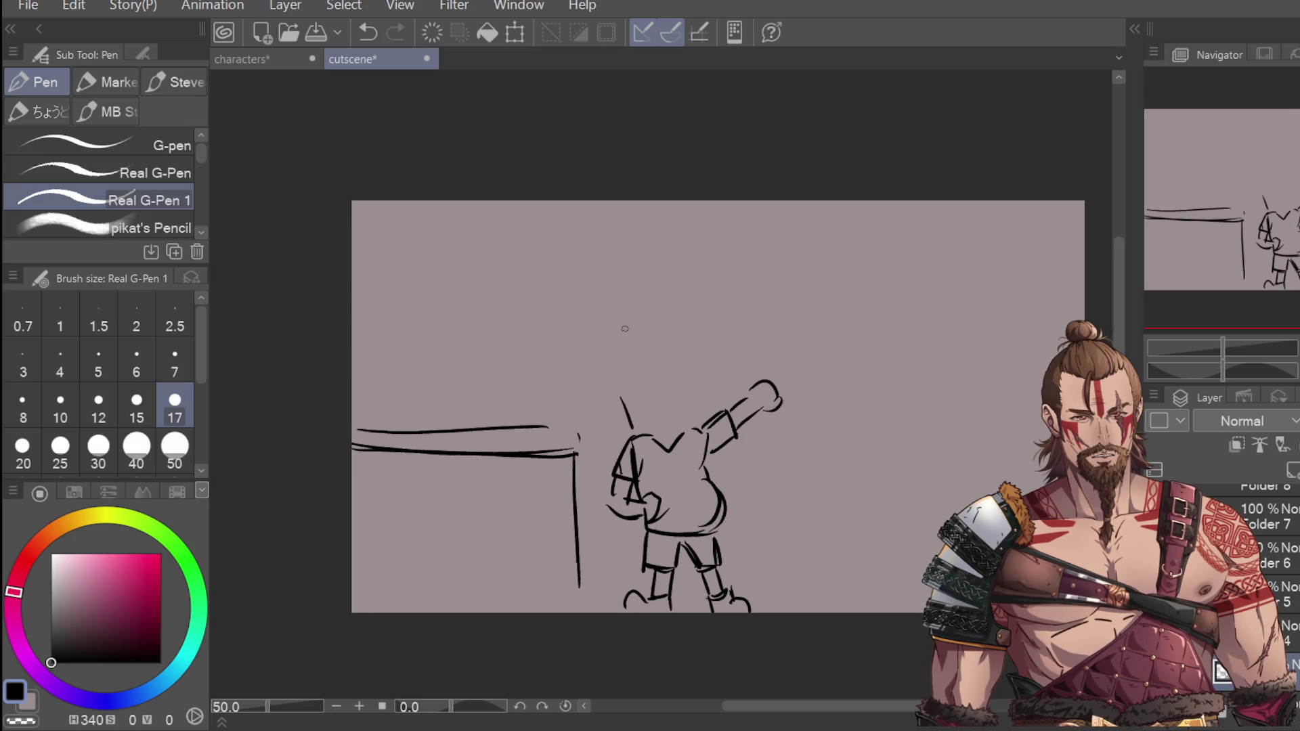
key(ctrl+z)
key(ctrl+z)
mouse_move(622, 379)
mouse_down()
mouse_move(643, 426)
mouse_move(650, 352)
mouse_move(696, 398)
mouse_up()
key(ctrl+z)
key(ctrl+z)
mouse_move(673, 354)
mouse_down()
mouse_move(711, 406)
mouse_move(700, 406)
mouse_up()
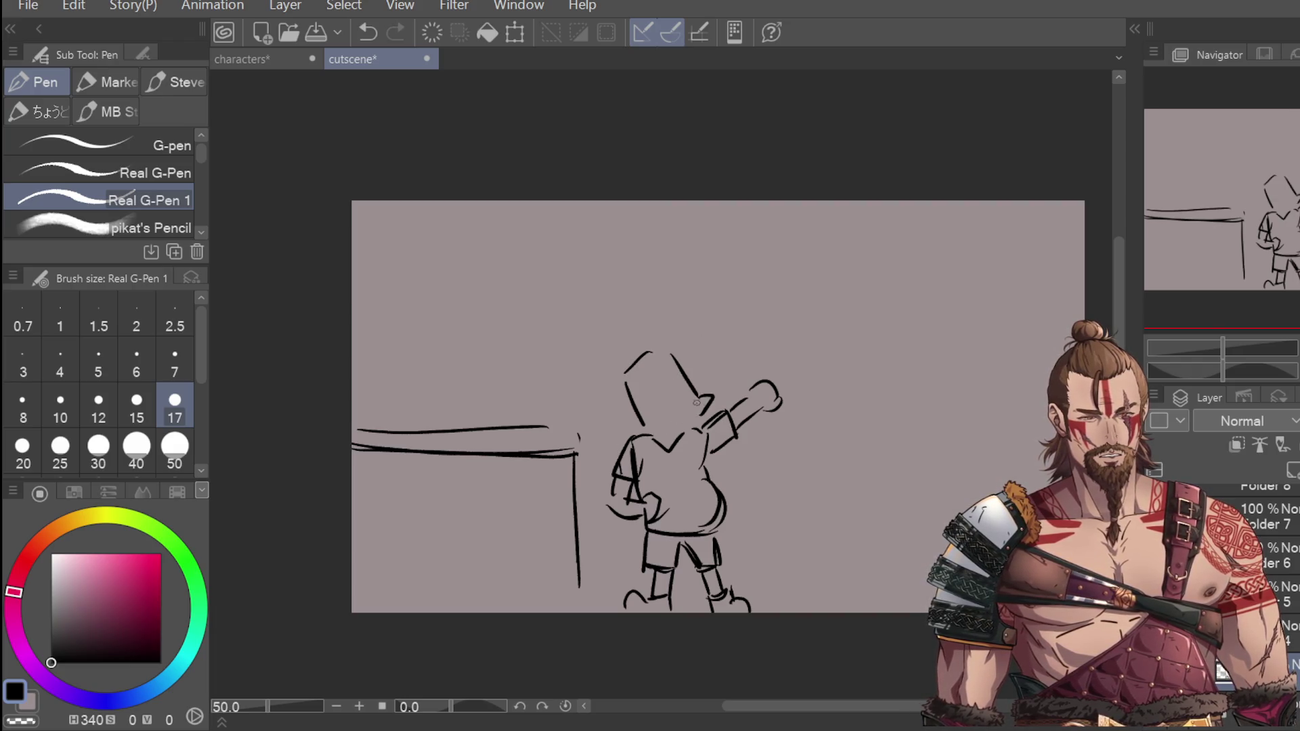
Step: Zoom to 150% to try the eyes, remove them, then draw one line above the shoulders
scroll(637, 391, up, 3)
mouse_move(614, 400)
mouse_down()
mouse_move(656, 374)
mouse_move(669, 392)
mouse_up()
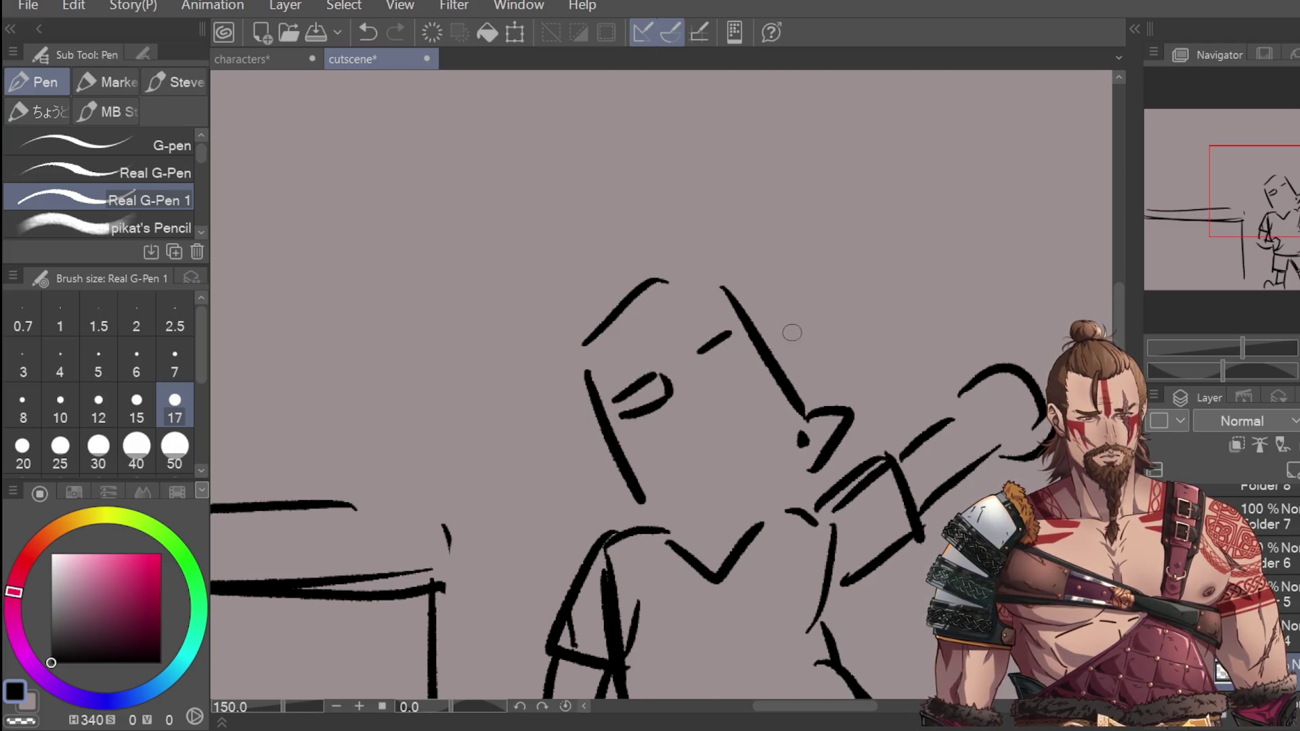
key(ctrl+z)
key(ctrl+z)
key(ctrl+z)
key(ctrl+z)
key(ctrl+z)
scroll(784, 328, down, 3)
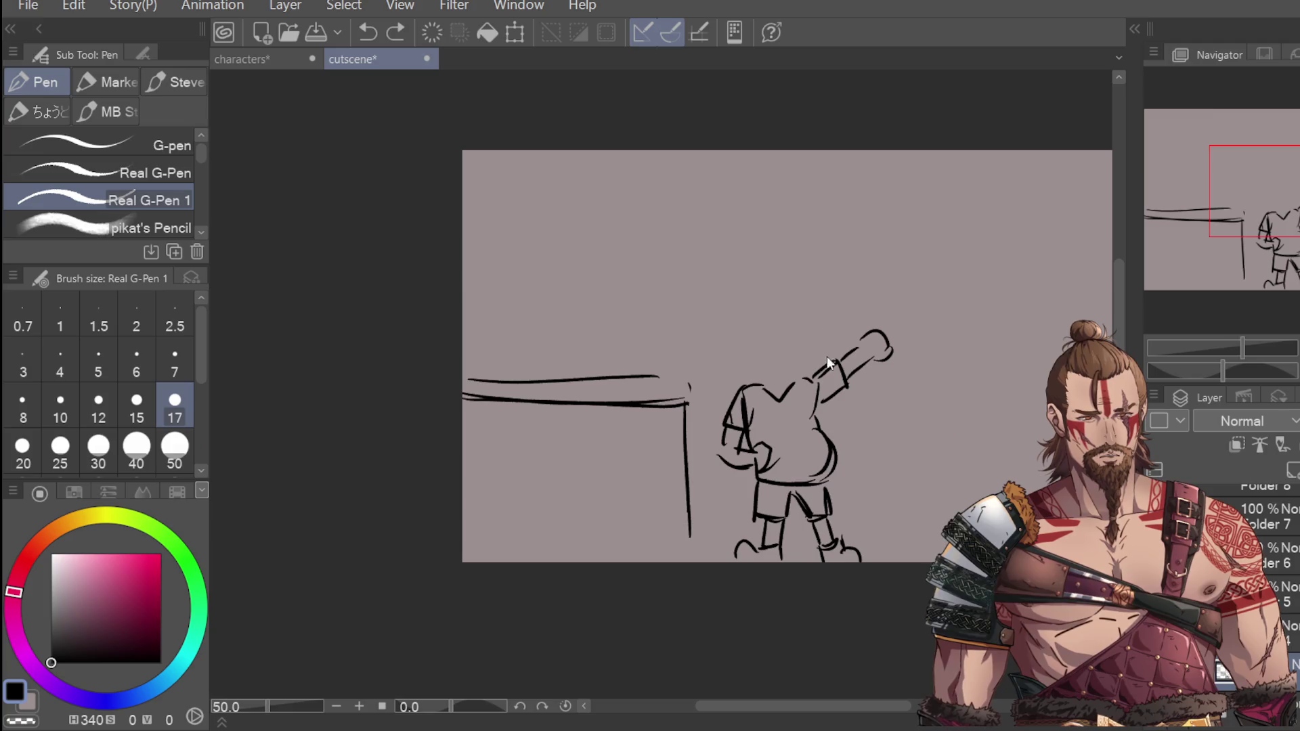
drag(735, 329, 756, 374)
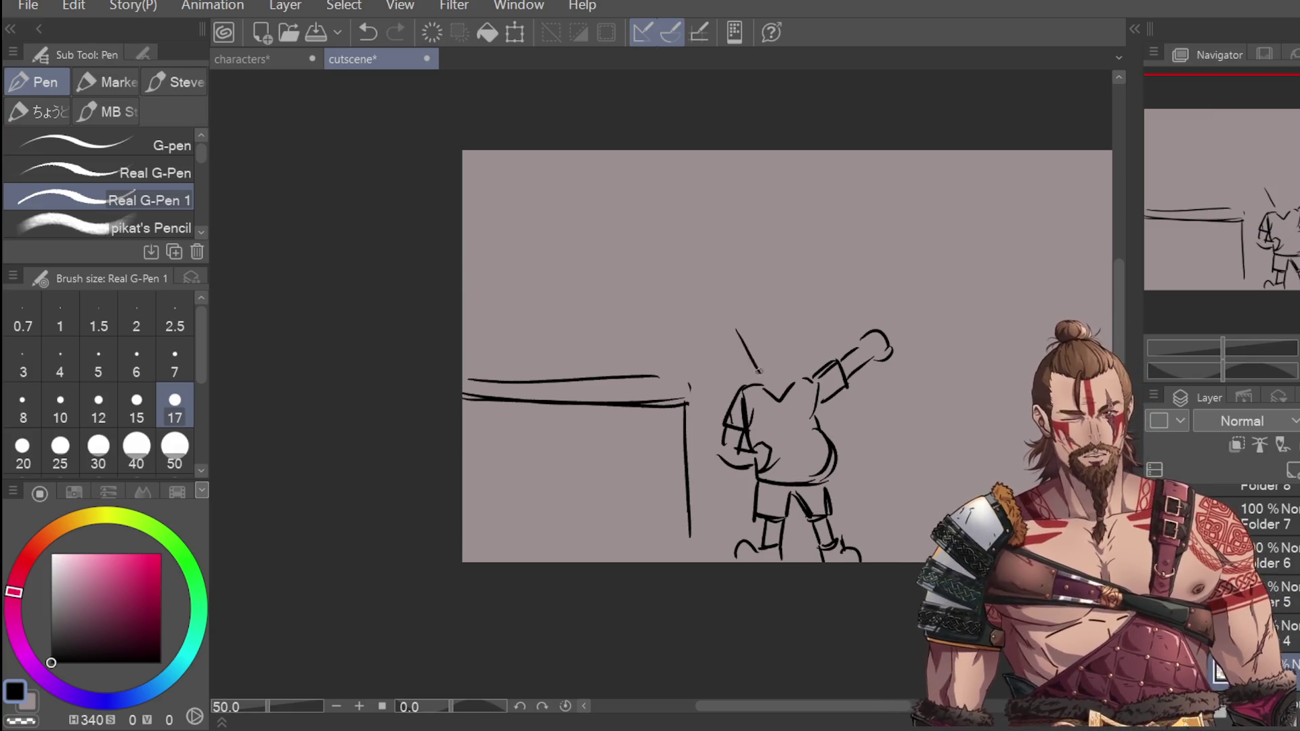